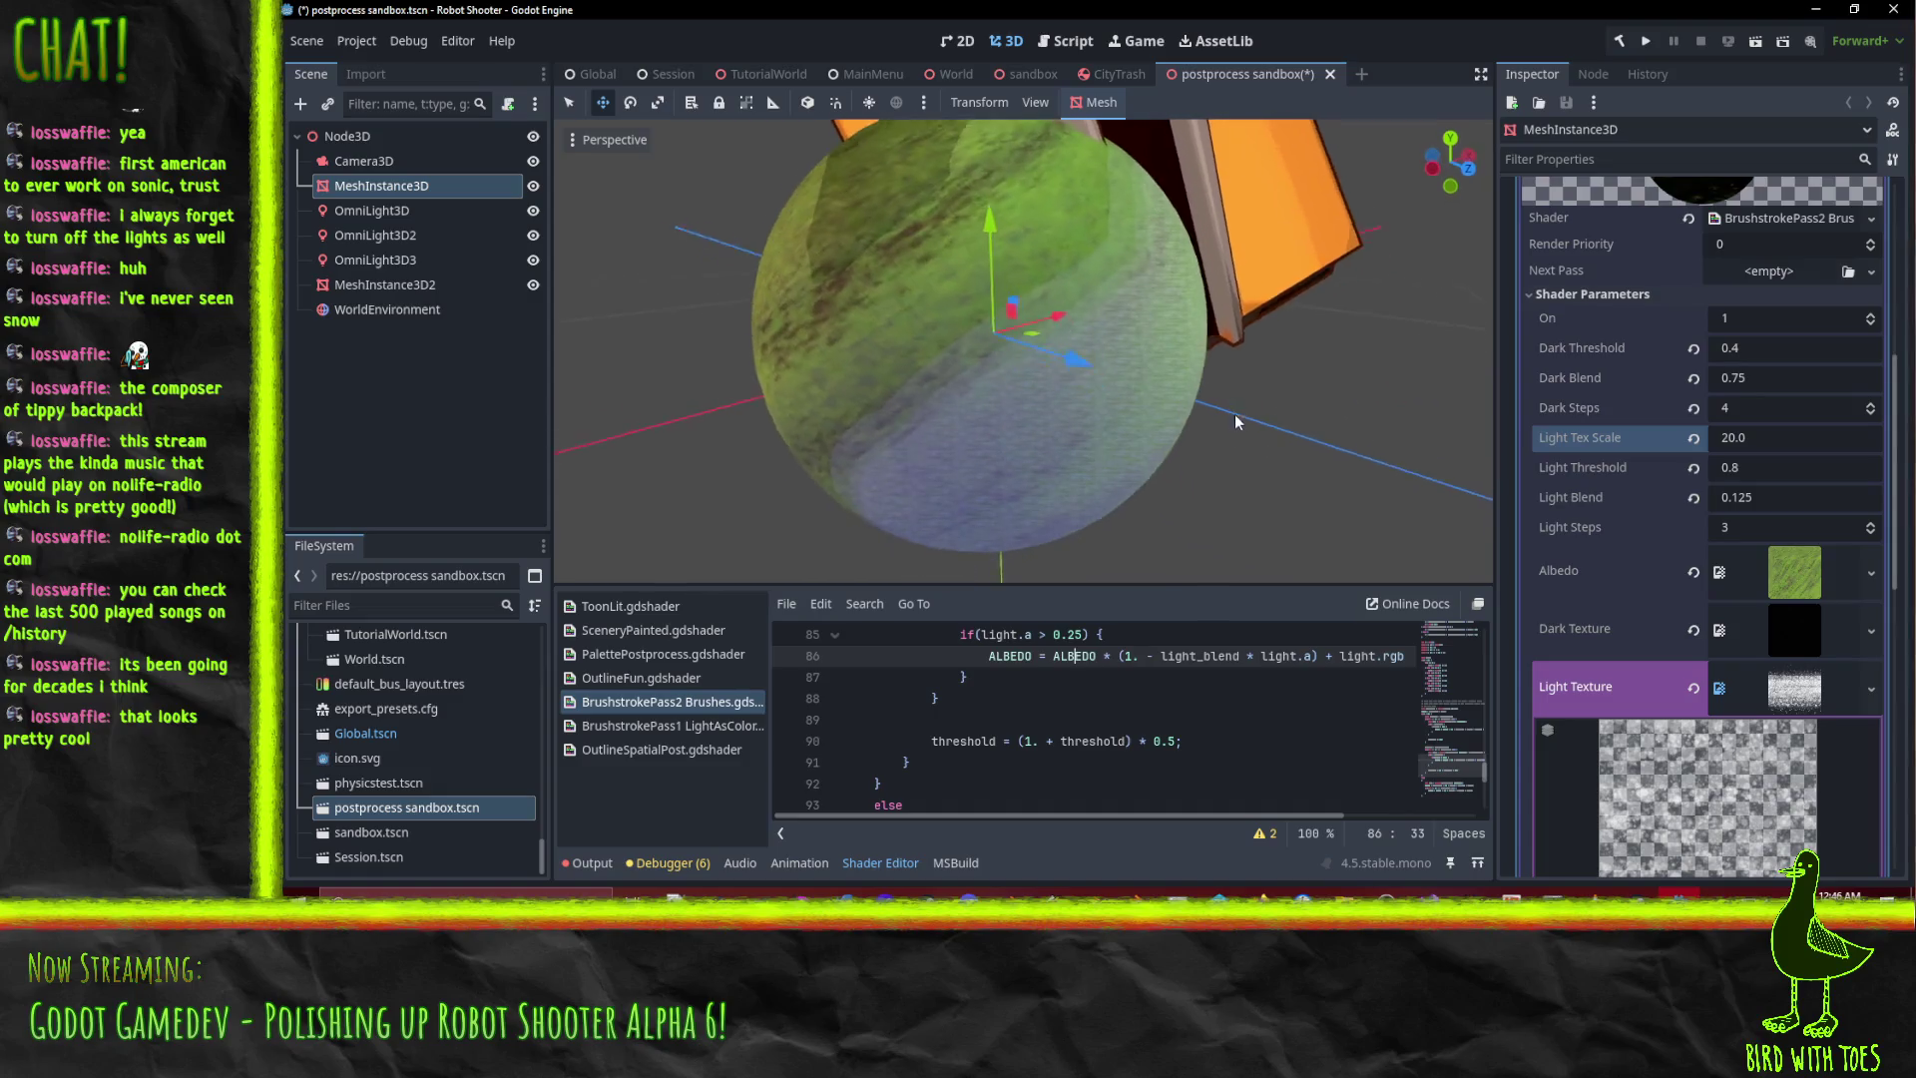
Zoom and orbit the 3D viewport around the brushstroke-shaded sphere.
{"action": "scroll", "coordinate": [1204, 409], "scroll_direction": "down", "scroll_amount": 3}
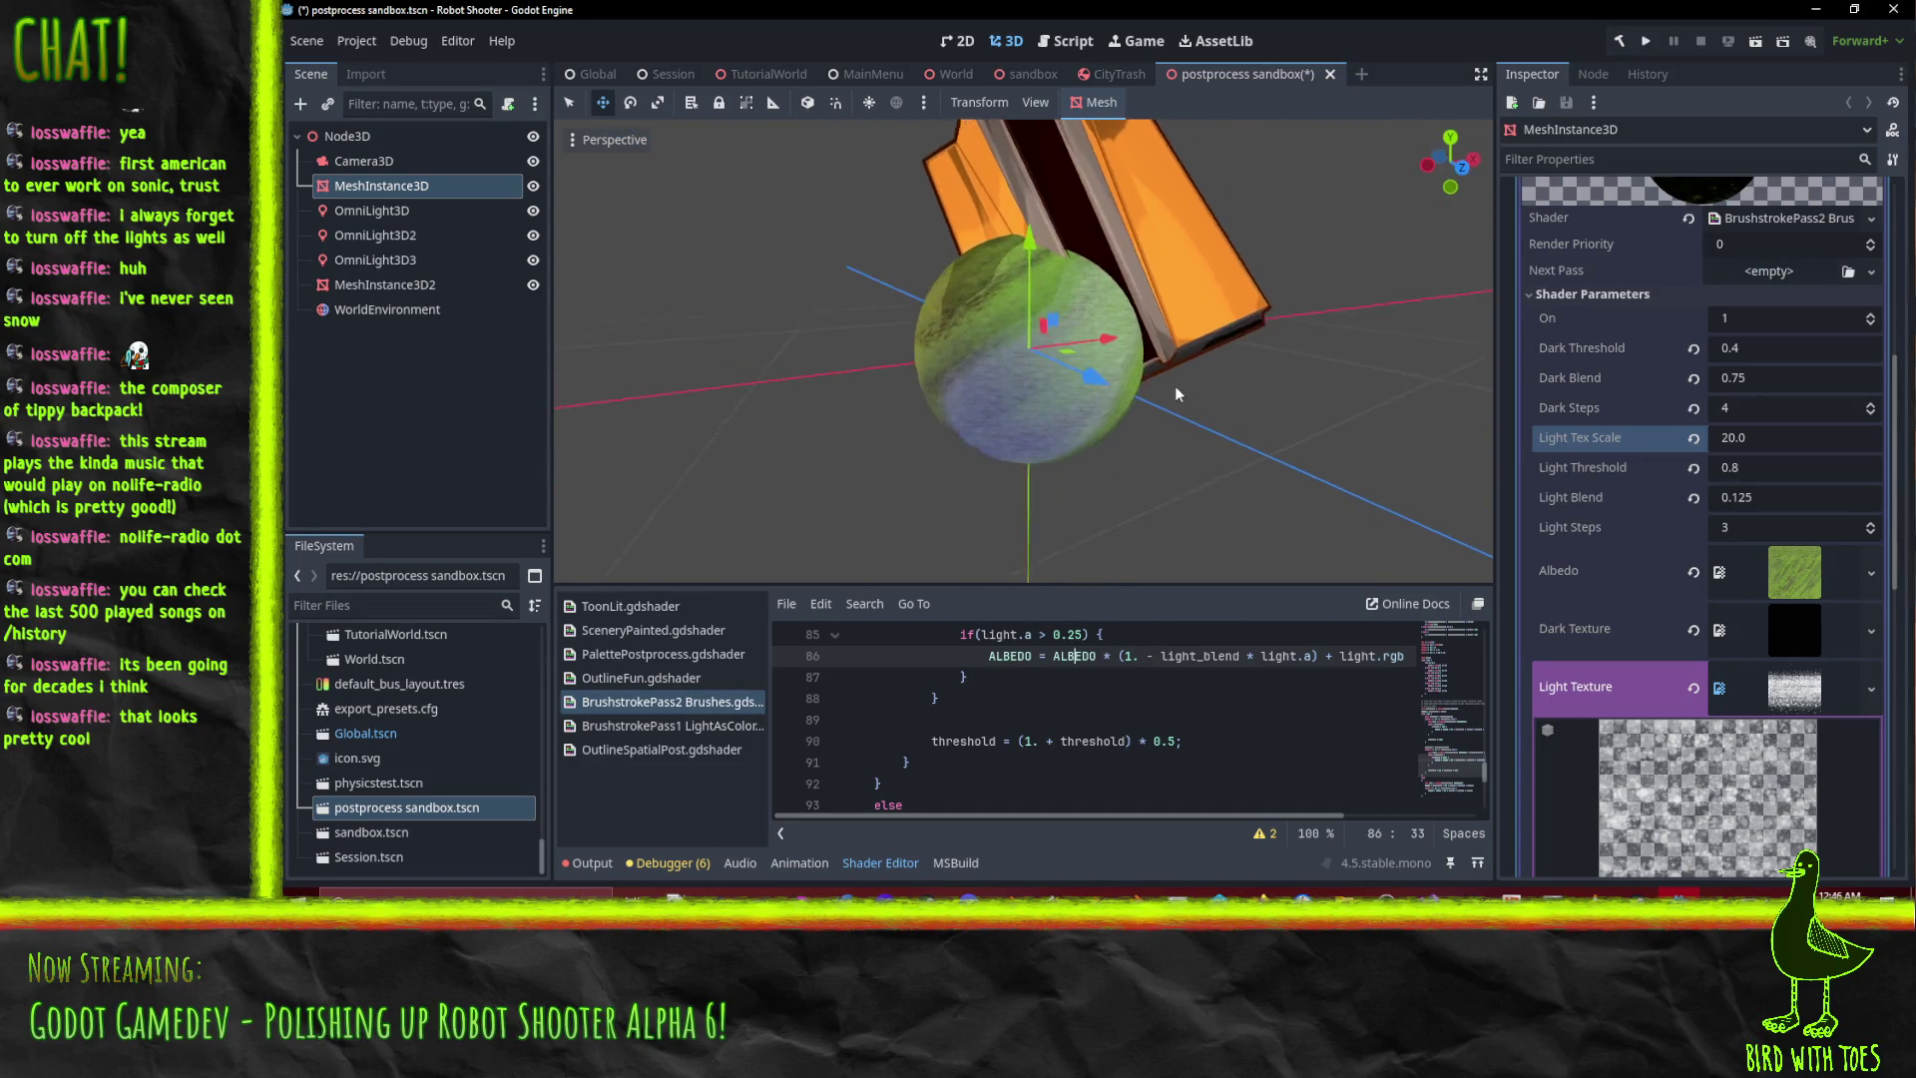
{"action": "scroll", "coordinate": [1098, 702], "scroll_direction": "up", "scroll_amount": 3}
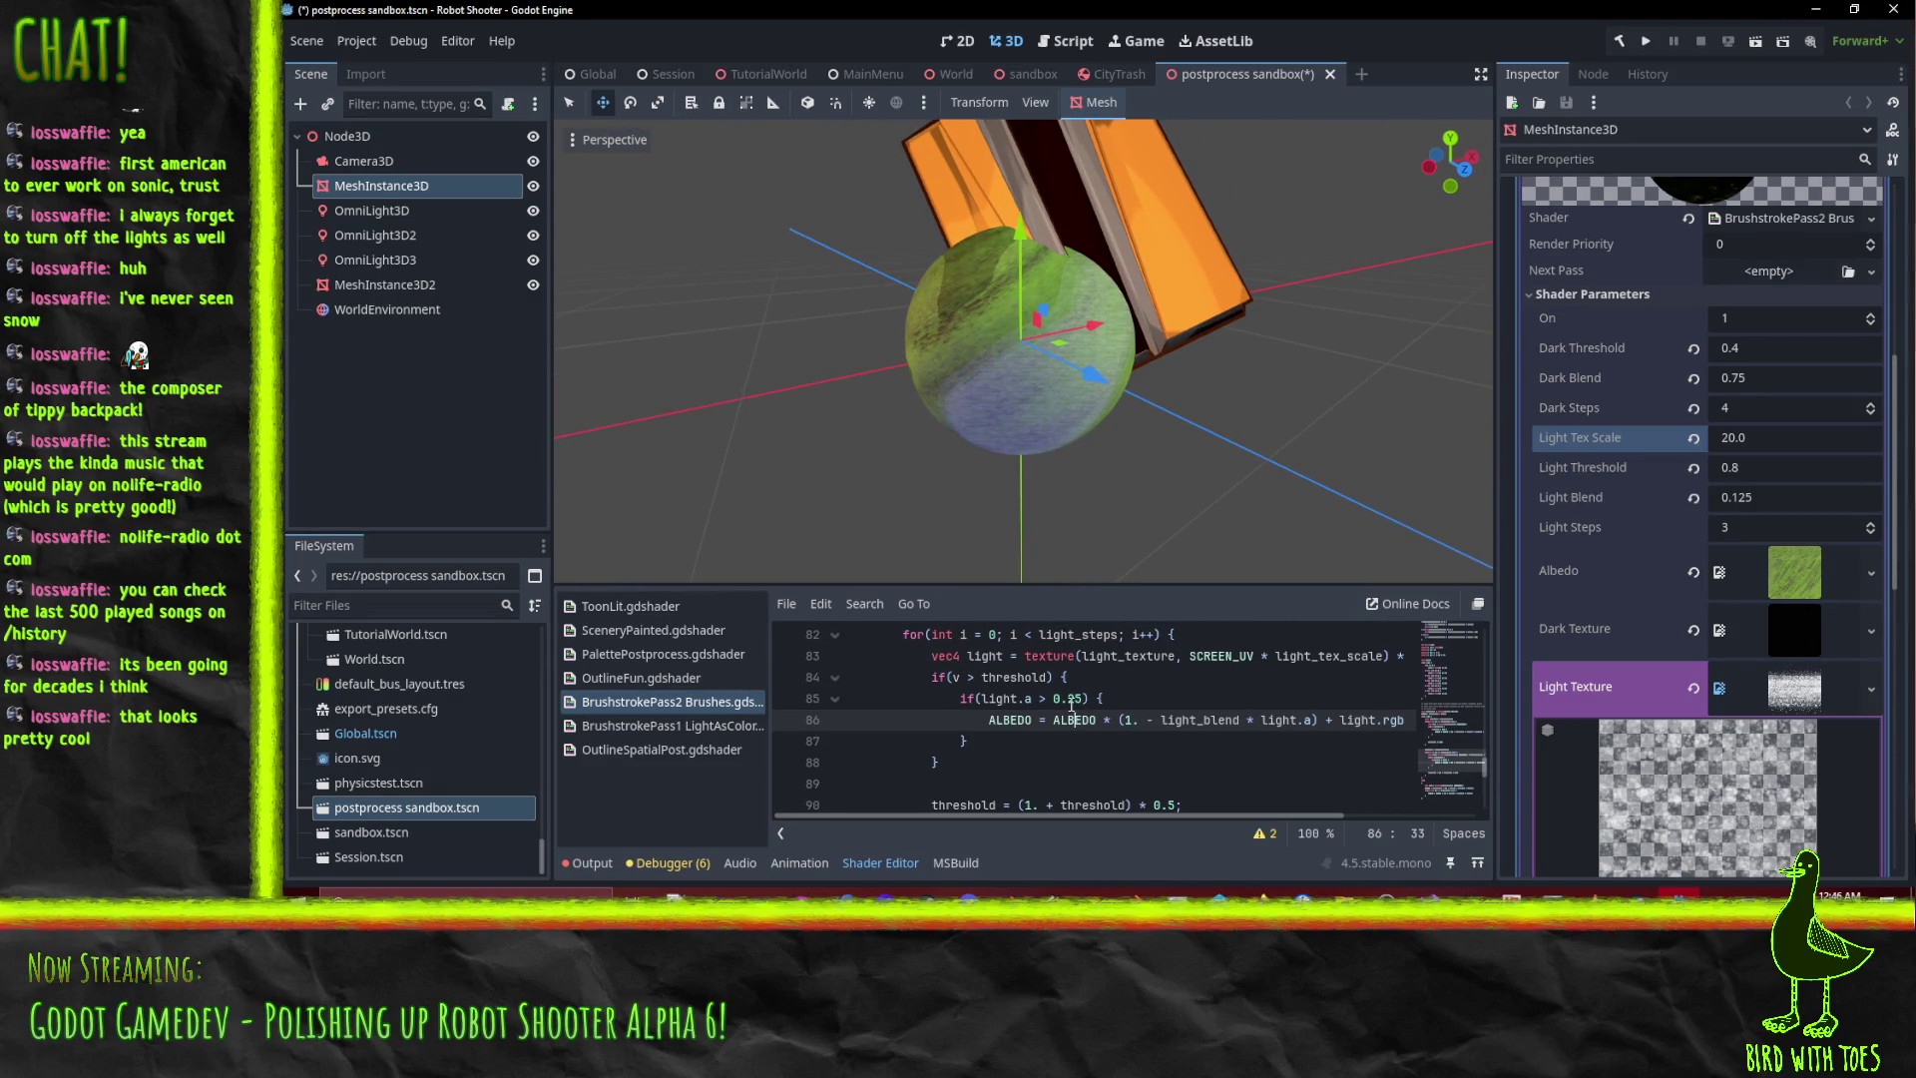
{"action": "mouse_move", "coordinate": [1038, 428]}
{"action": "middle_mouse_down"}
{"action": "mouse_move", "coordinate": [1229, 446]}
{"action": "mouse_move", "coordinate": [1050, 395]}
{"action": "mouse_move", "coordinate": [901, 320]}
{"action": "mouse_move", "coordinate": [917, 324]}
{"action": "middle_mouse_up"}
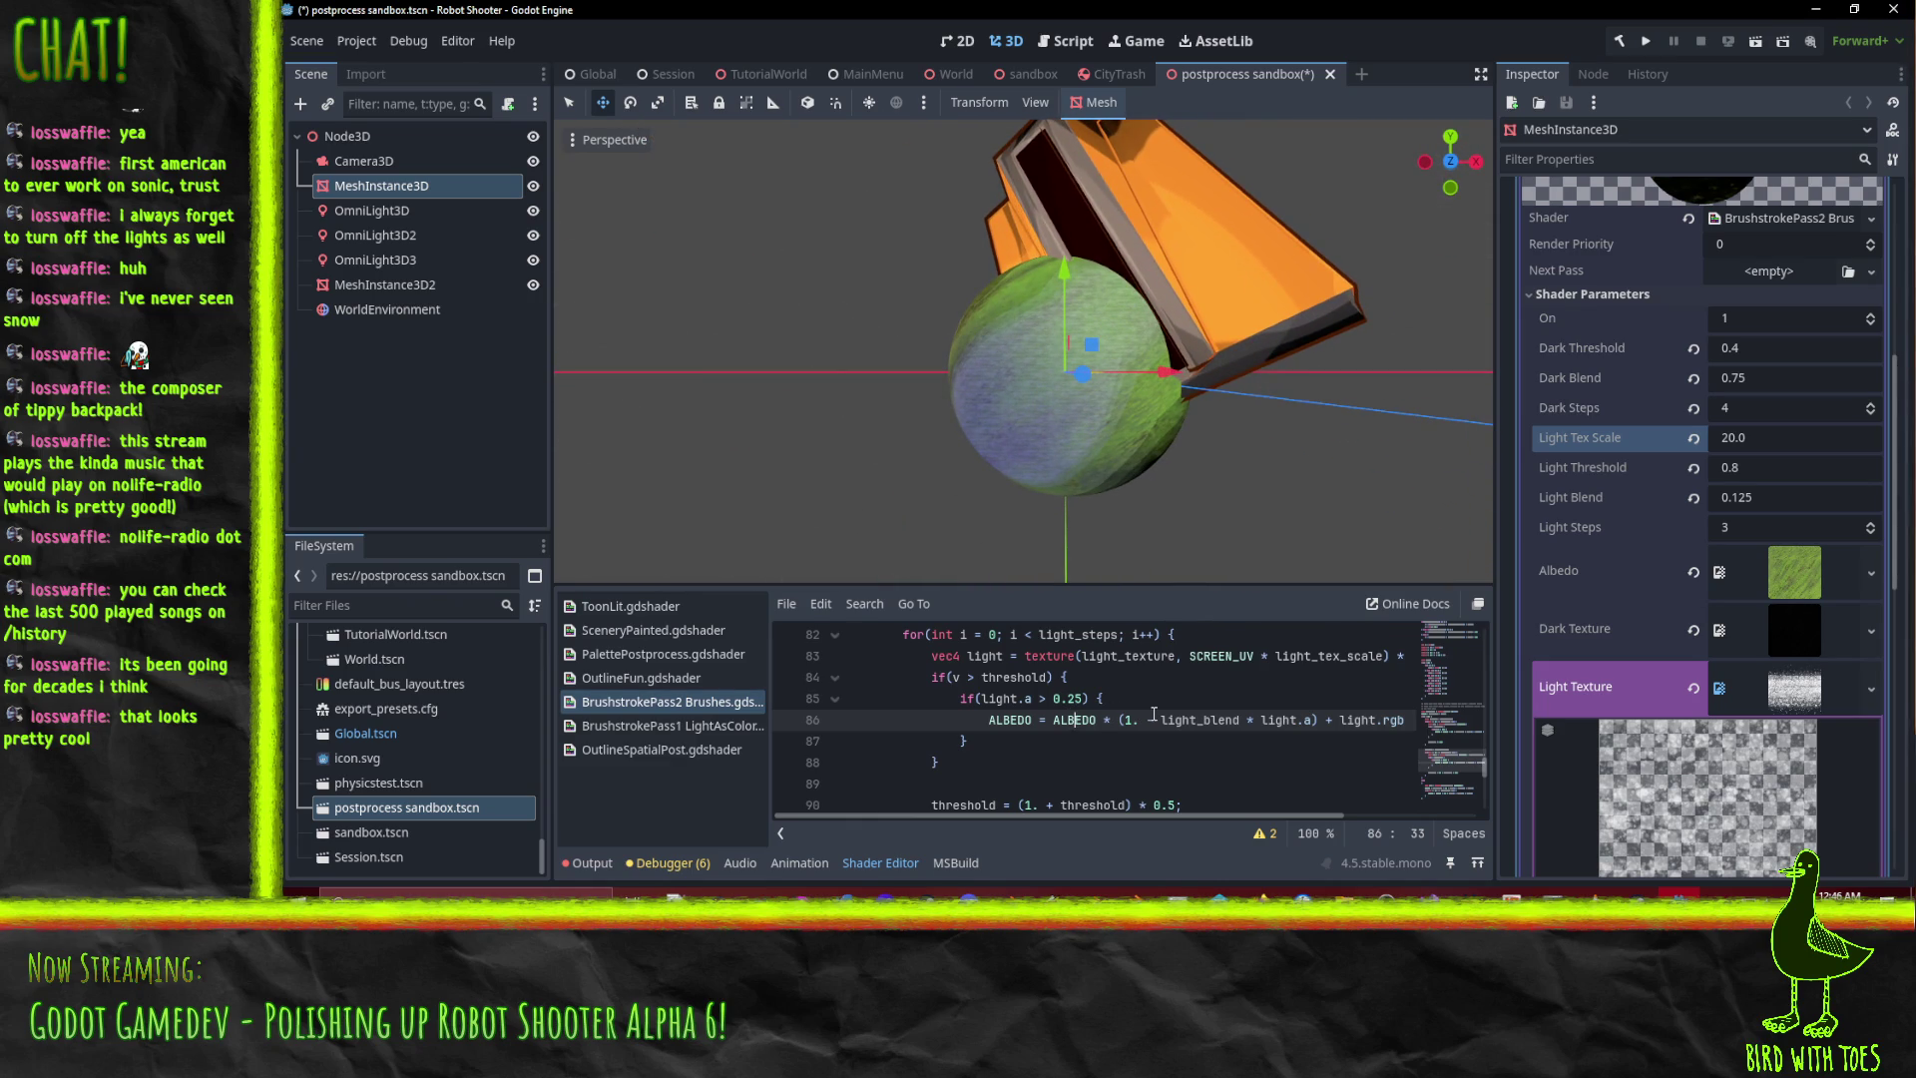
Place the cursor after light.a on shader line 85, then orbit closer to the sphere.
{"action": "left_click", "coordinate": [1027, 698]}
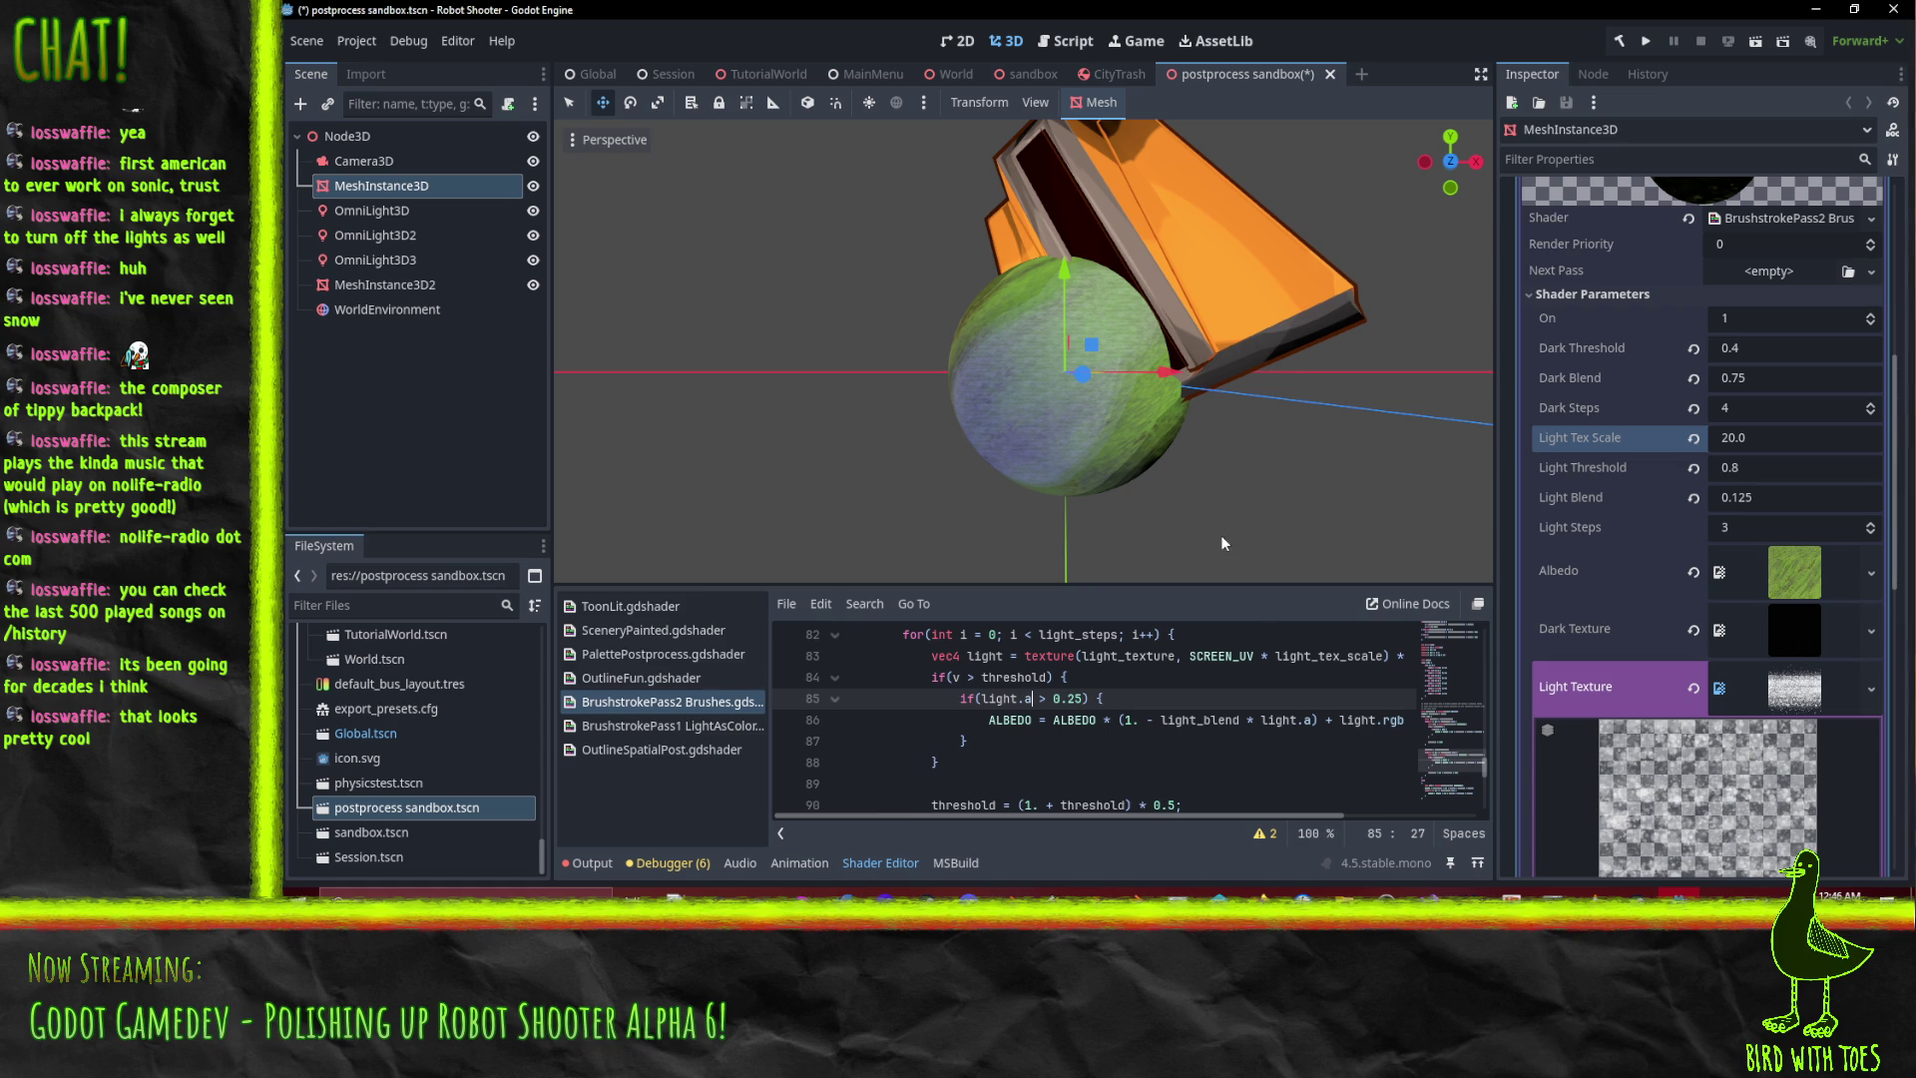
{"action": "scroll", "coordinate": [1158, 381], "scroll_direction": "up", "scroll_amount": 3}
{"action": "middle_click_drag", "start_coordinate": [996, 393], "coordinate": [1152, 471]}
{"action": "scroll", "coordinate": [1146, 468], "scroll_direction": "up", "scroll_amount": 5}
{"action": "scroll", "coordinate": [1074, 436], "scroll_direction": "up", "scroll_amount": 2}
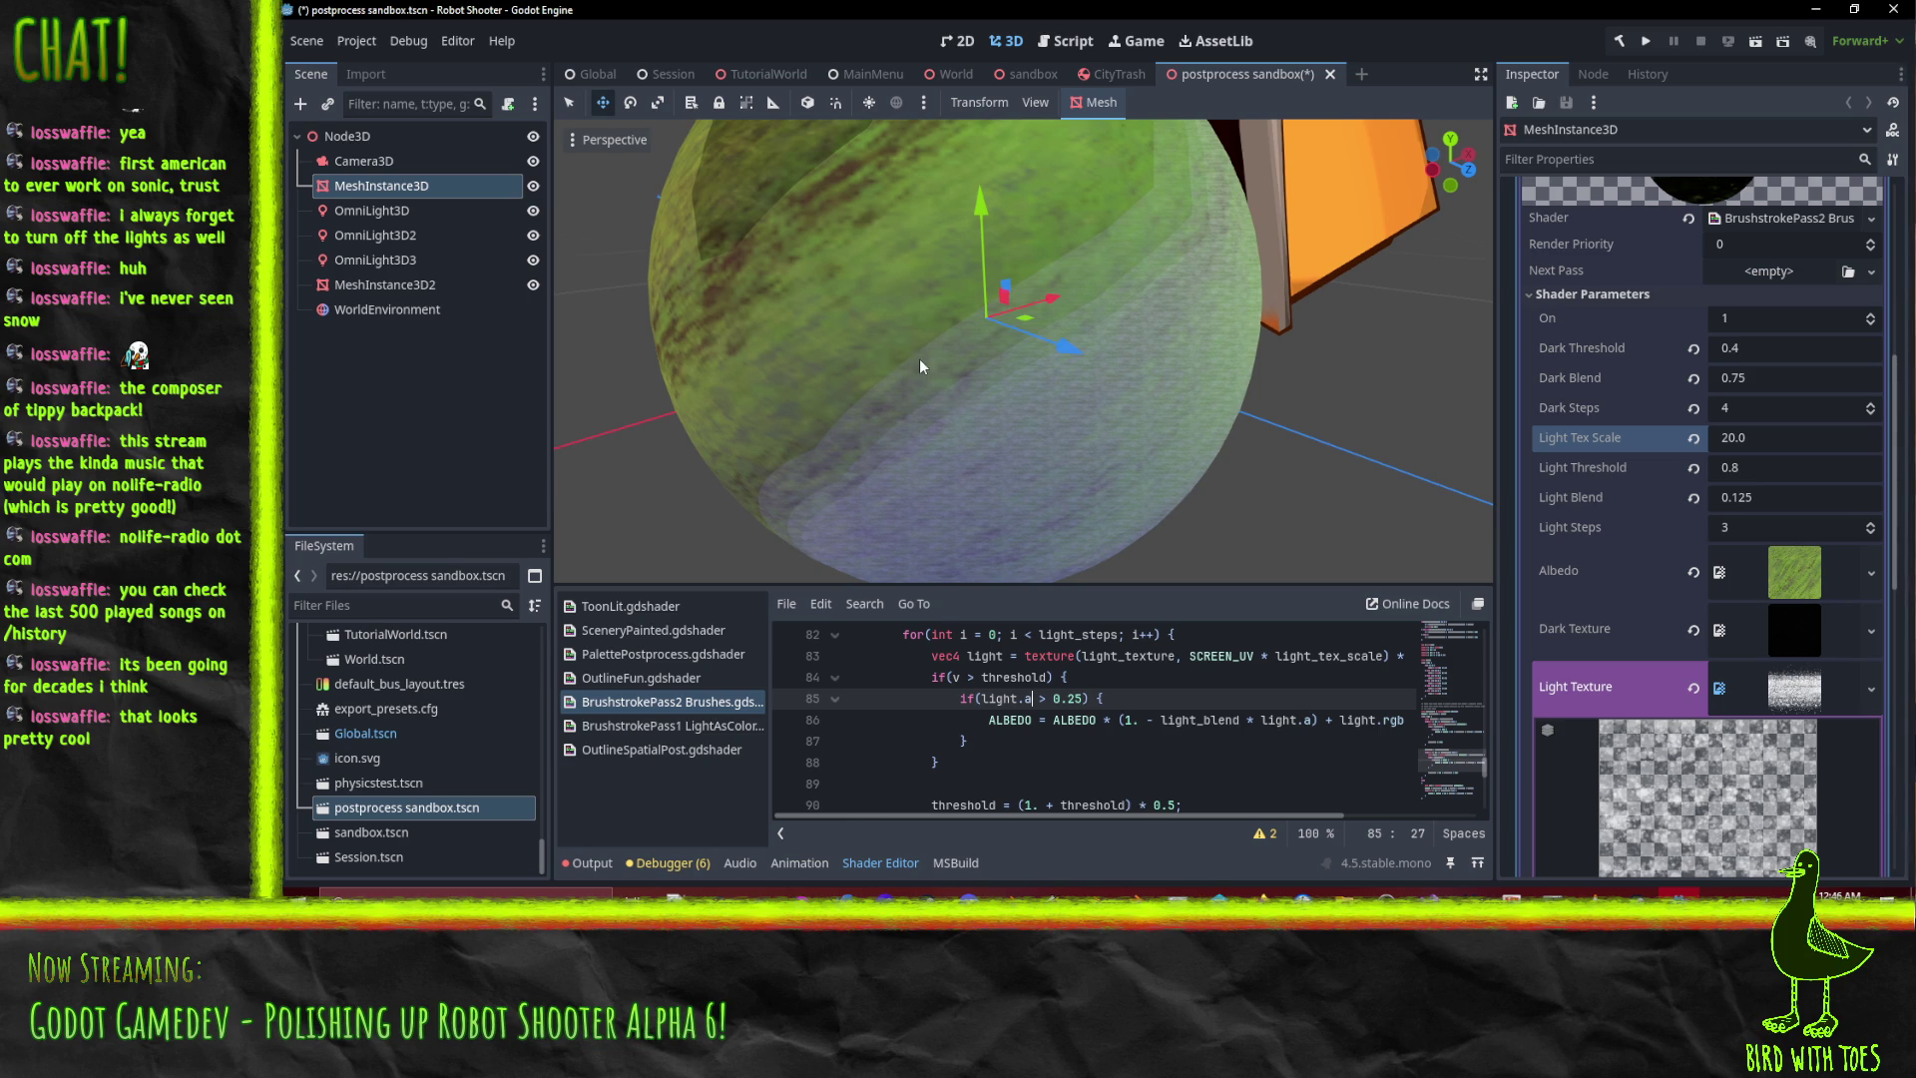
{"action": "scroll", "coordinate": [919, 362], "scroll_direction": "up", "scroll_amount": 3}
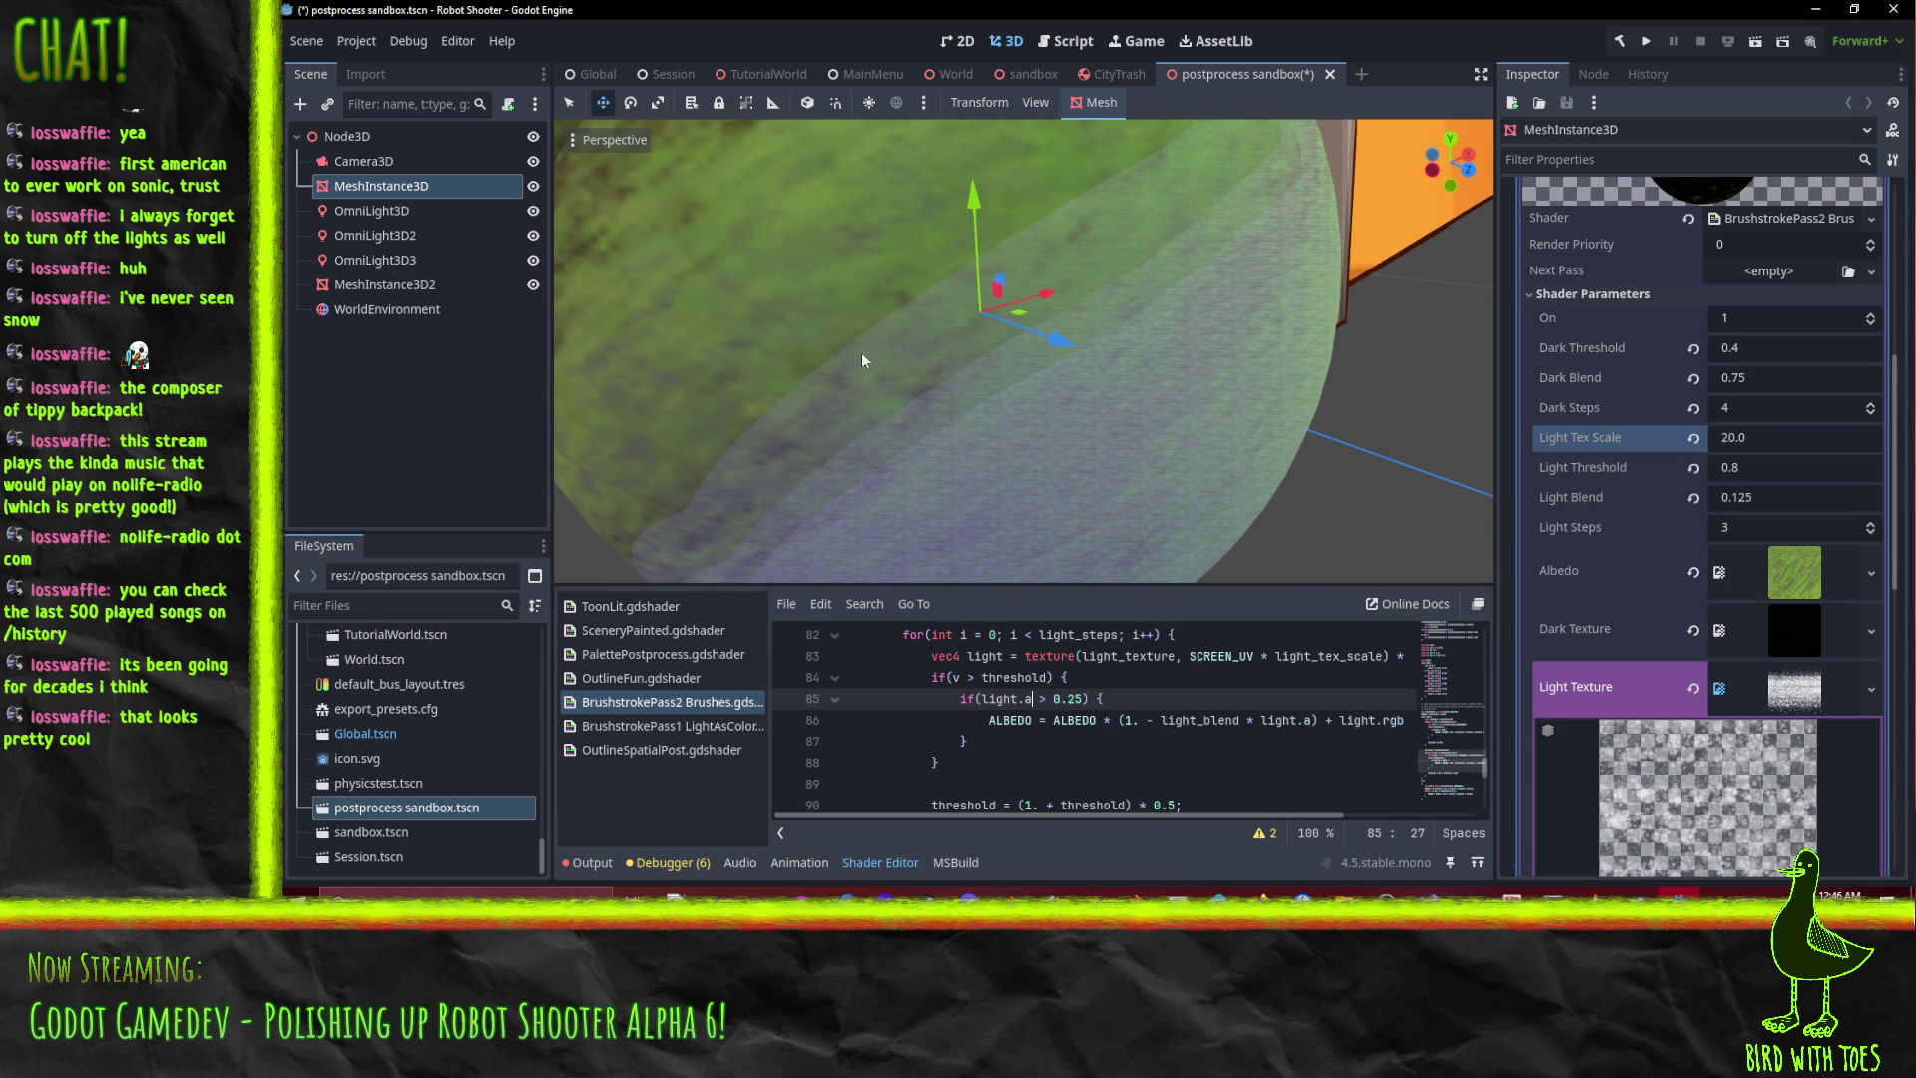
{"action": "scroll", "coordinate": [878, 329], "scroll_direction": "down", "scroll_amount": 2}
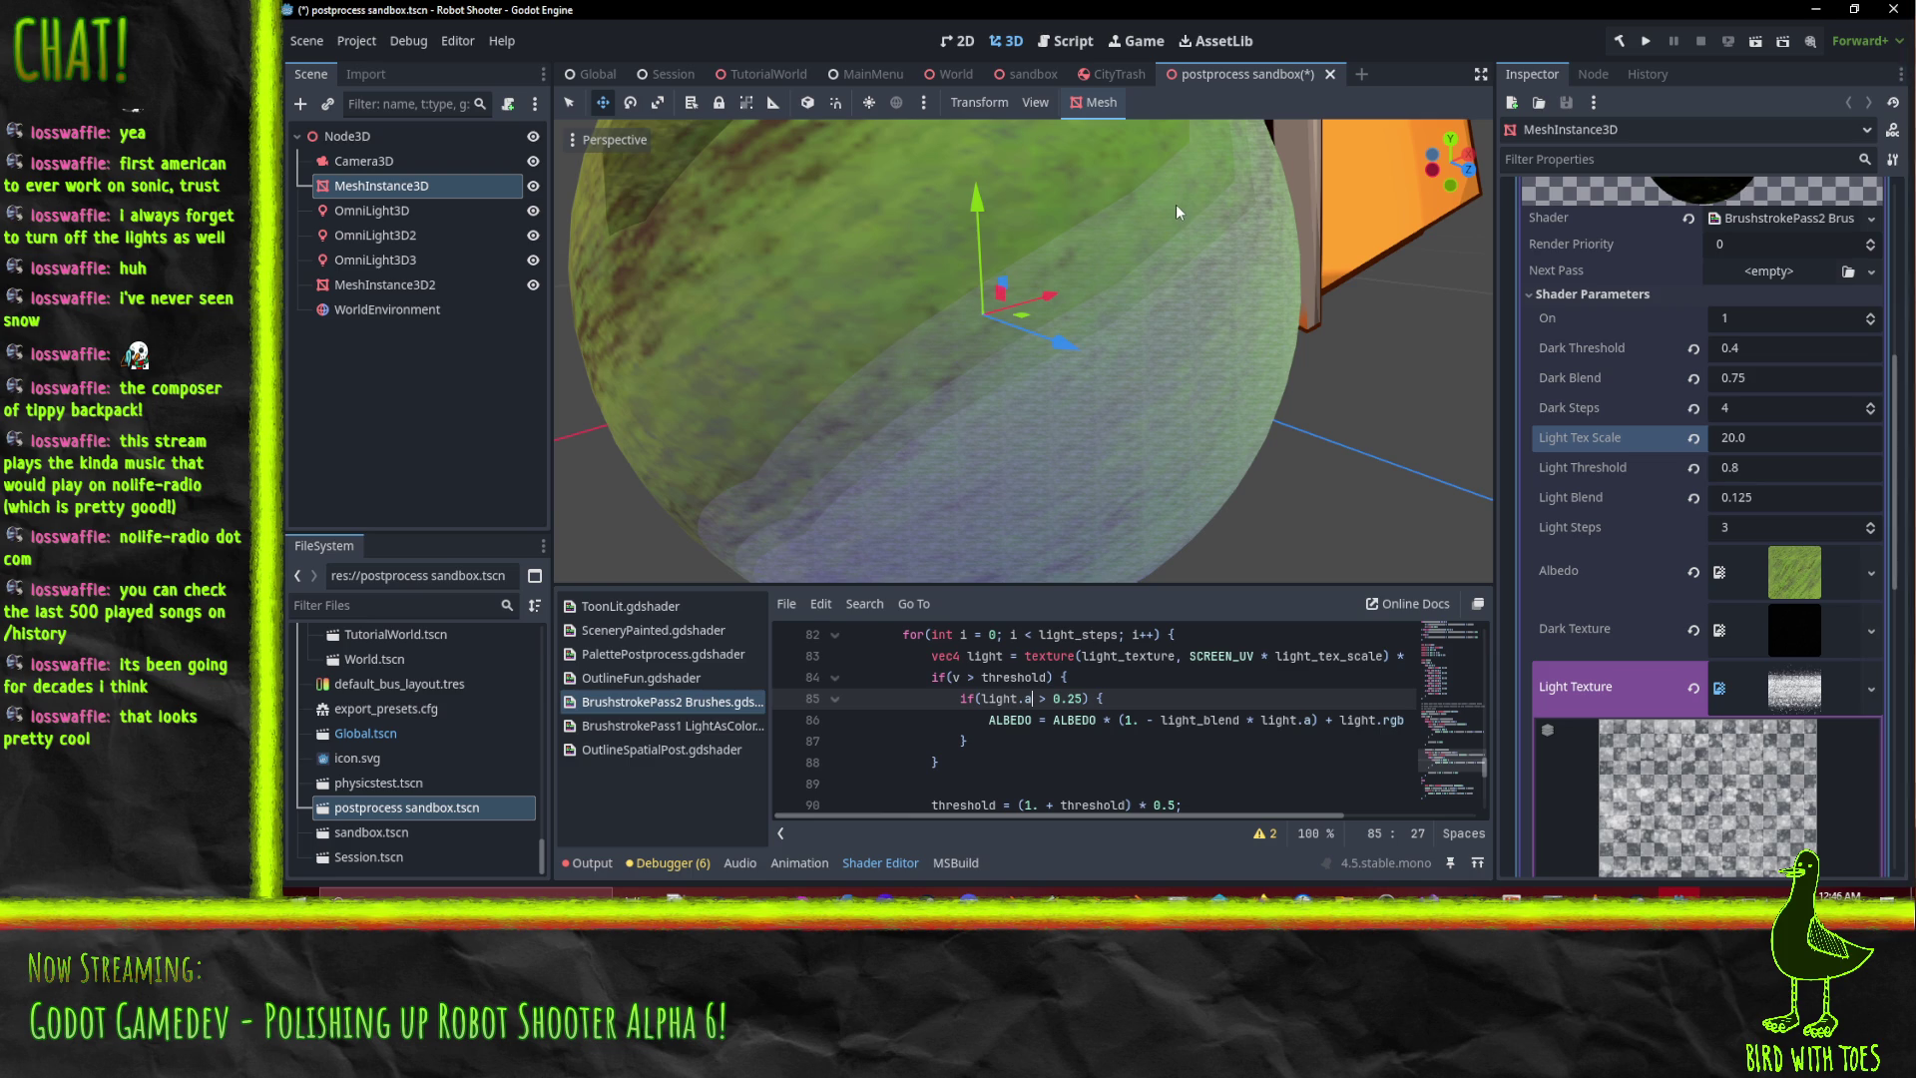
Move up to shader line 84 and scroll through the code.
{"action": "key", "text": "Up"}
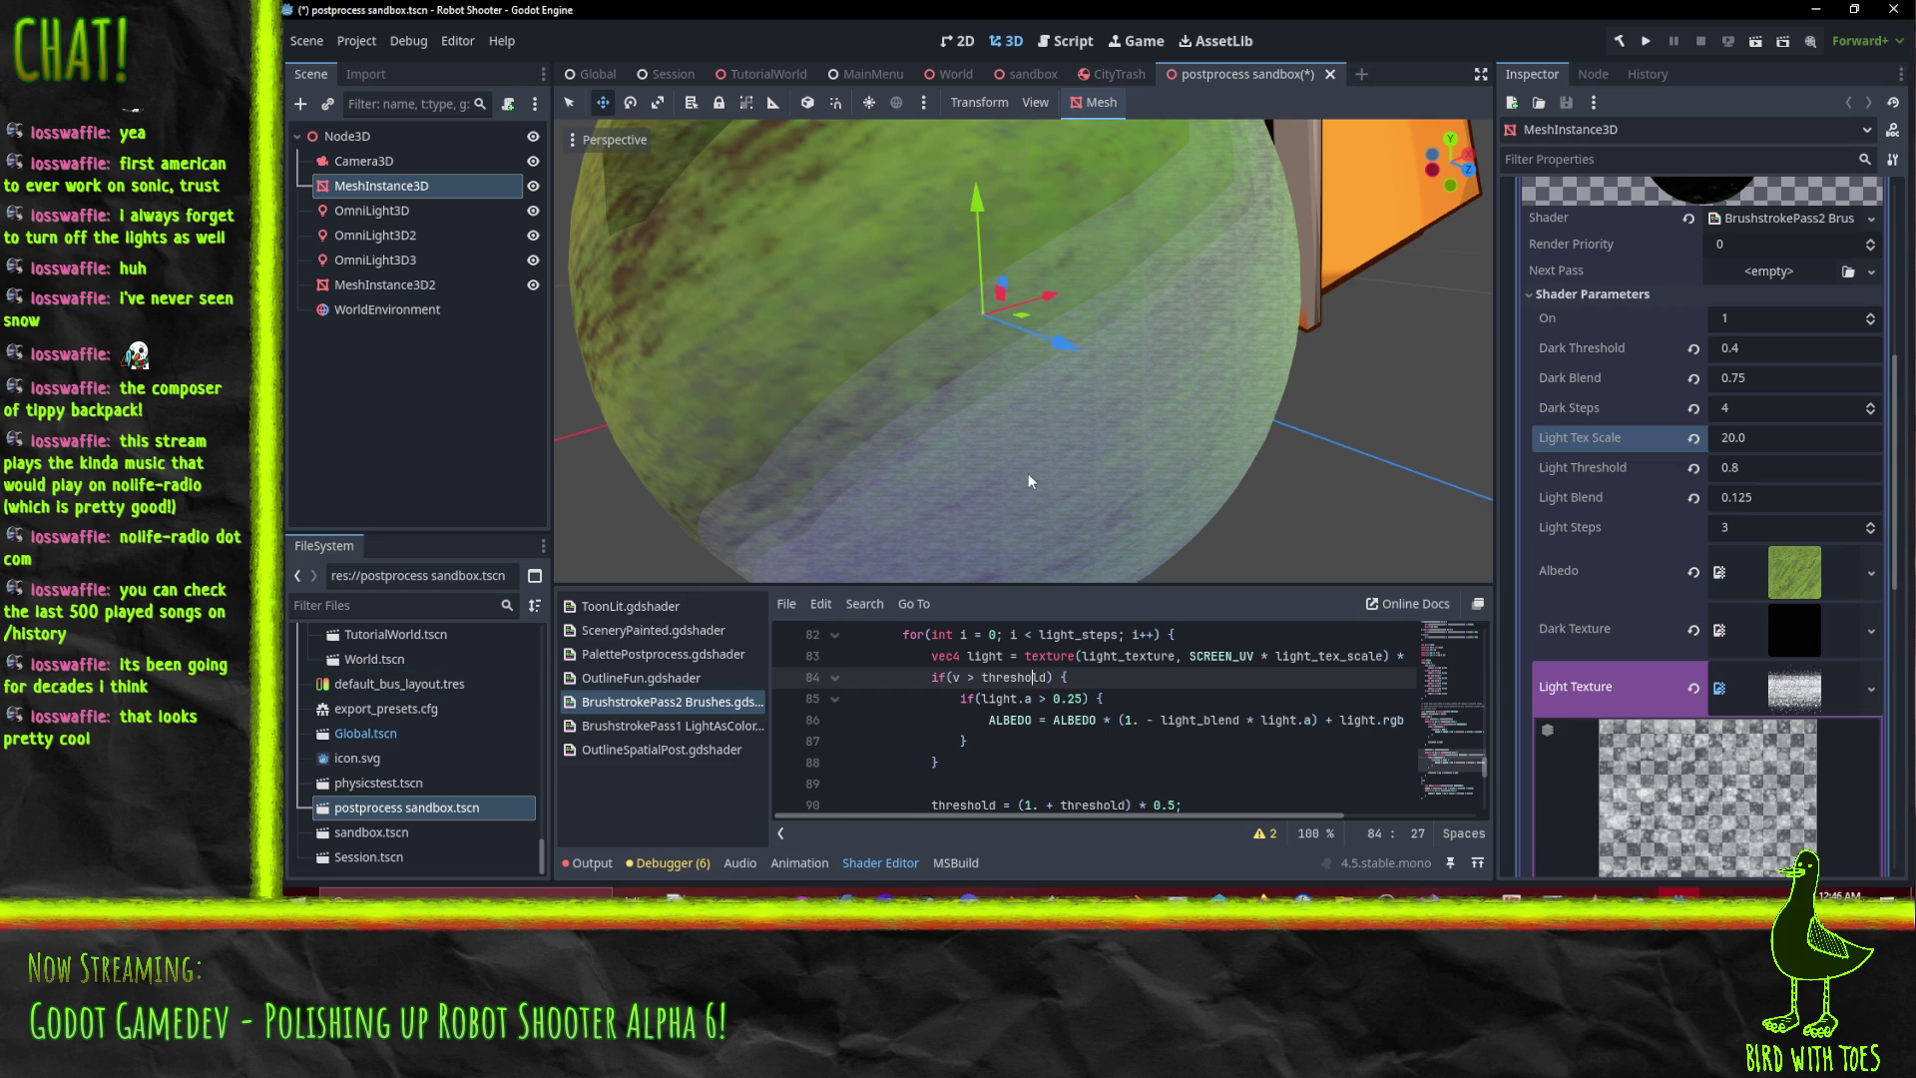
{"action": "scroll", "coordinate": [1029, 480], "scroll_direction": "up", "scroll_amount": 3}
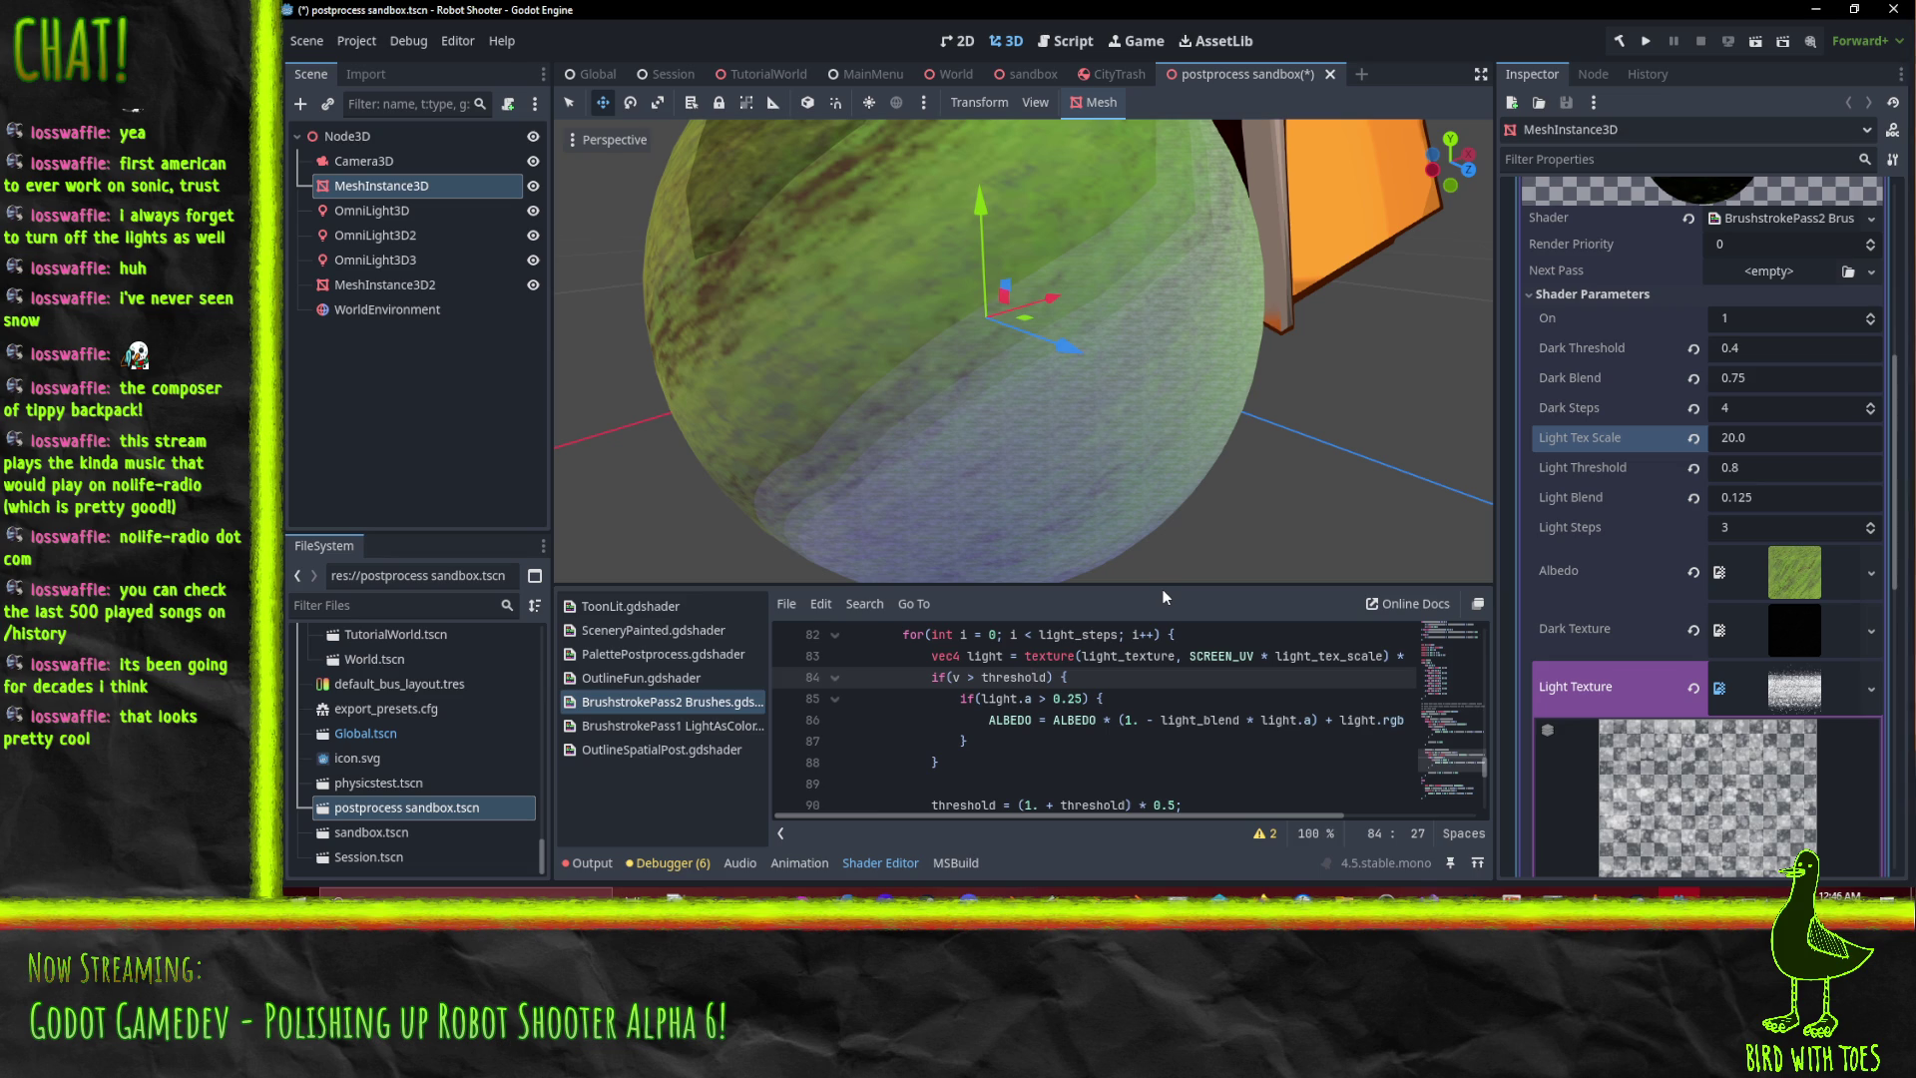
{"action": "scroll", "coordinate": [1157, 500], "scroll_direction": "down", "scroll_amount": 3}
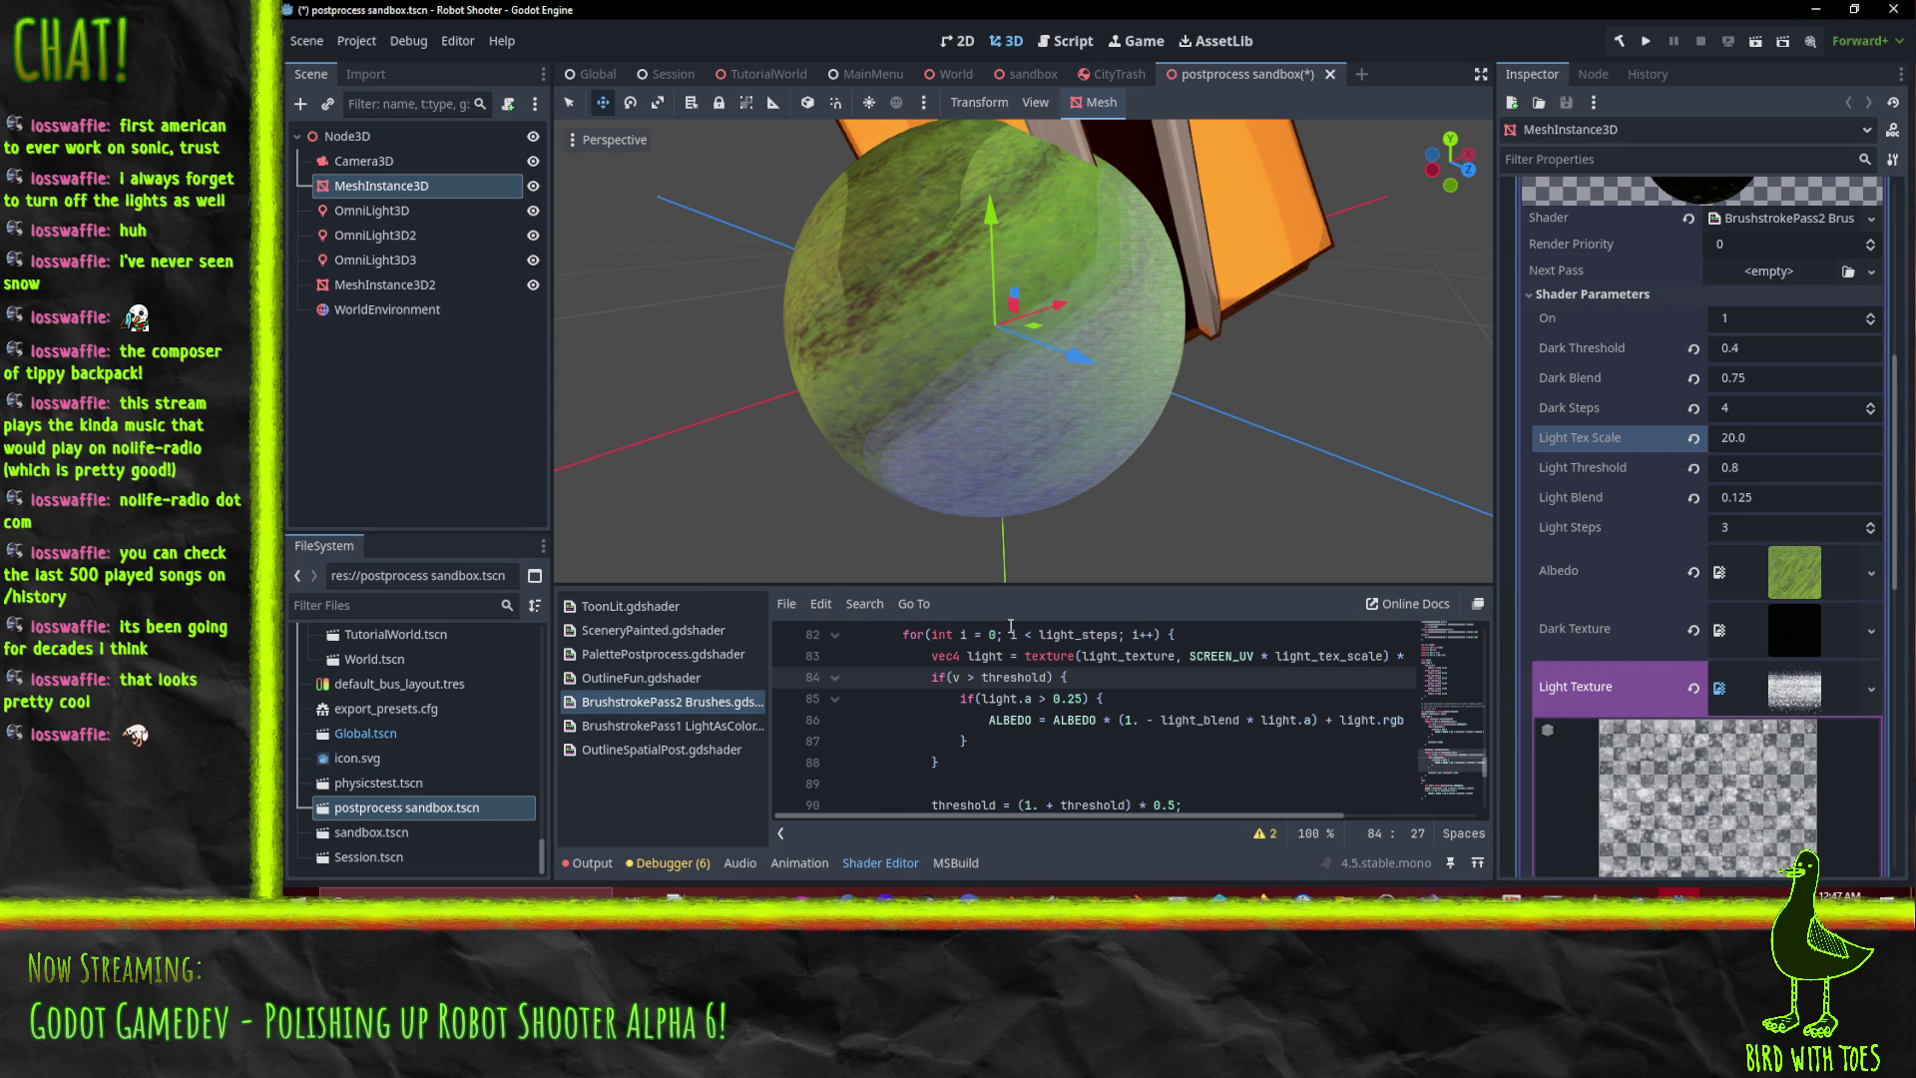
Reconnect P4V to the server and revert unchanged files in the default changelist.
{"action": "left_click", "coordinate": [1218, 892]}
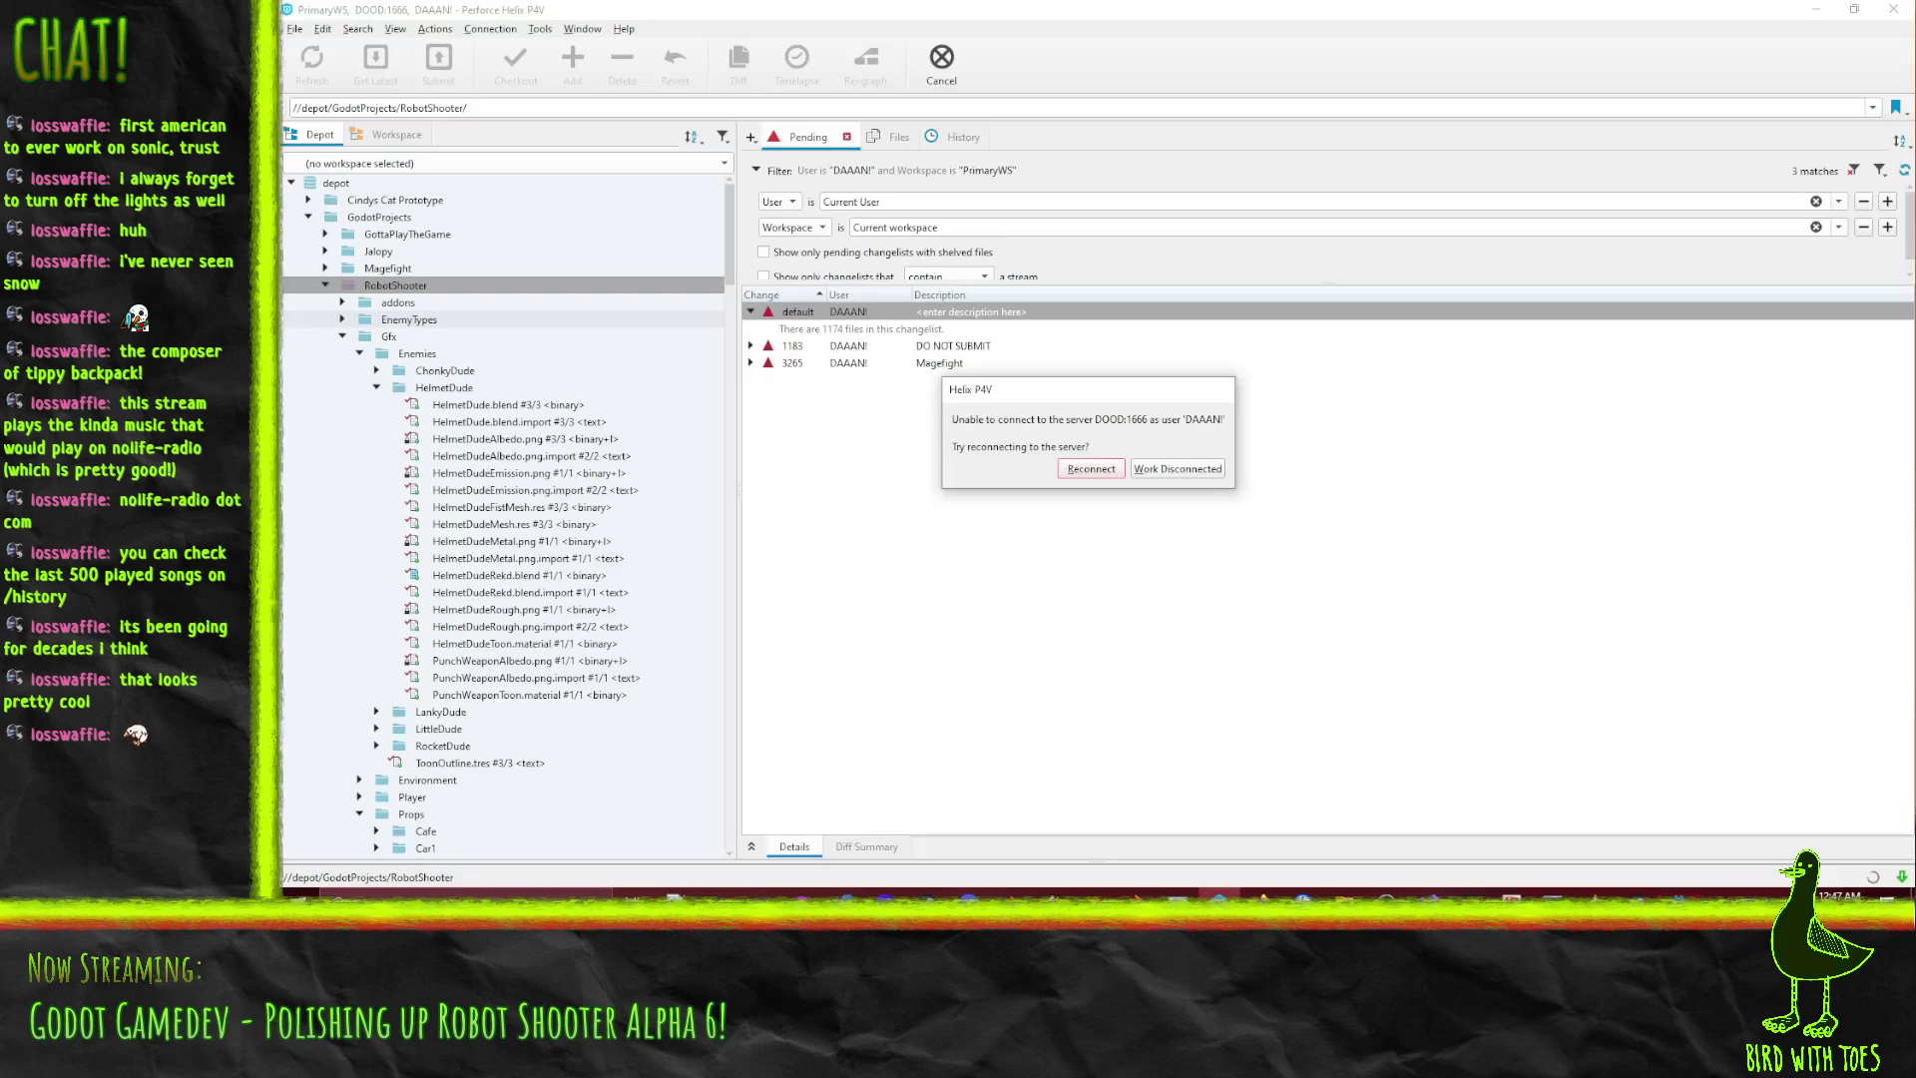
{"action": "left_click", "coordinate": [1091, 466]}
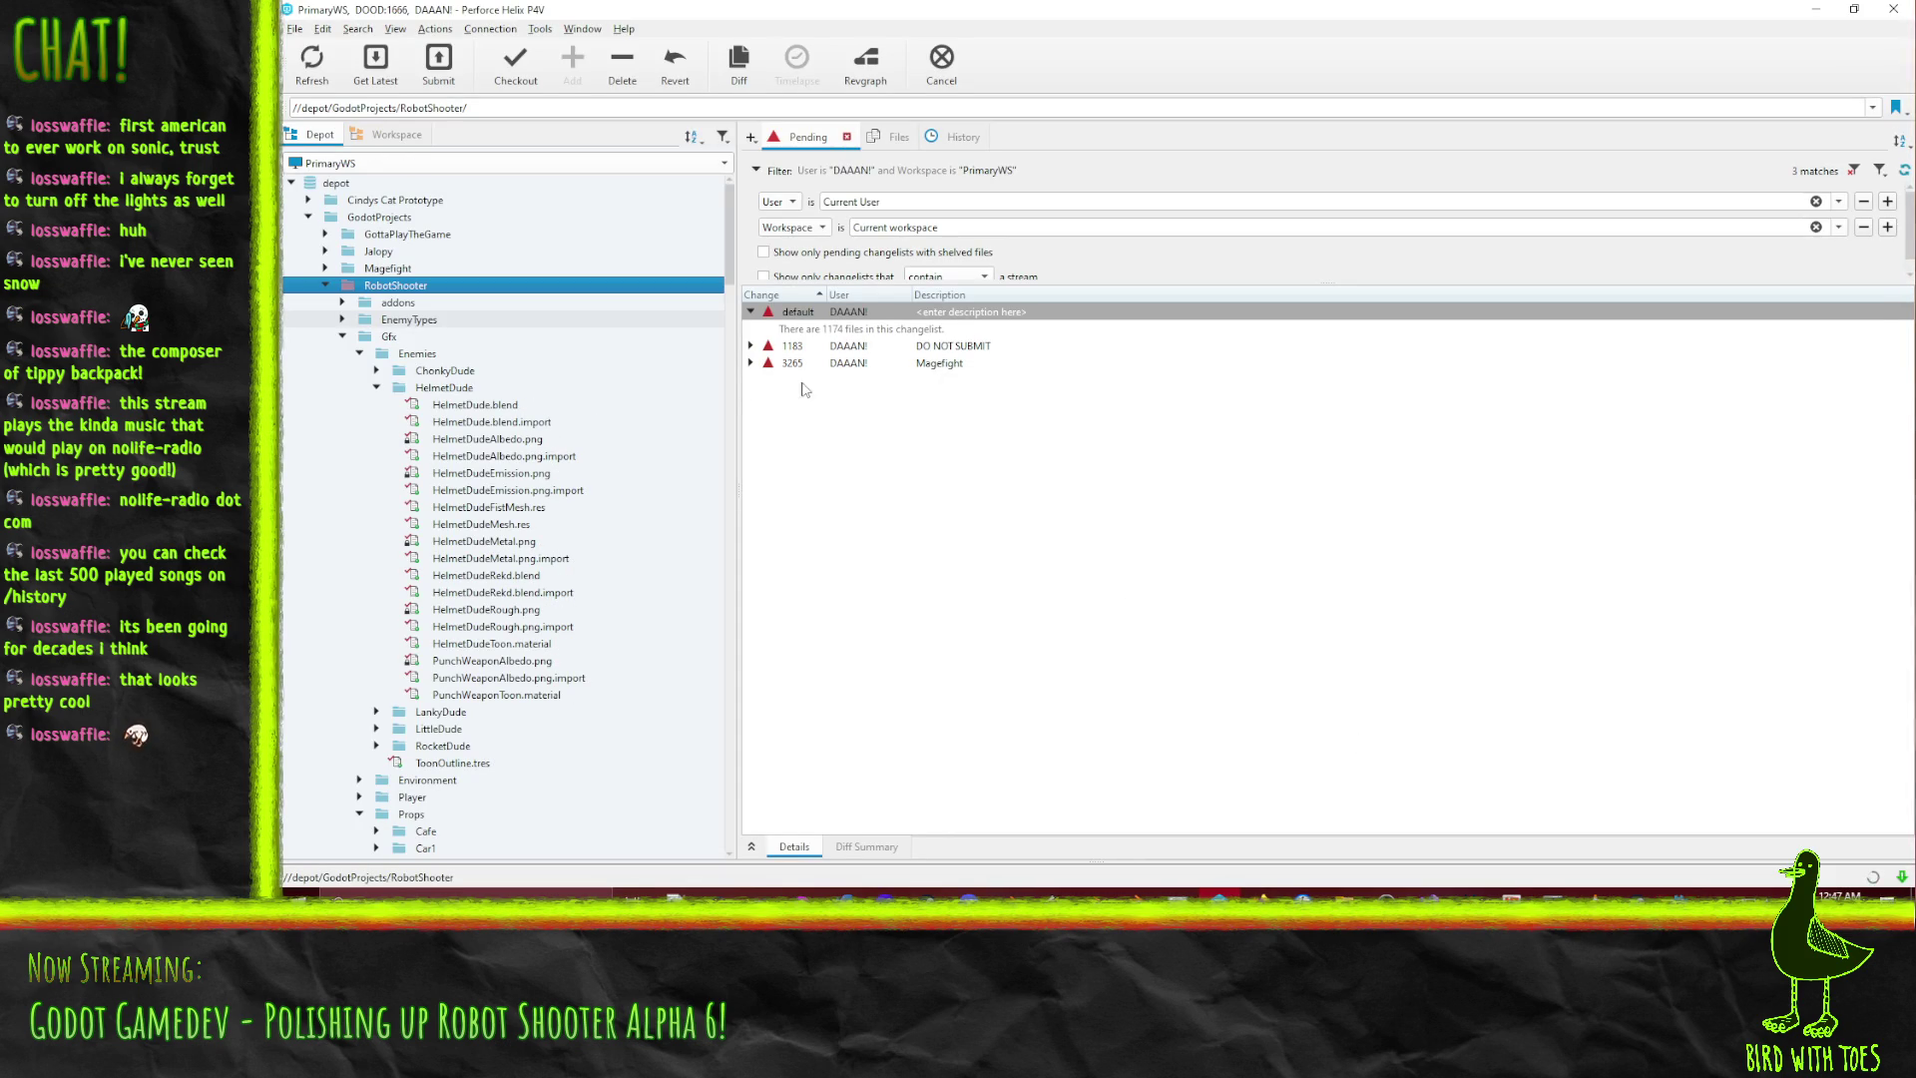
{"action": "right_click", "coordinate": [820, 316]}
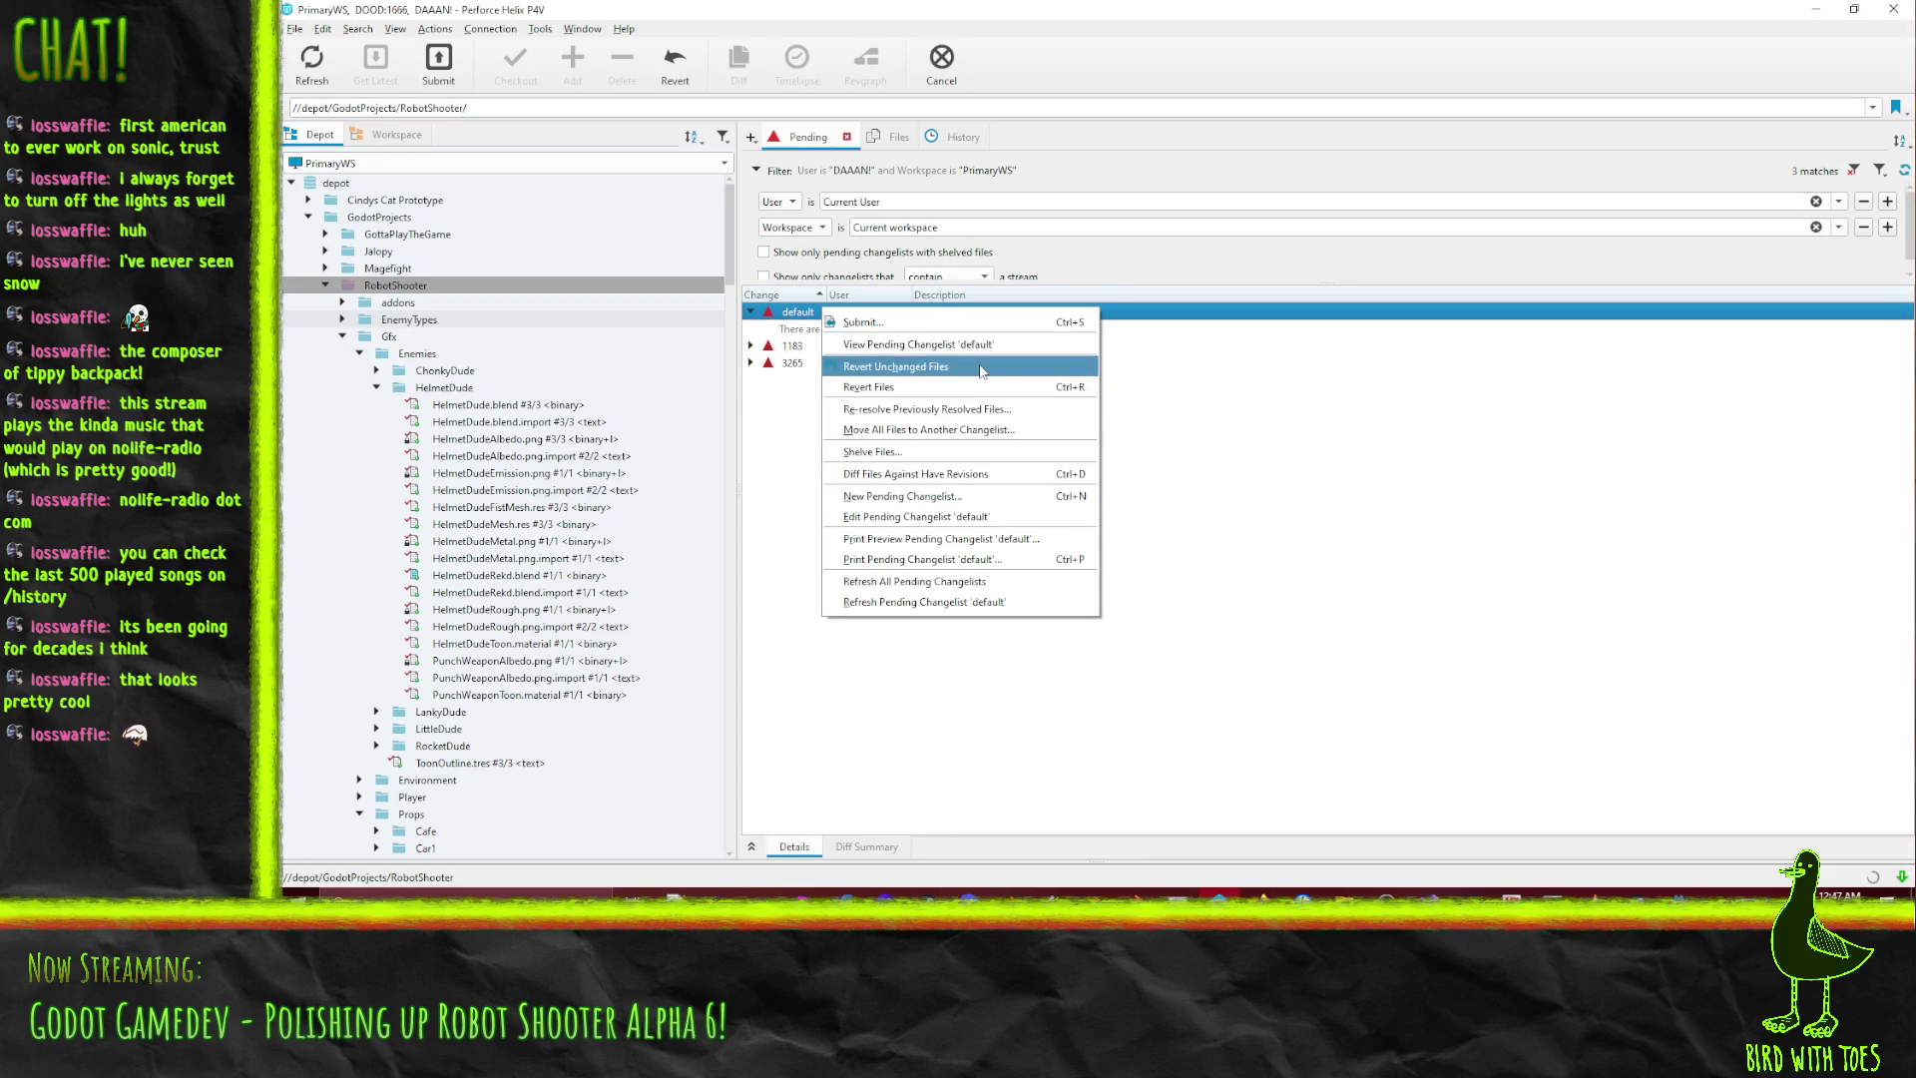
{"action": "left_click", "coordinate": [981, 369]}
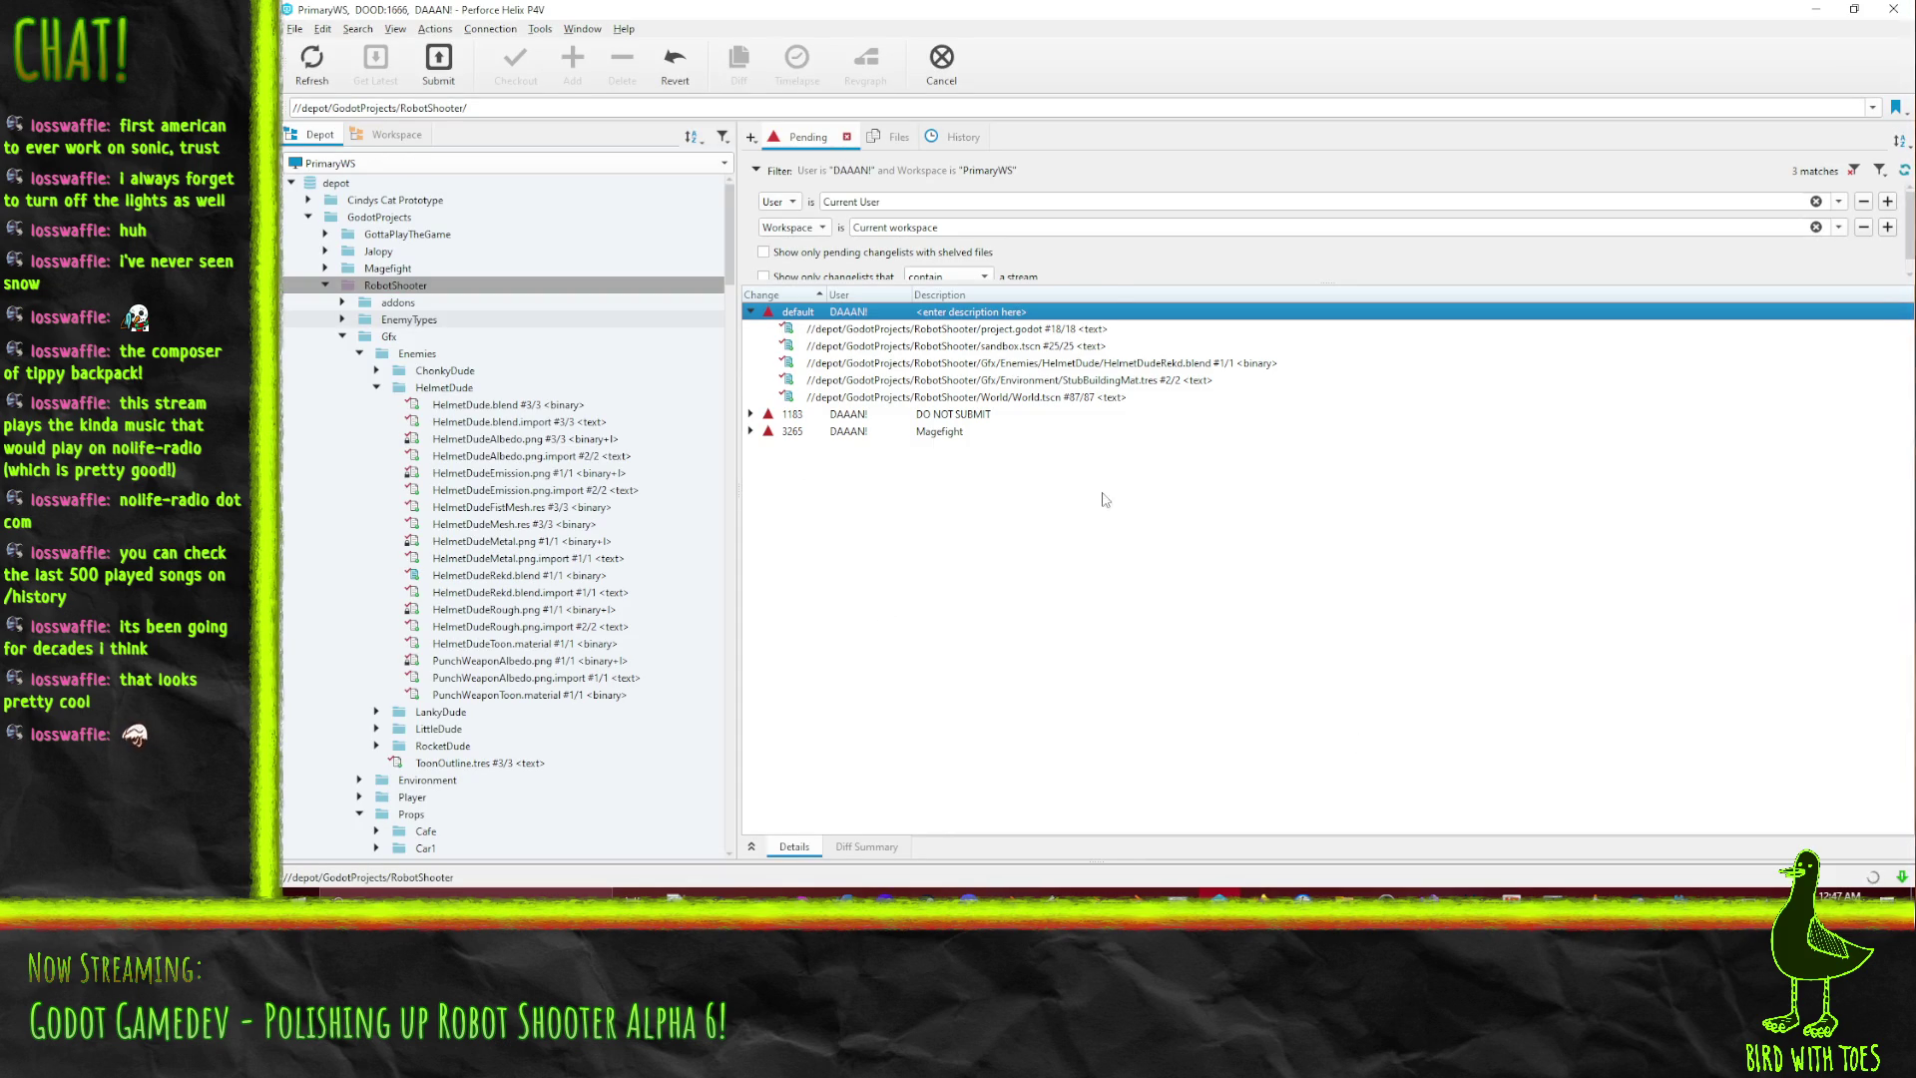
Show the RobotShooter workspace tree with the Gfx and Sounds folders collapsed.
{"action": "left_click", "coordinate": [396, 134]}
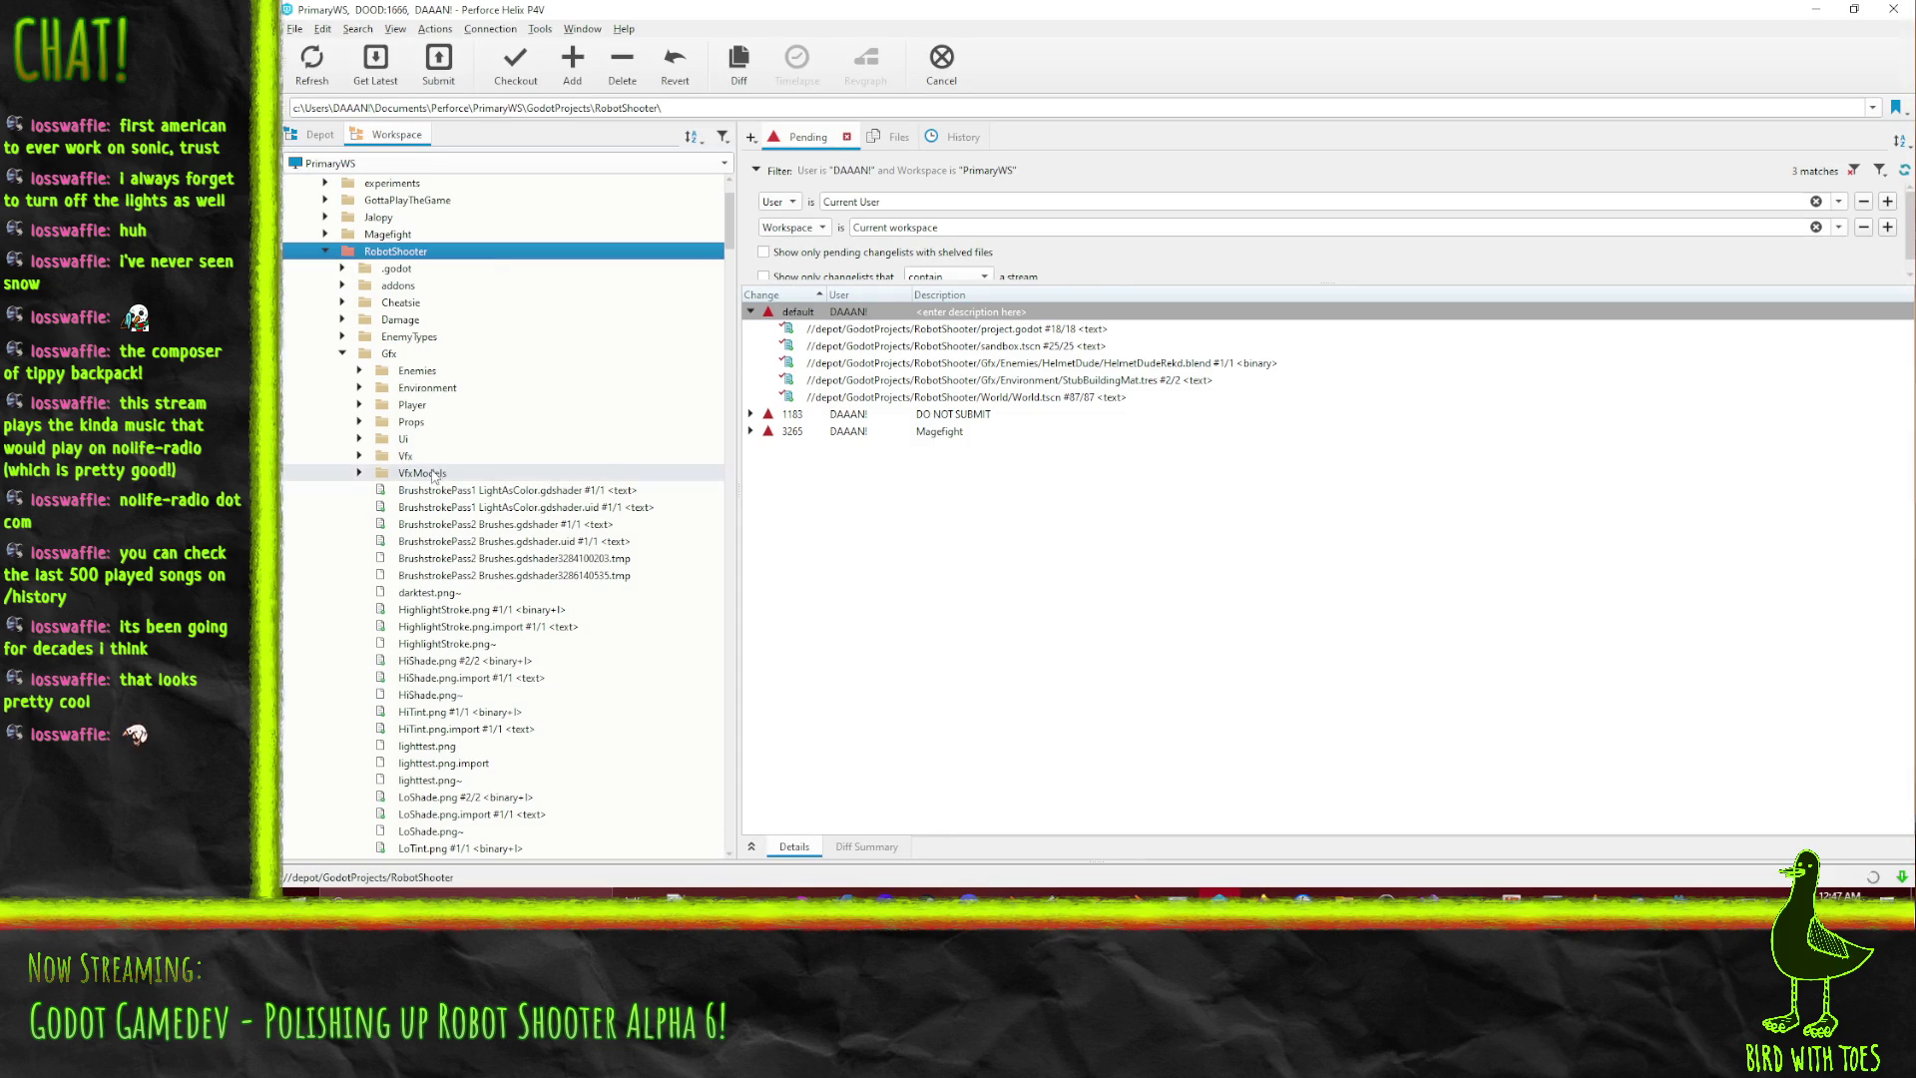
{"action": "left_click", "coordinate": [342, 353]}
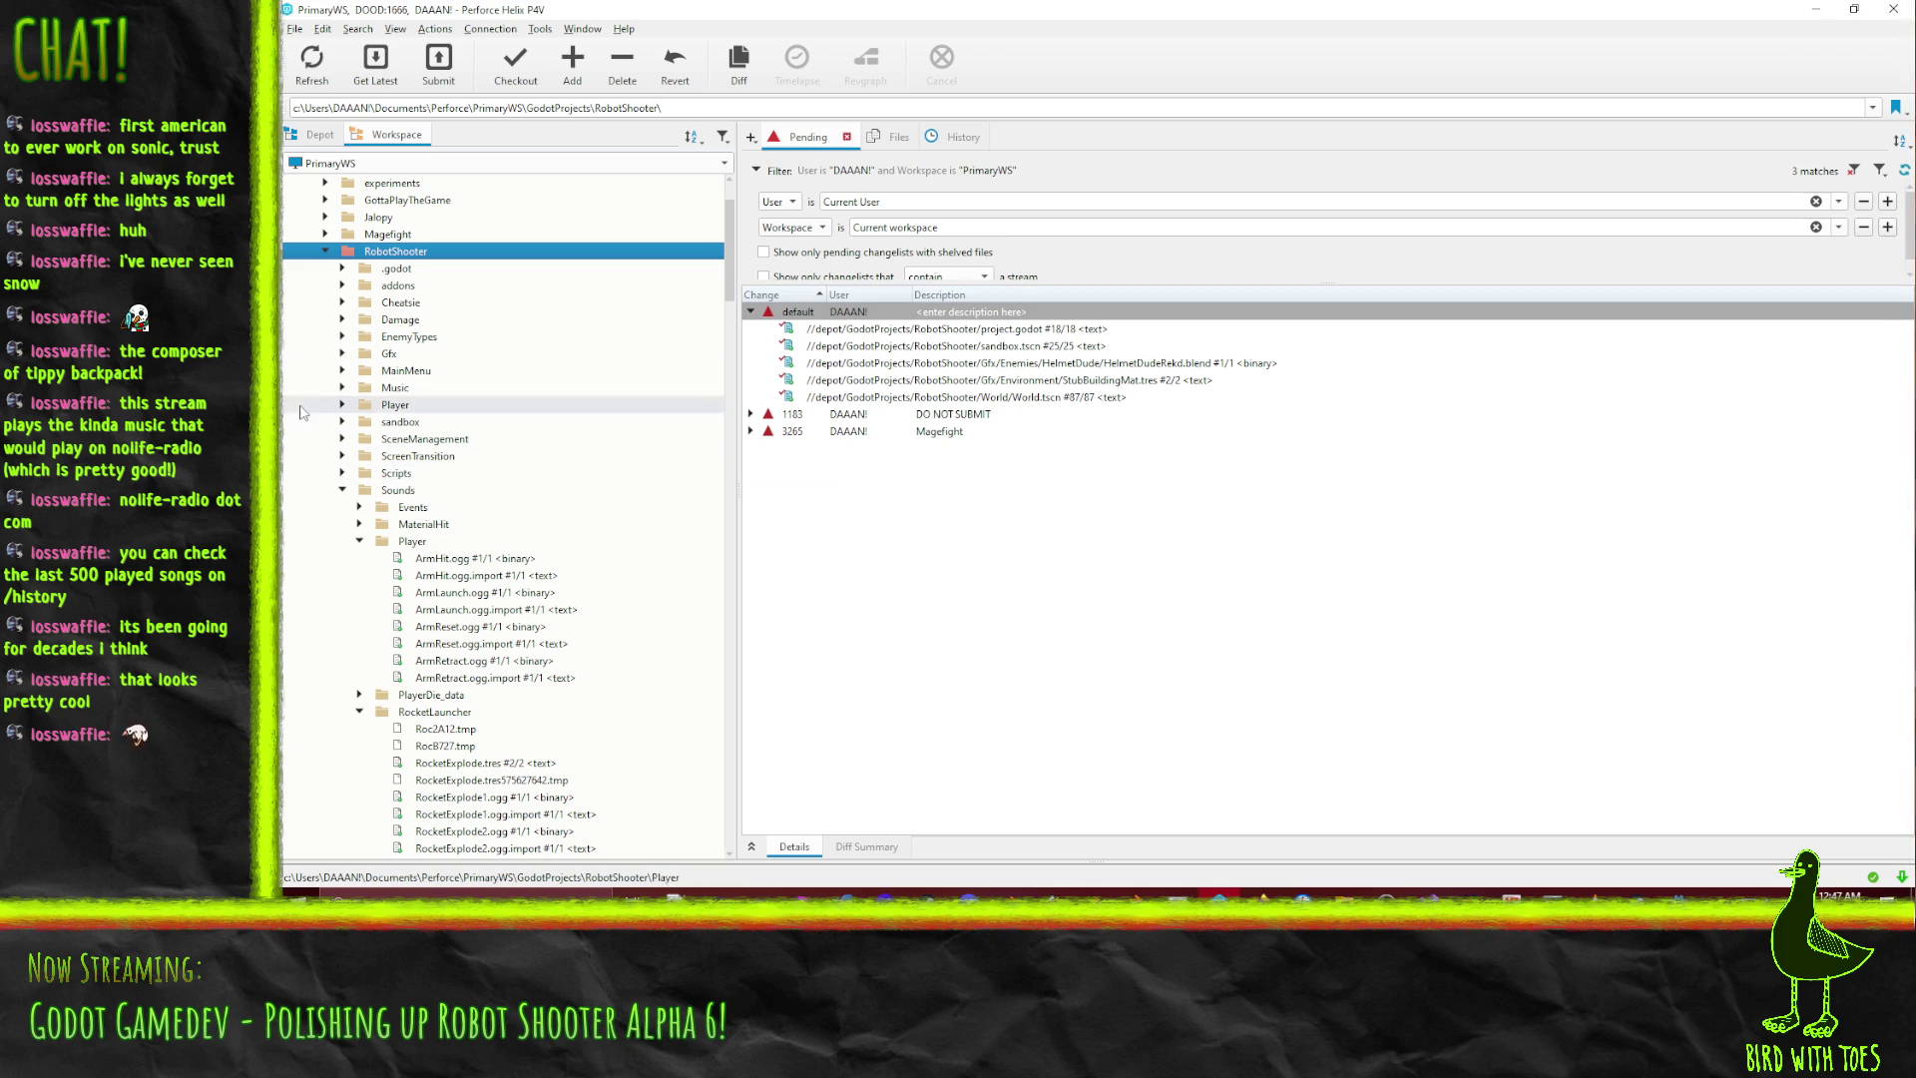
{"action": "left_click", "coordinate": [344, 490]}
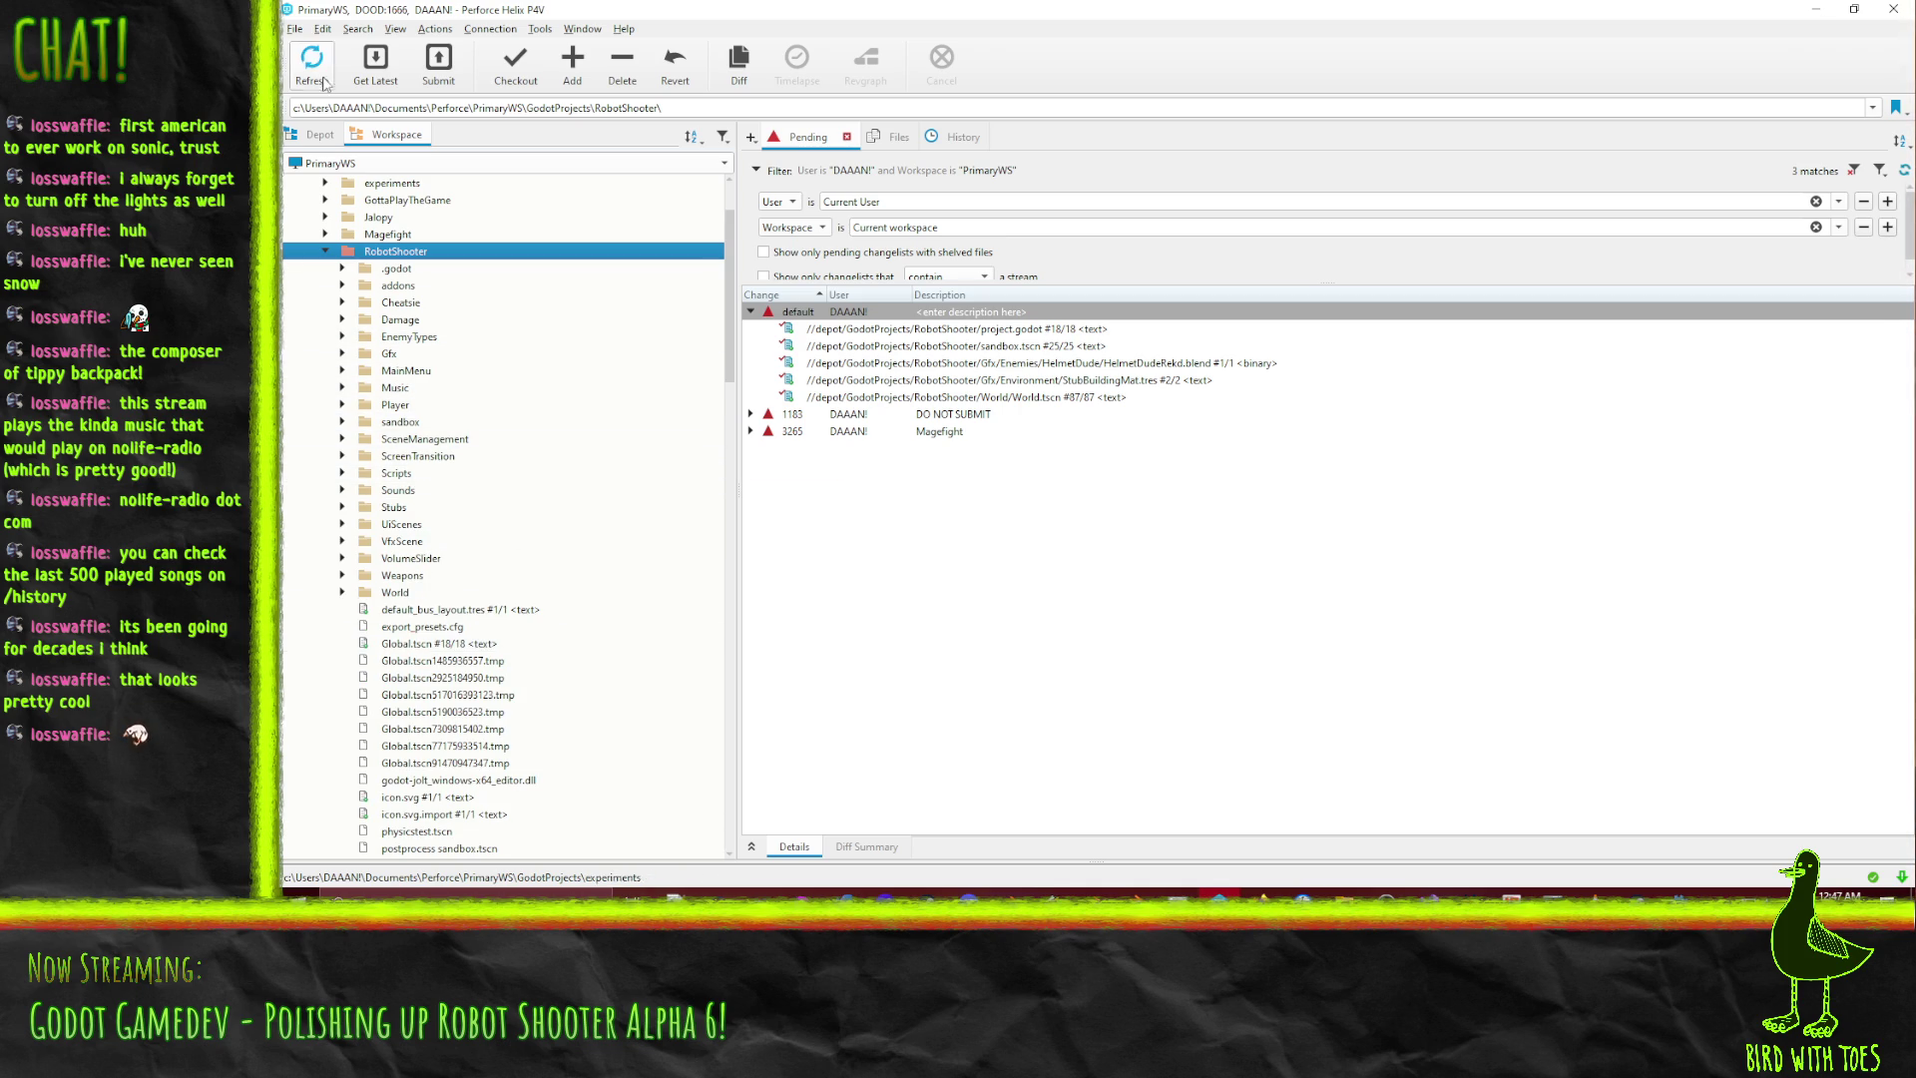
{"action": "scroll", "coordinate": [349, 543], "scroll_direction": "down", "scroll_amount": 1}
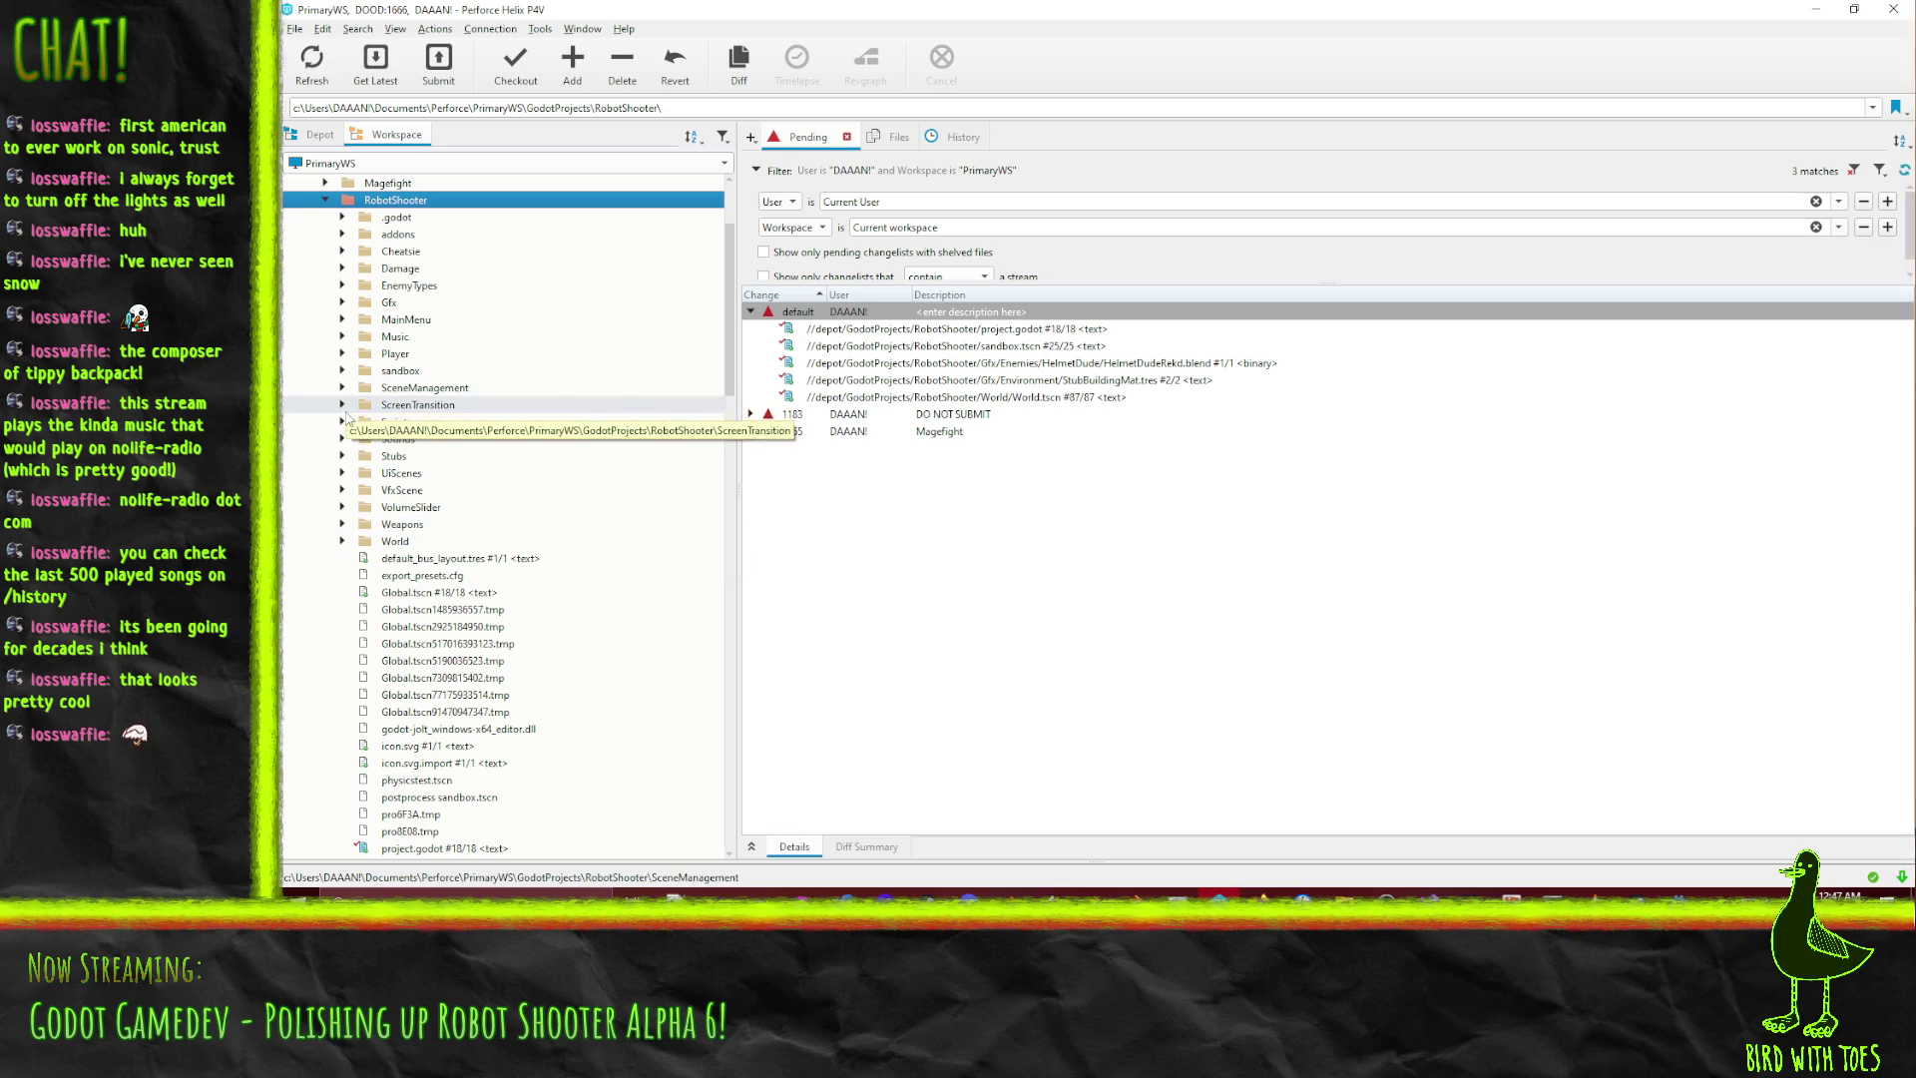
Expand World > TutorialWorld and add TutorialMap.blend and TutorialMap.blend.import to the default changelist.
{"action": "left_click", "coordinate": [342, 541]}
{"action": "scroll", "coordinate": [345, 551], "scroll_direction": "down", "scroll_amount": 1}
{"action": "scroll", "coordinate": [343, 551], "scroll_direction": "down", "scroll_amount": 1}
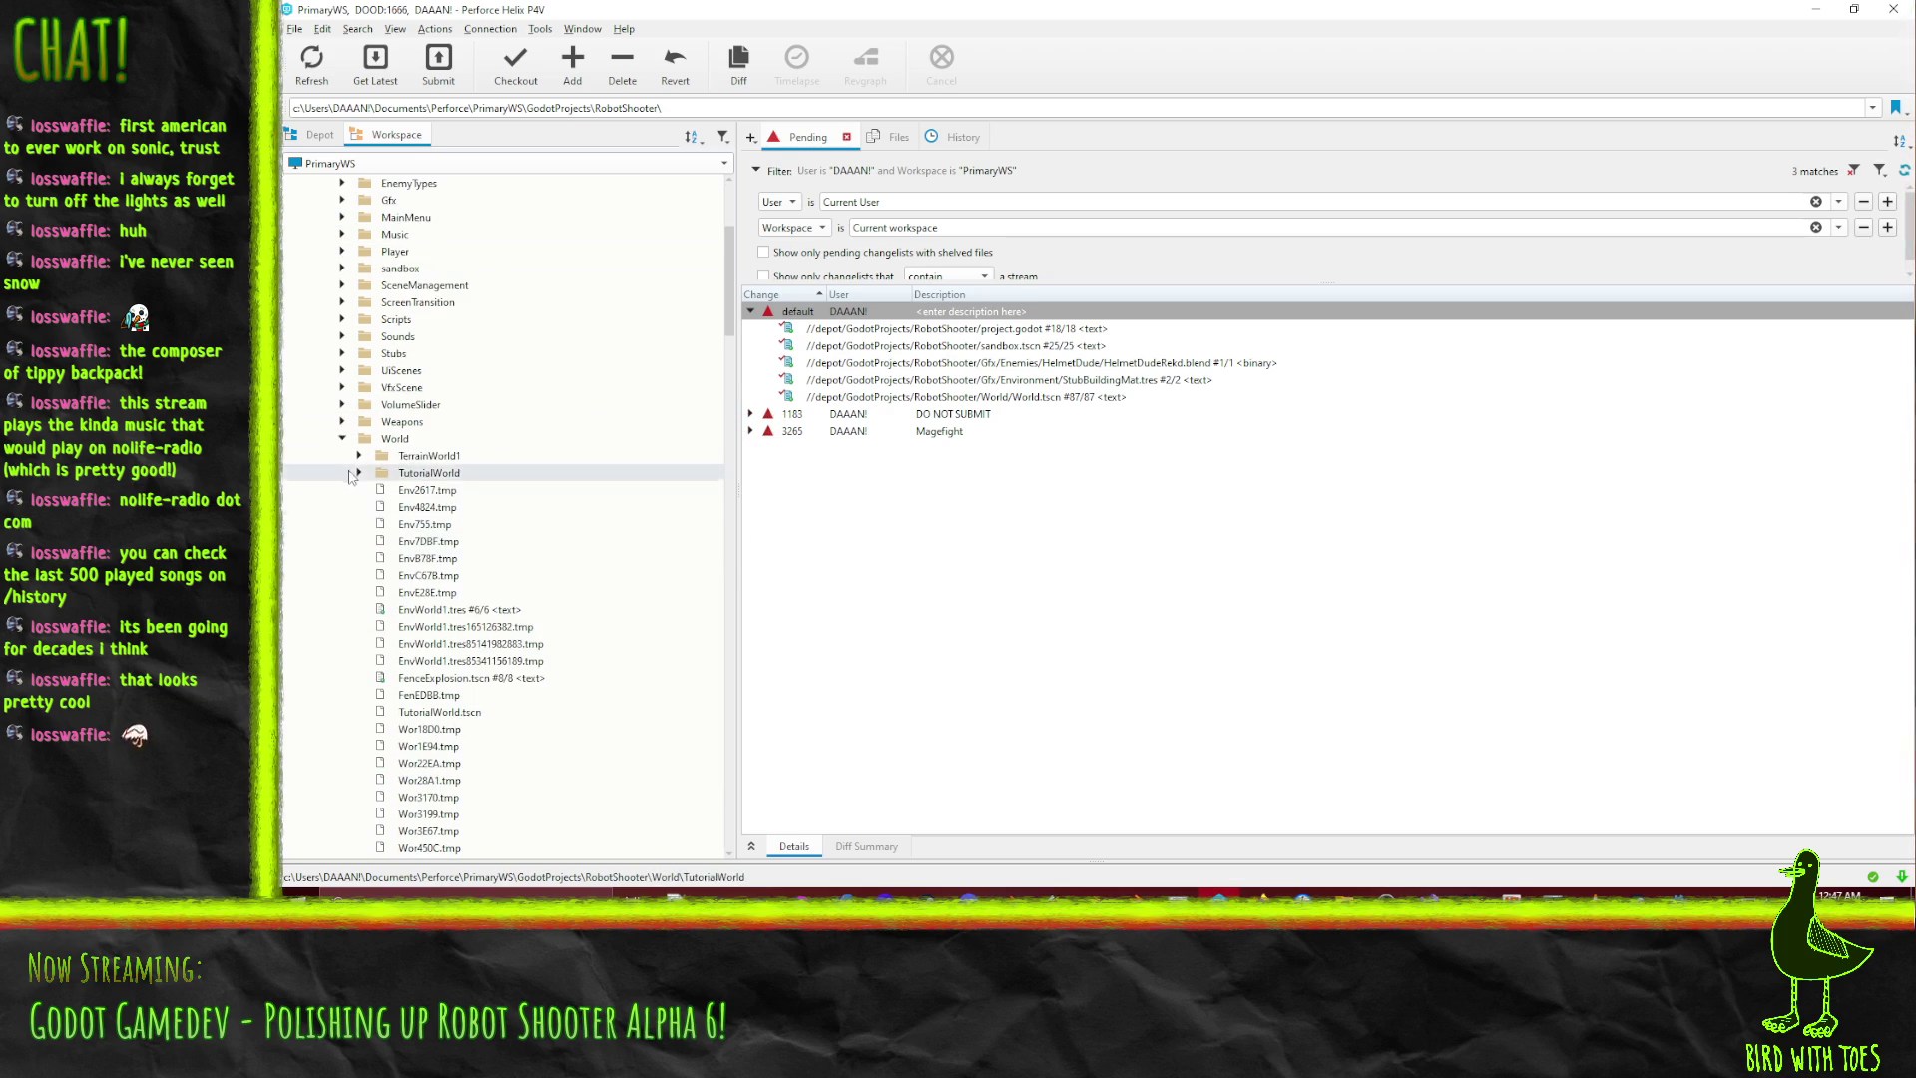
{"action": "left_click", "coordinate": [361, 475]}
{"action": "scroll", "coordinate": [364, 477], "scroll_direction": "down", "scroll_amount": 1}
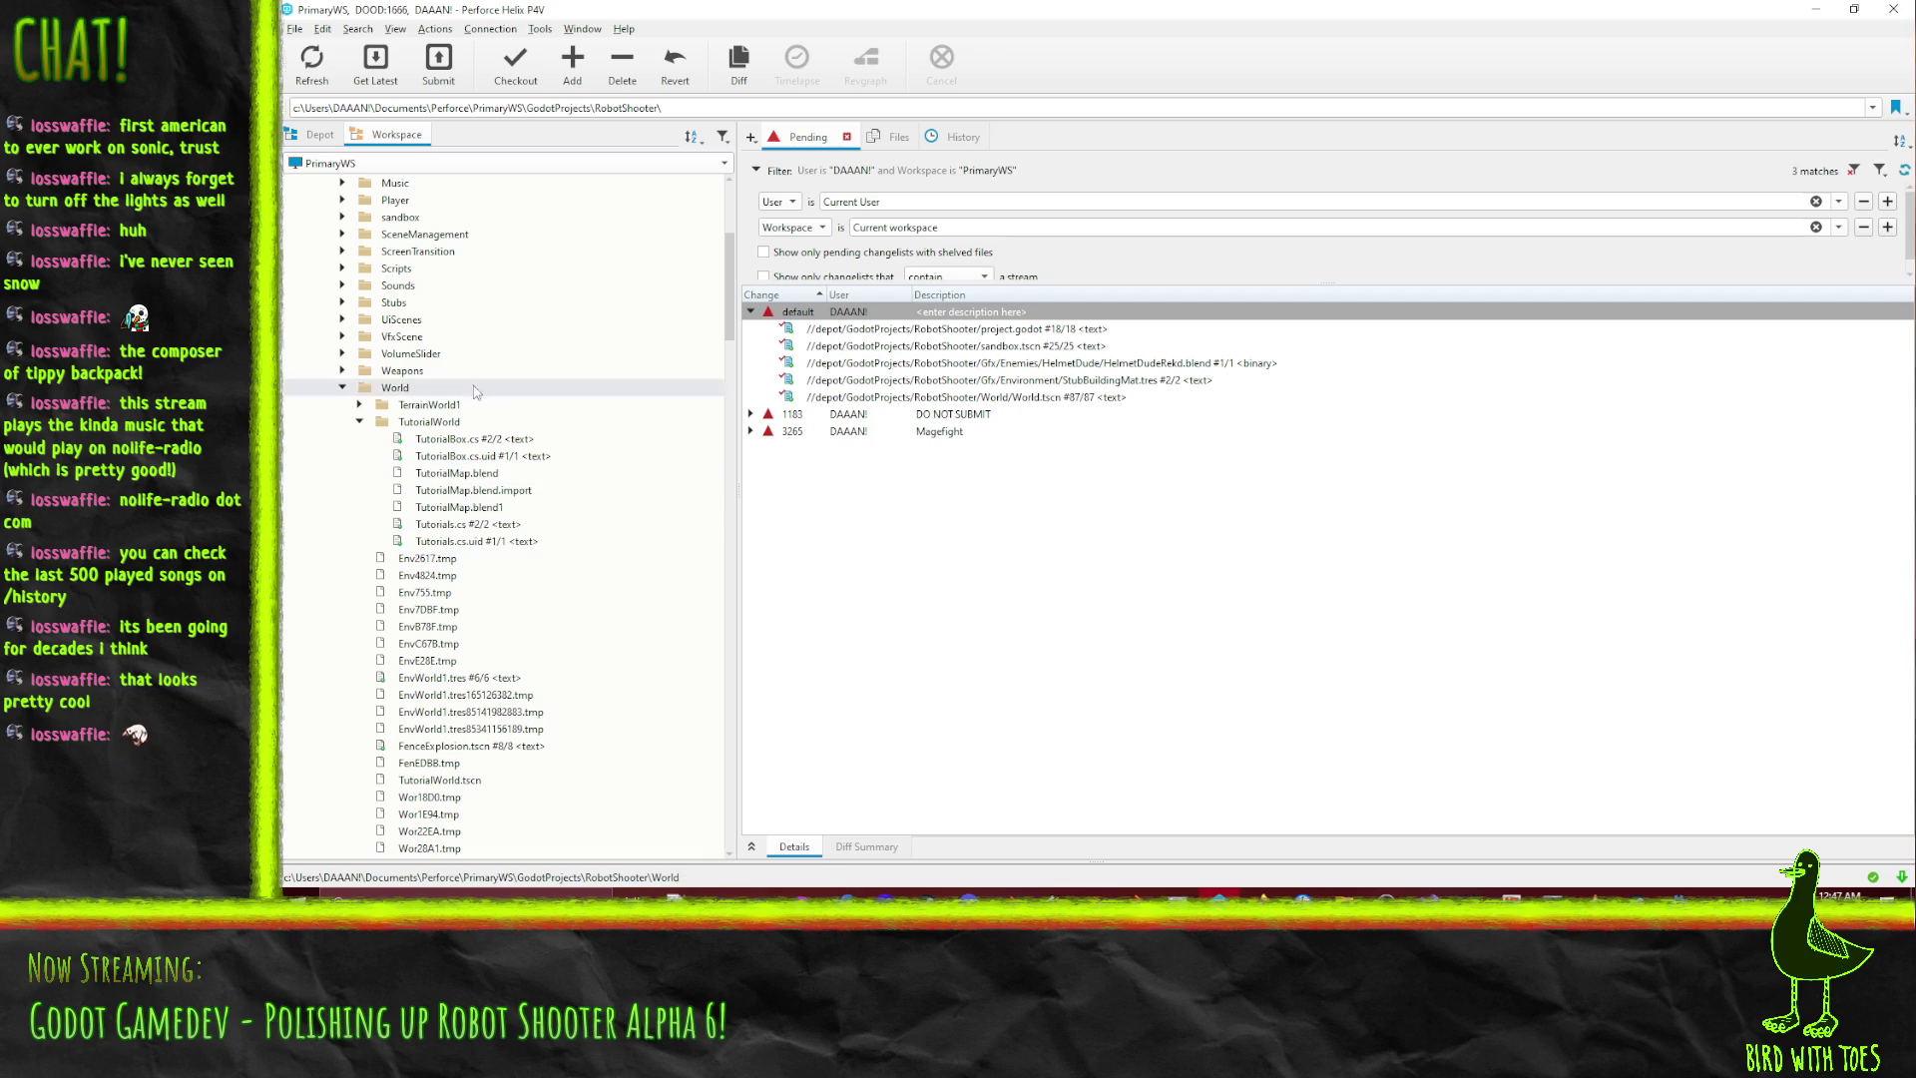
{"action": "left_click", "coordinate": [474, 490]}
{"action": "left_click", "coordinate": [457, 473], "text": "shift"}
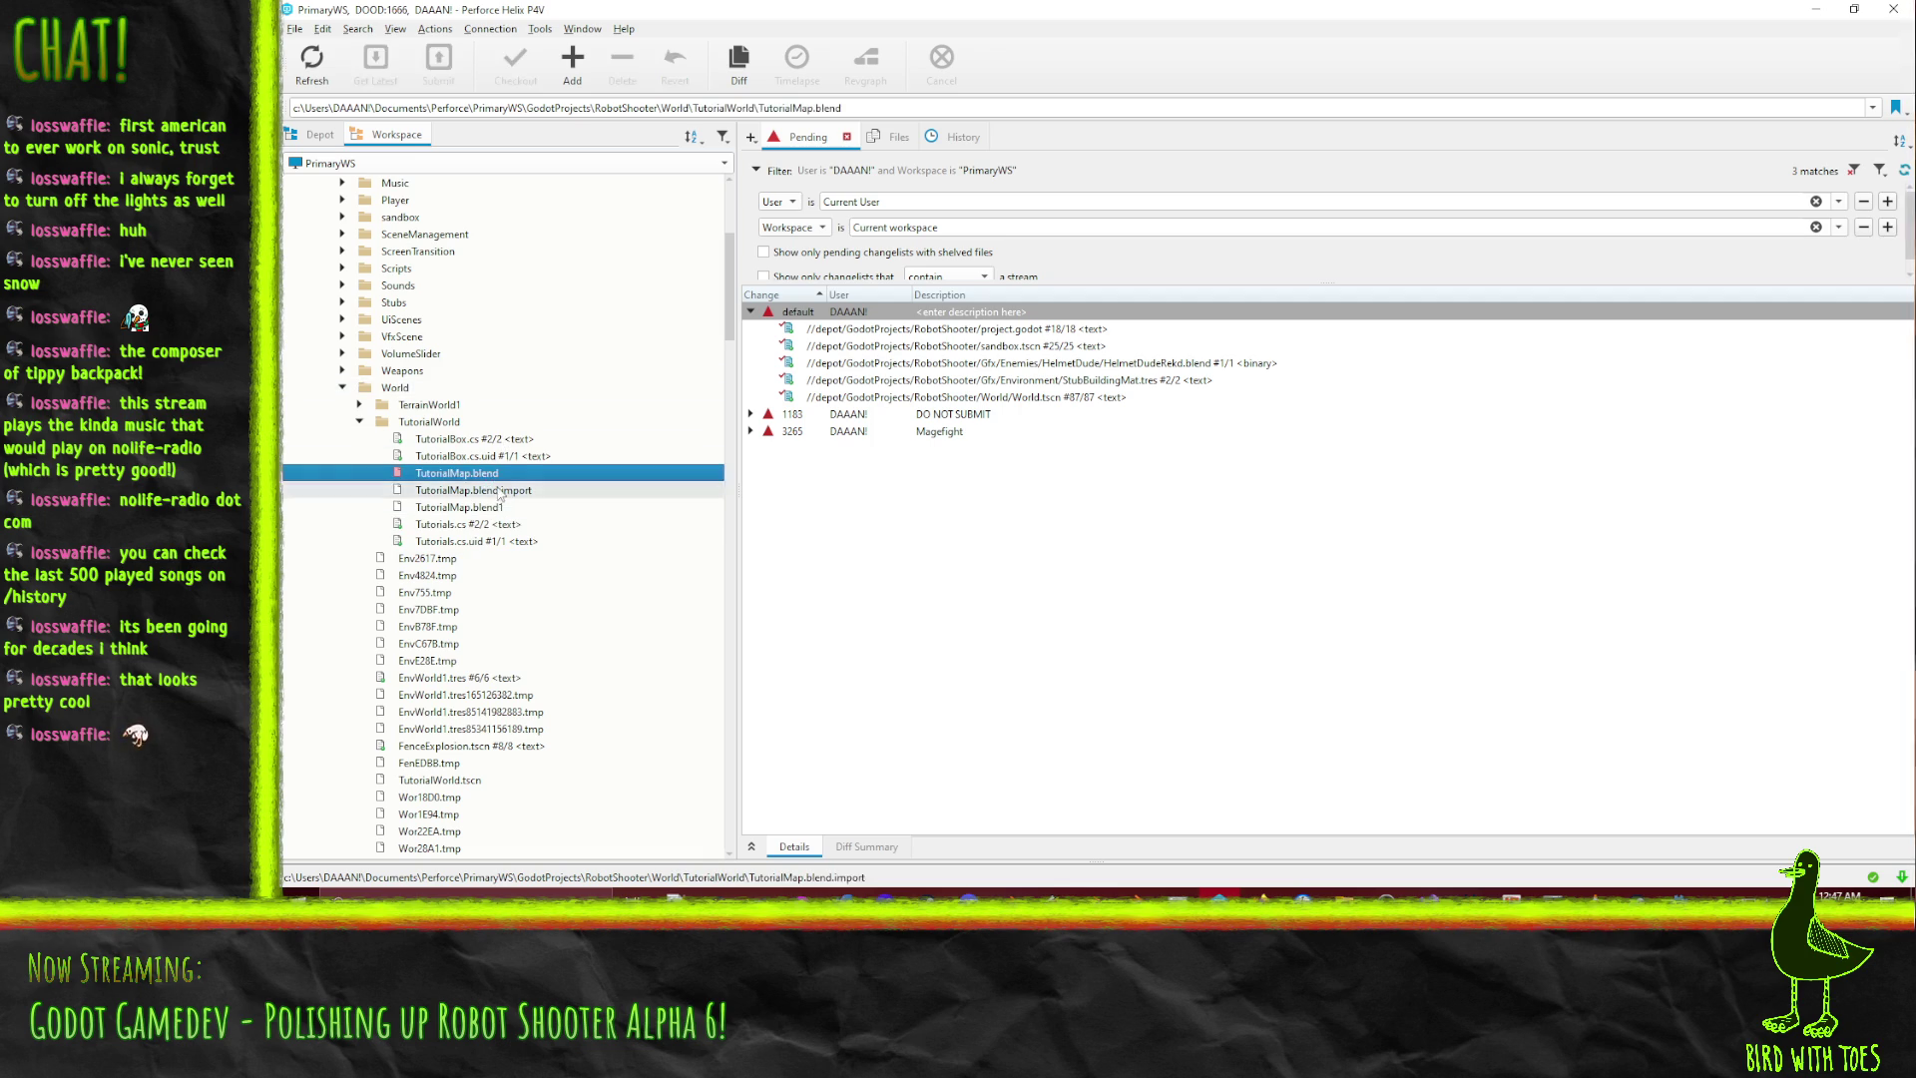
{"action": "left_click_drag", "start_coordinate": [457, 473], "coordinate": [809, 312]}
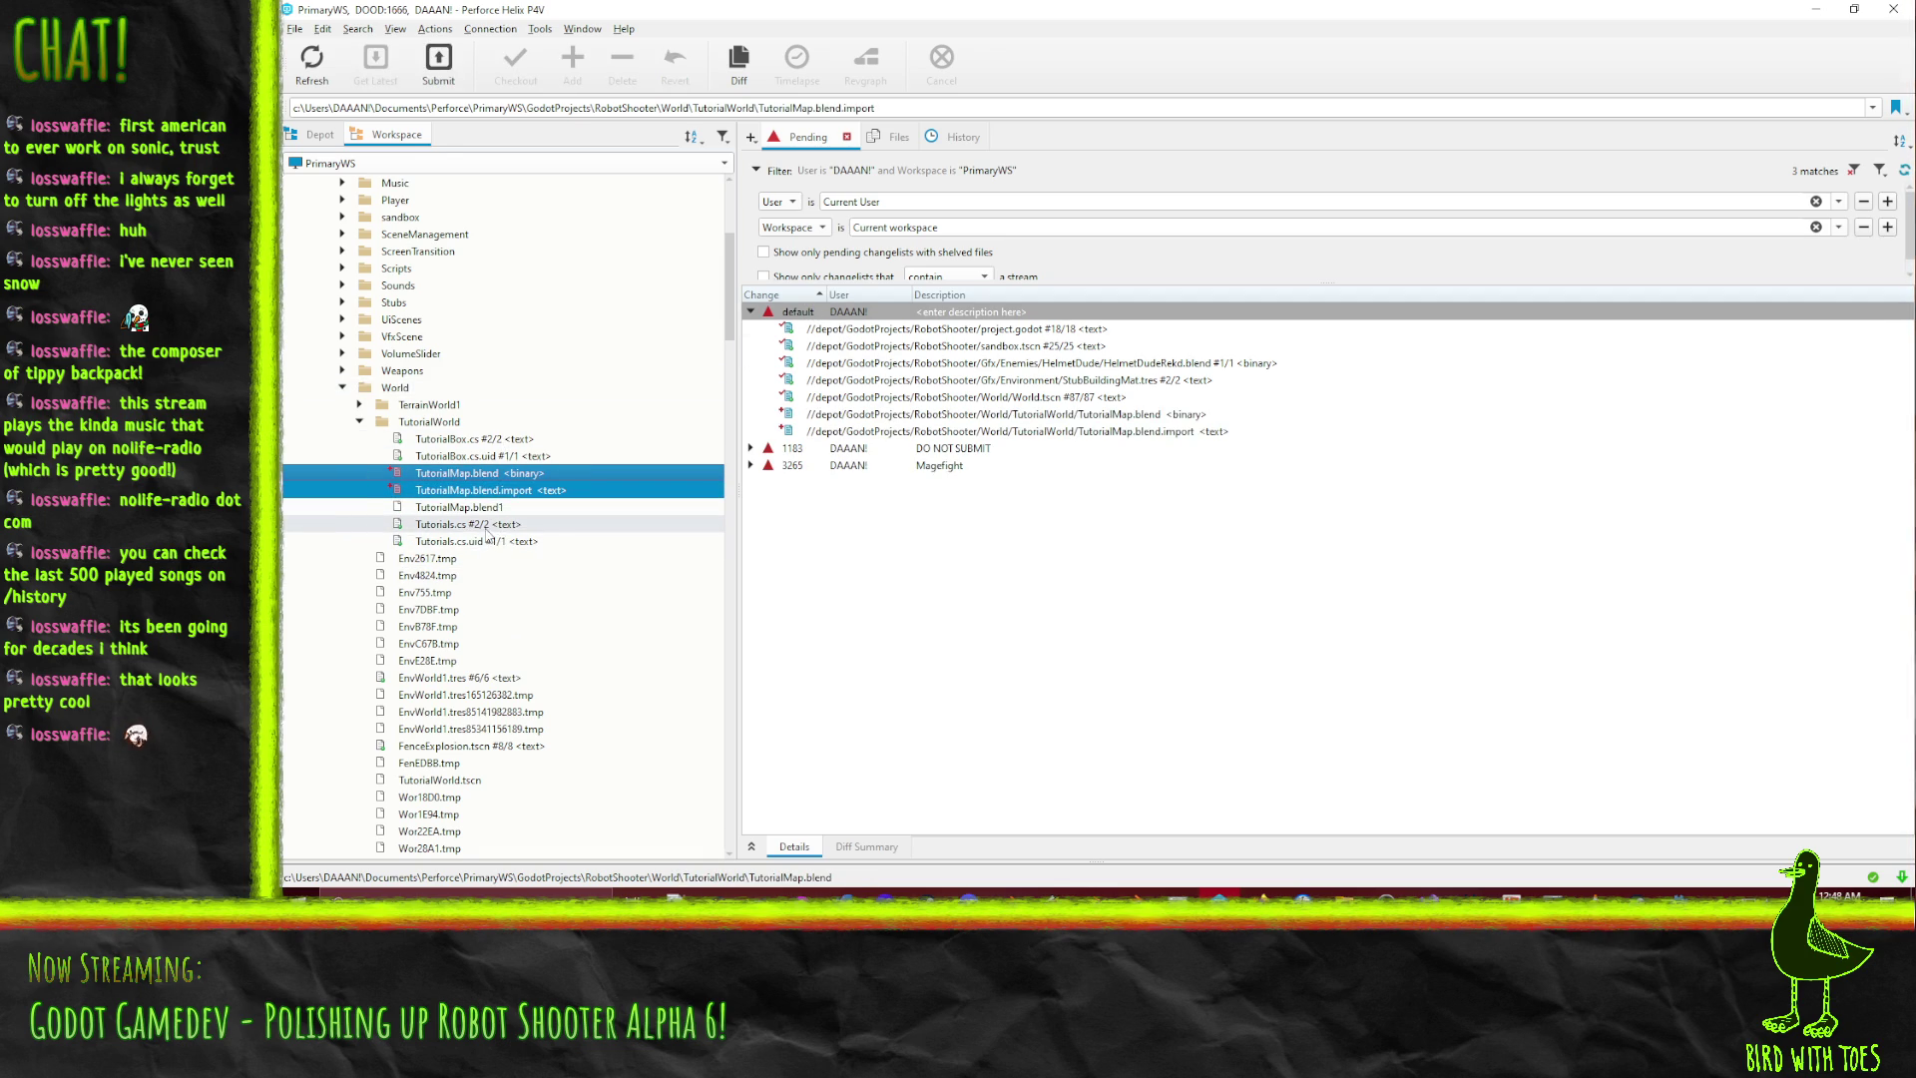
Add TutorialWorld.tscn to the default pending changelist.
{"action": "scroll", "coordinate": [486, 535], "scroll_direction": "down", "scroll_amount": 10}
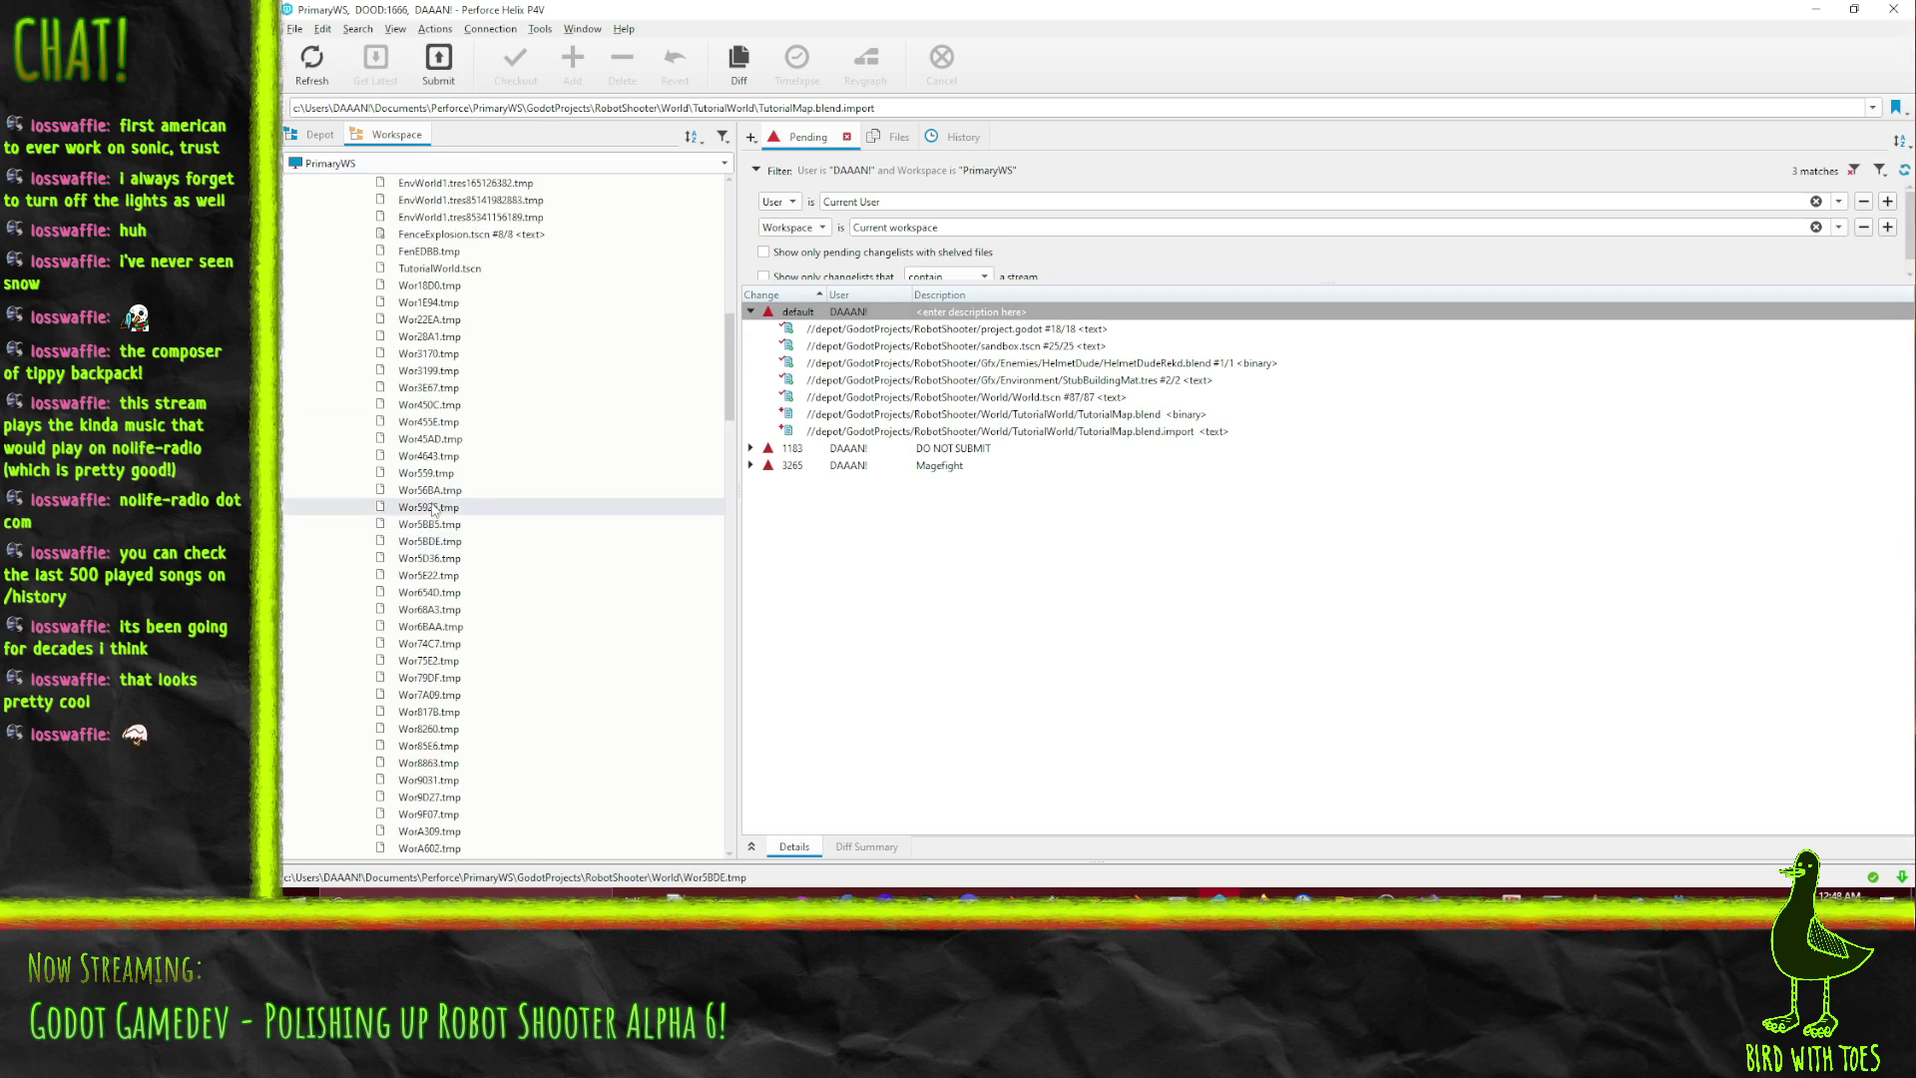
{"action": "scroll", "coordinate": [432, 518], "scroll_direction": "down", "scroll_amount": 10}
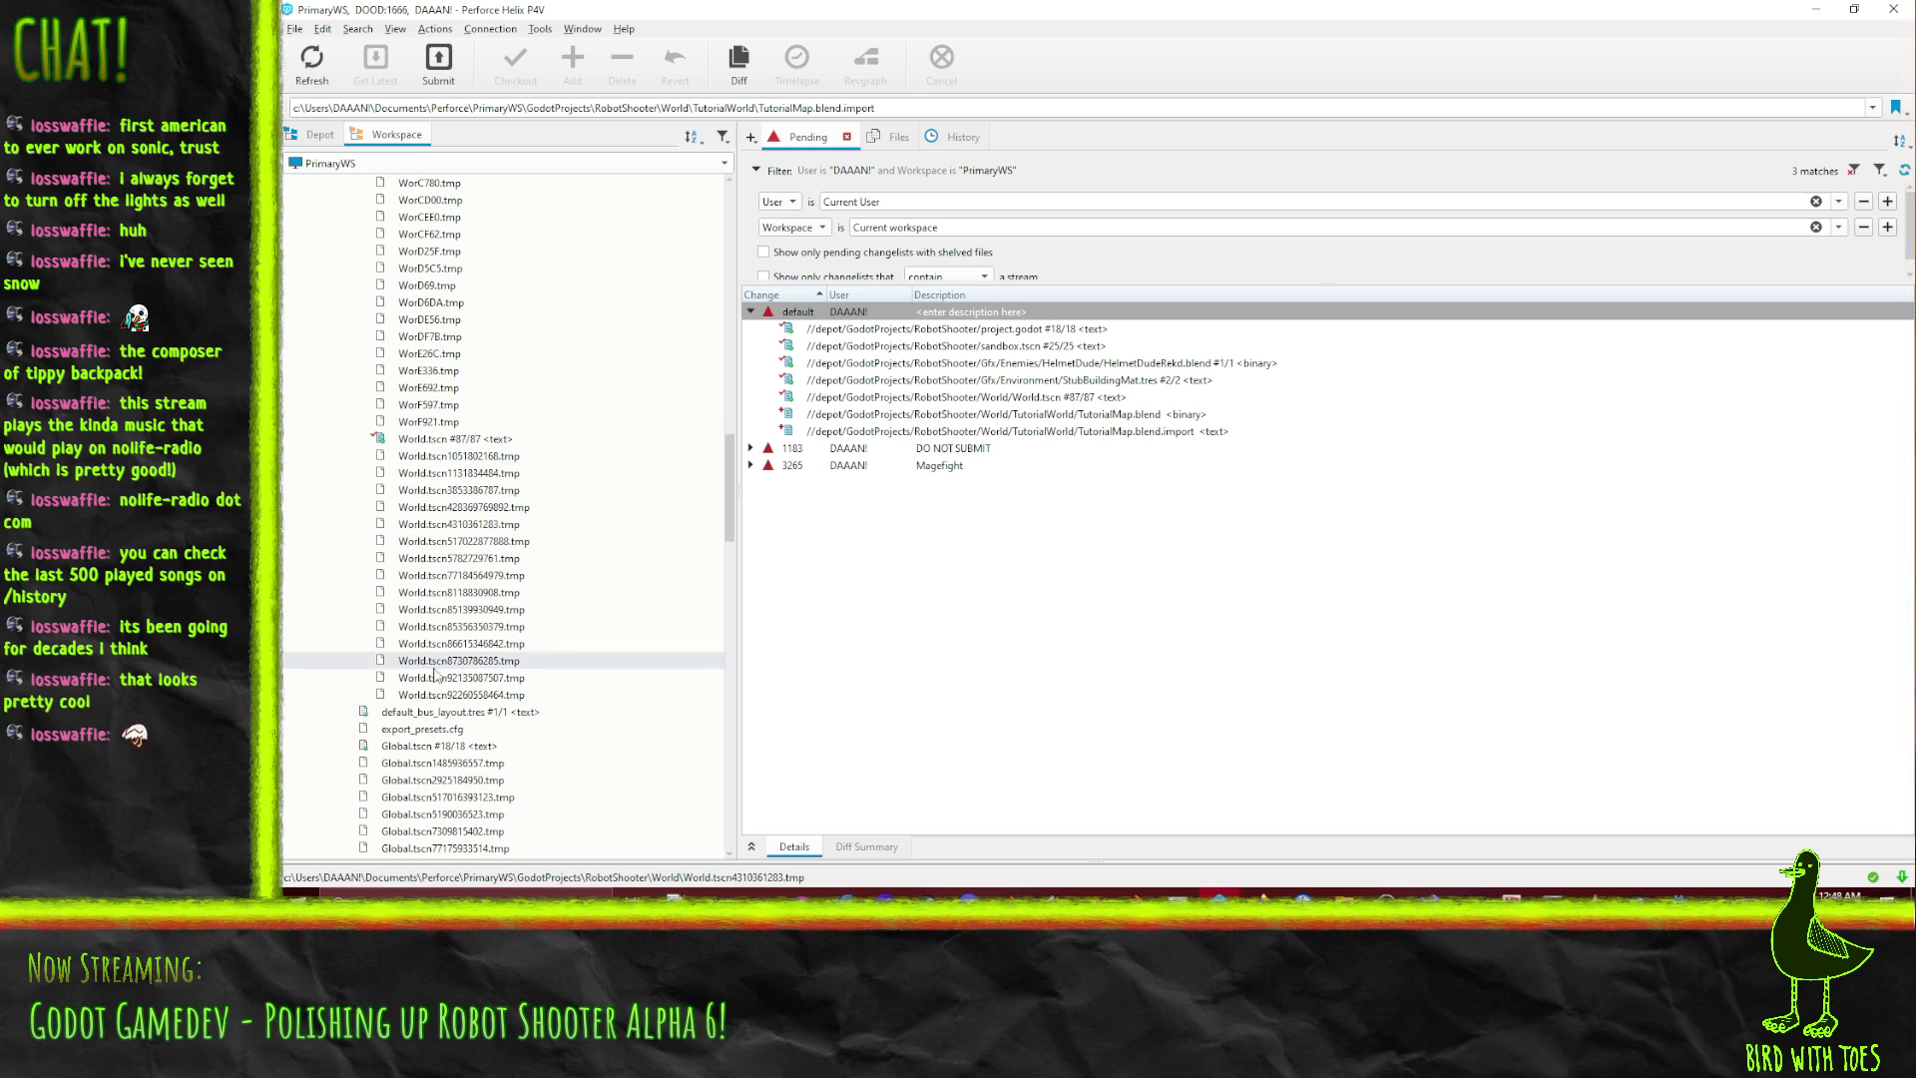
{"action": "scroll", "coordinate": [458, 704], "scroll_direction": "up", "scroll_amount": 20}
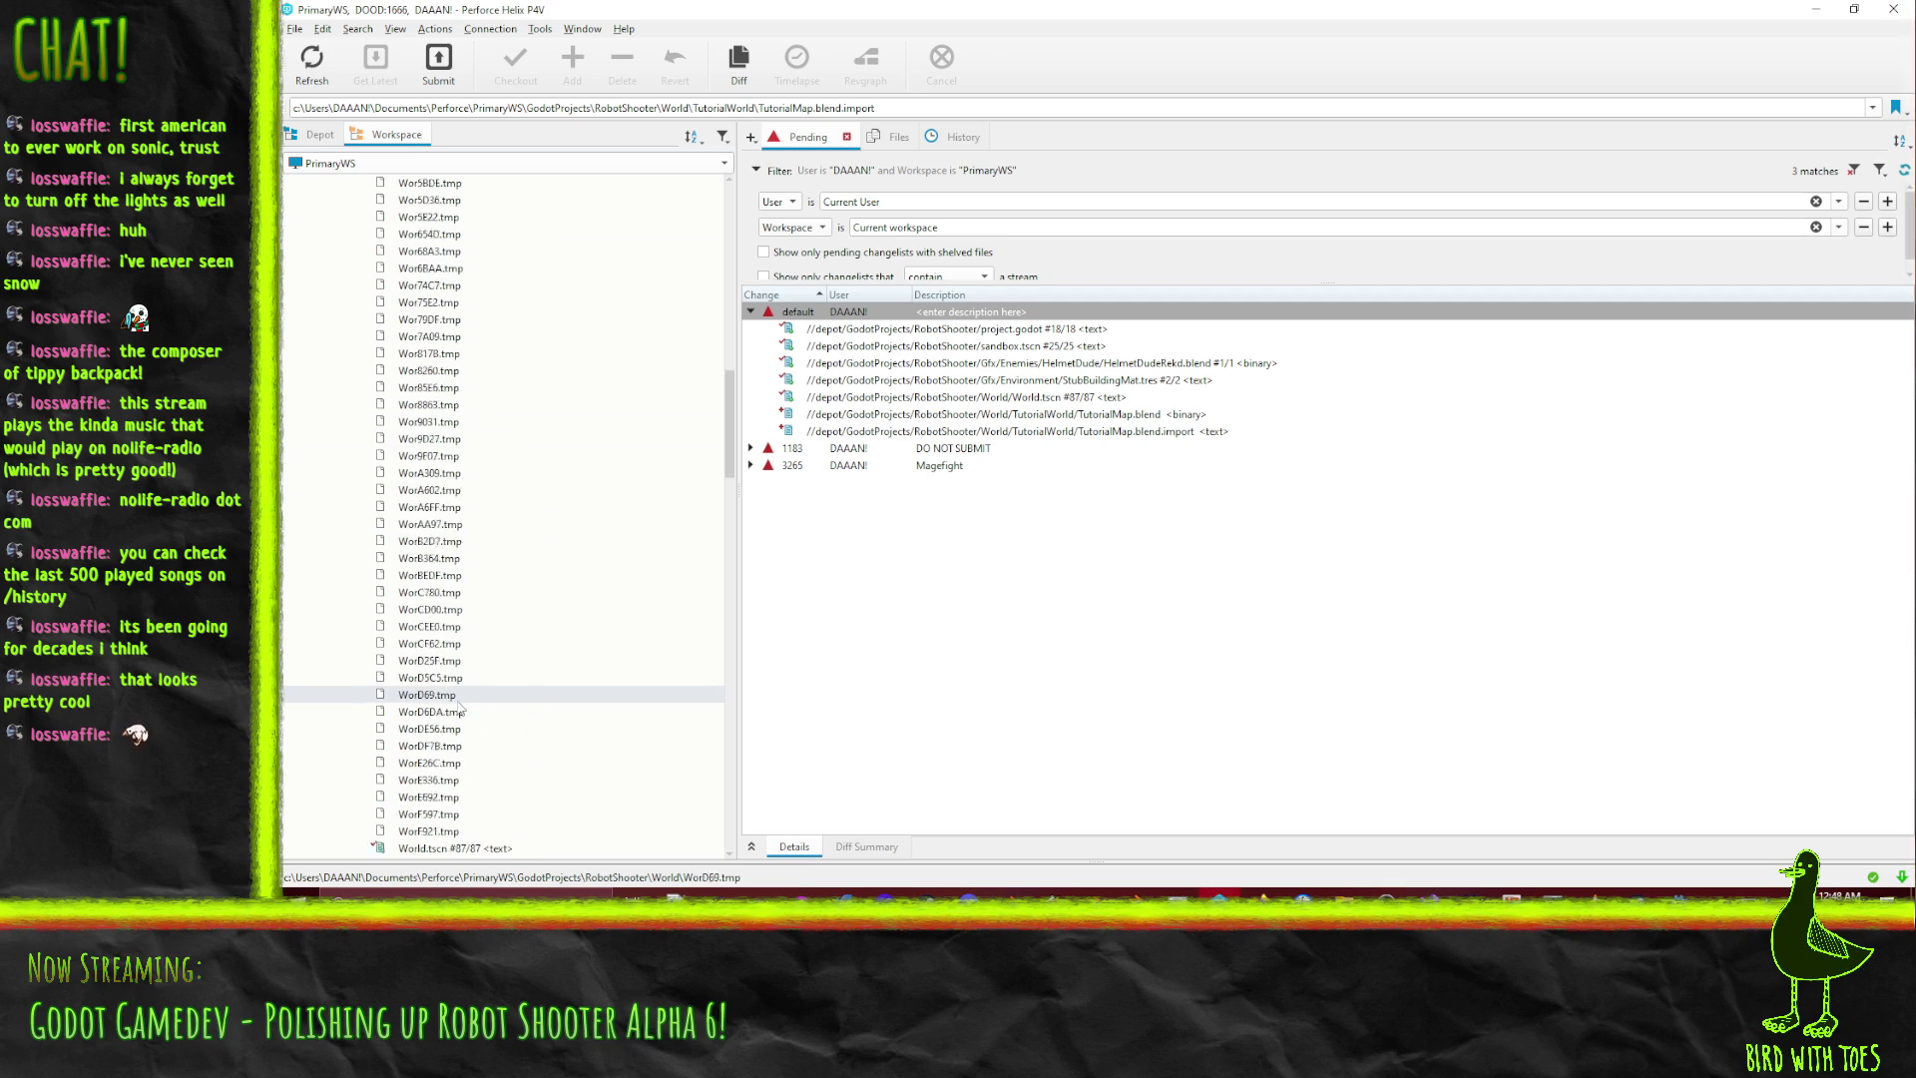
{"action": "left_click", "coordinate": [453, 371]}
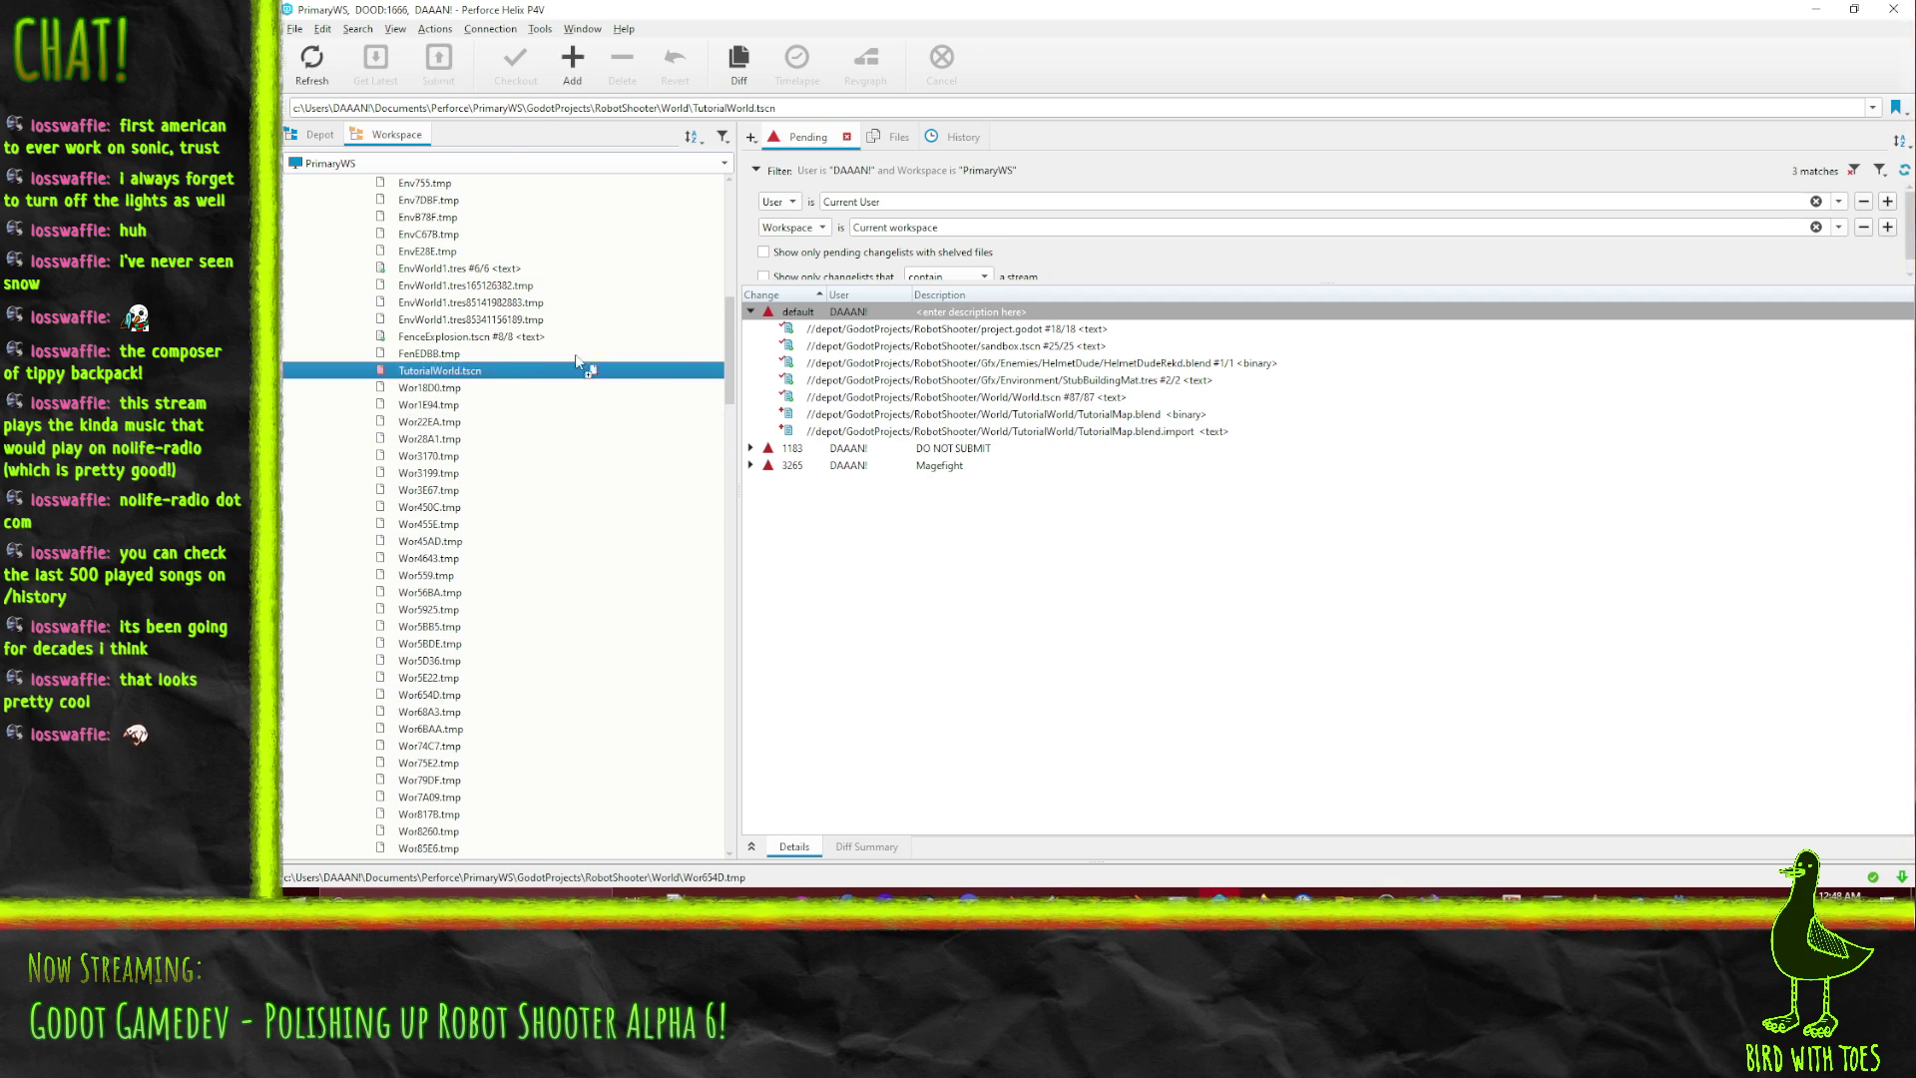
{"action": "left_click_drag", "start_coordinate": [824, 340], "coordinate": [826, 341]}
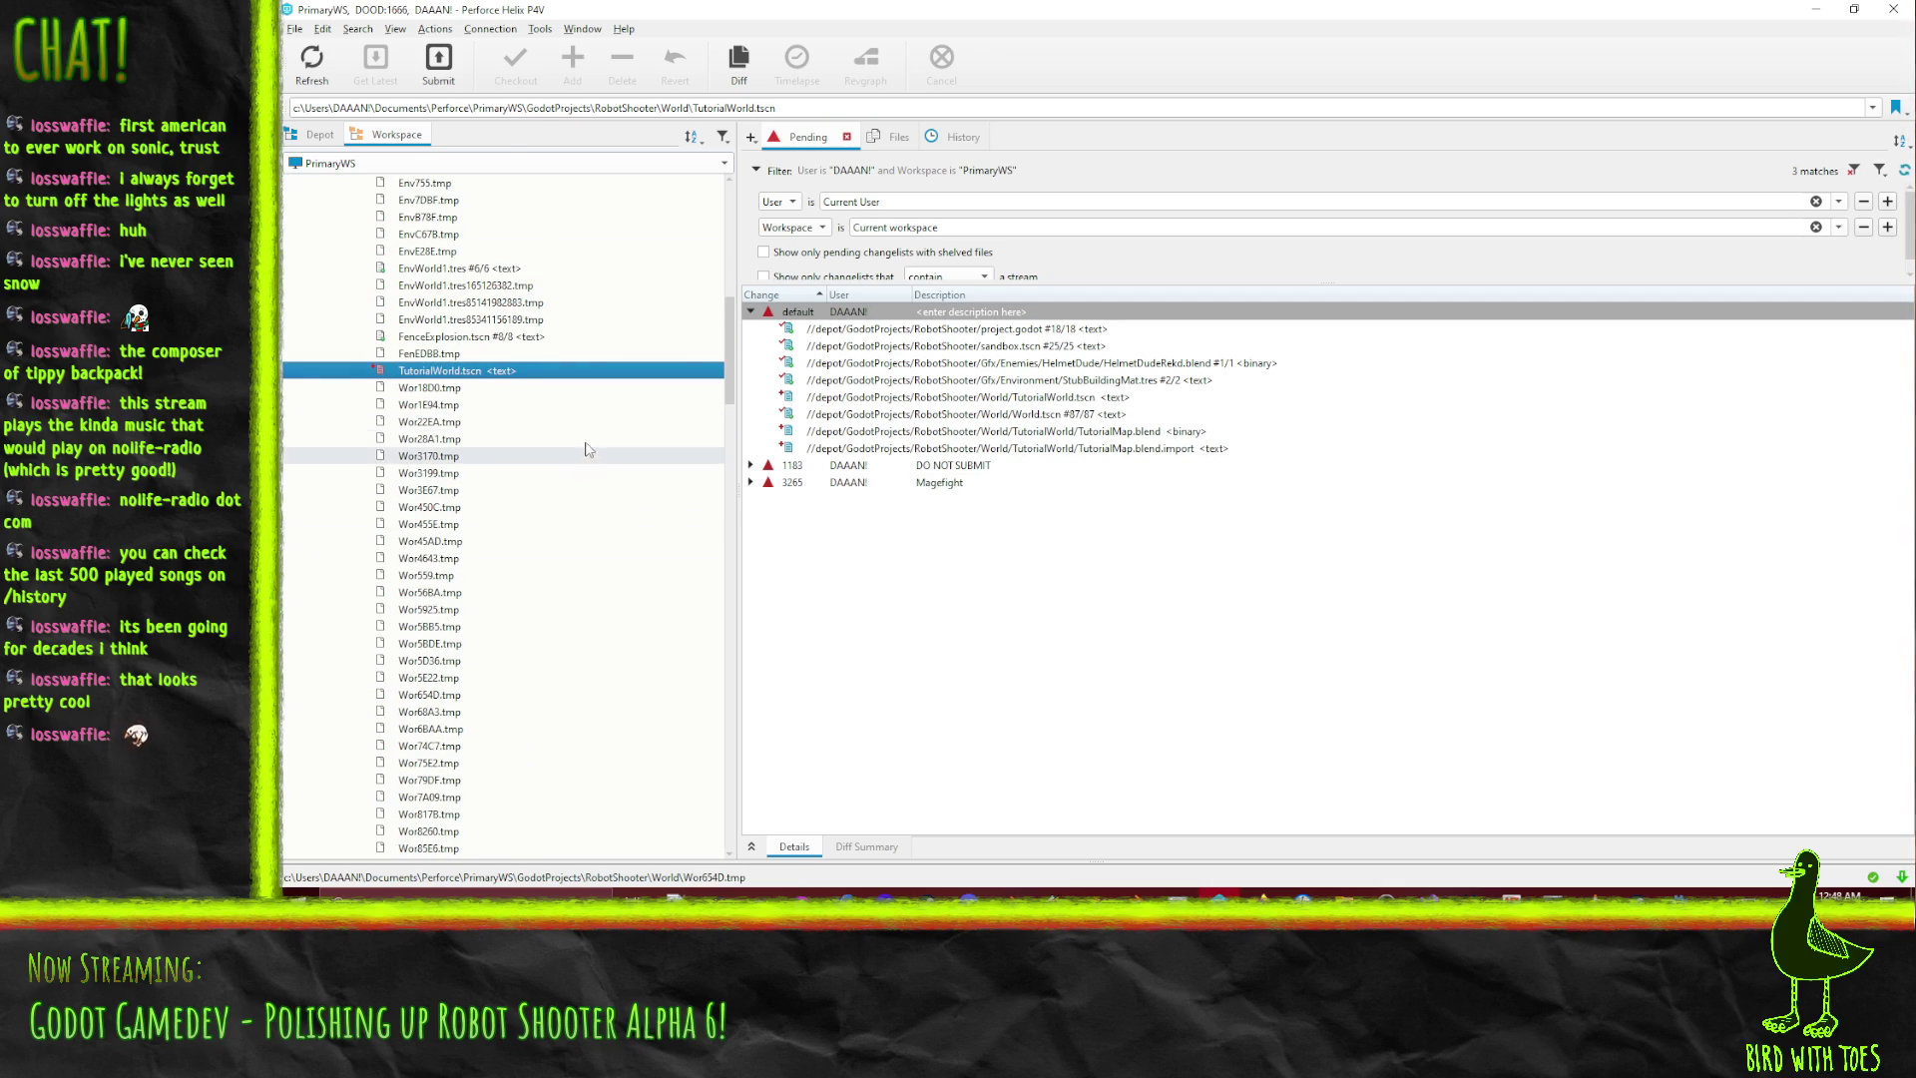
Select the three tutorial files in the pending changelist and bring up their actions menu.
{"action": "left_click", "coordinate": [1063, 451]}
{"action": "left_click", "coordinate": [1058, 432], "text": "ctrl"}
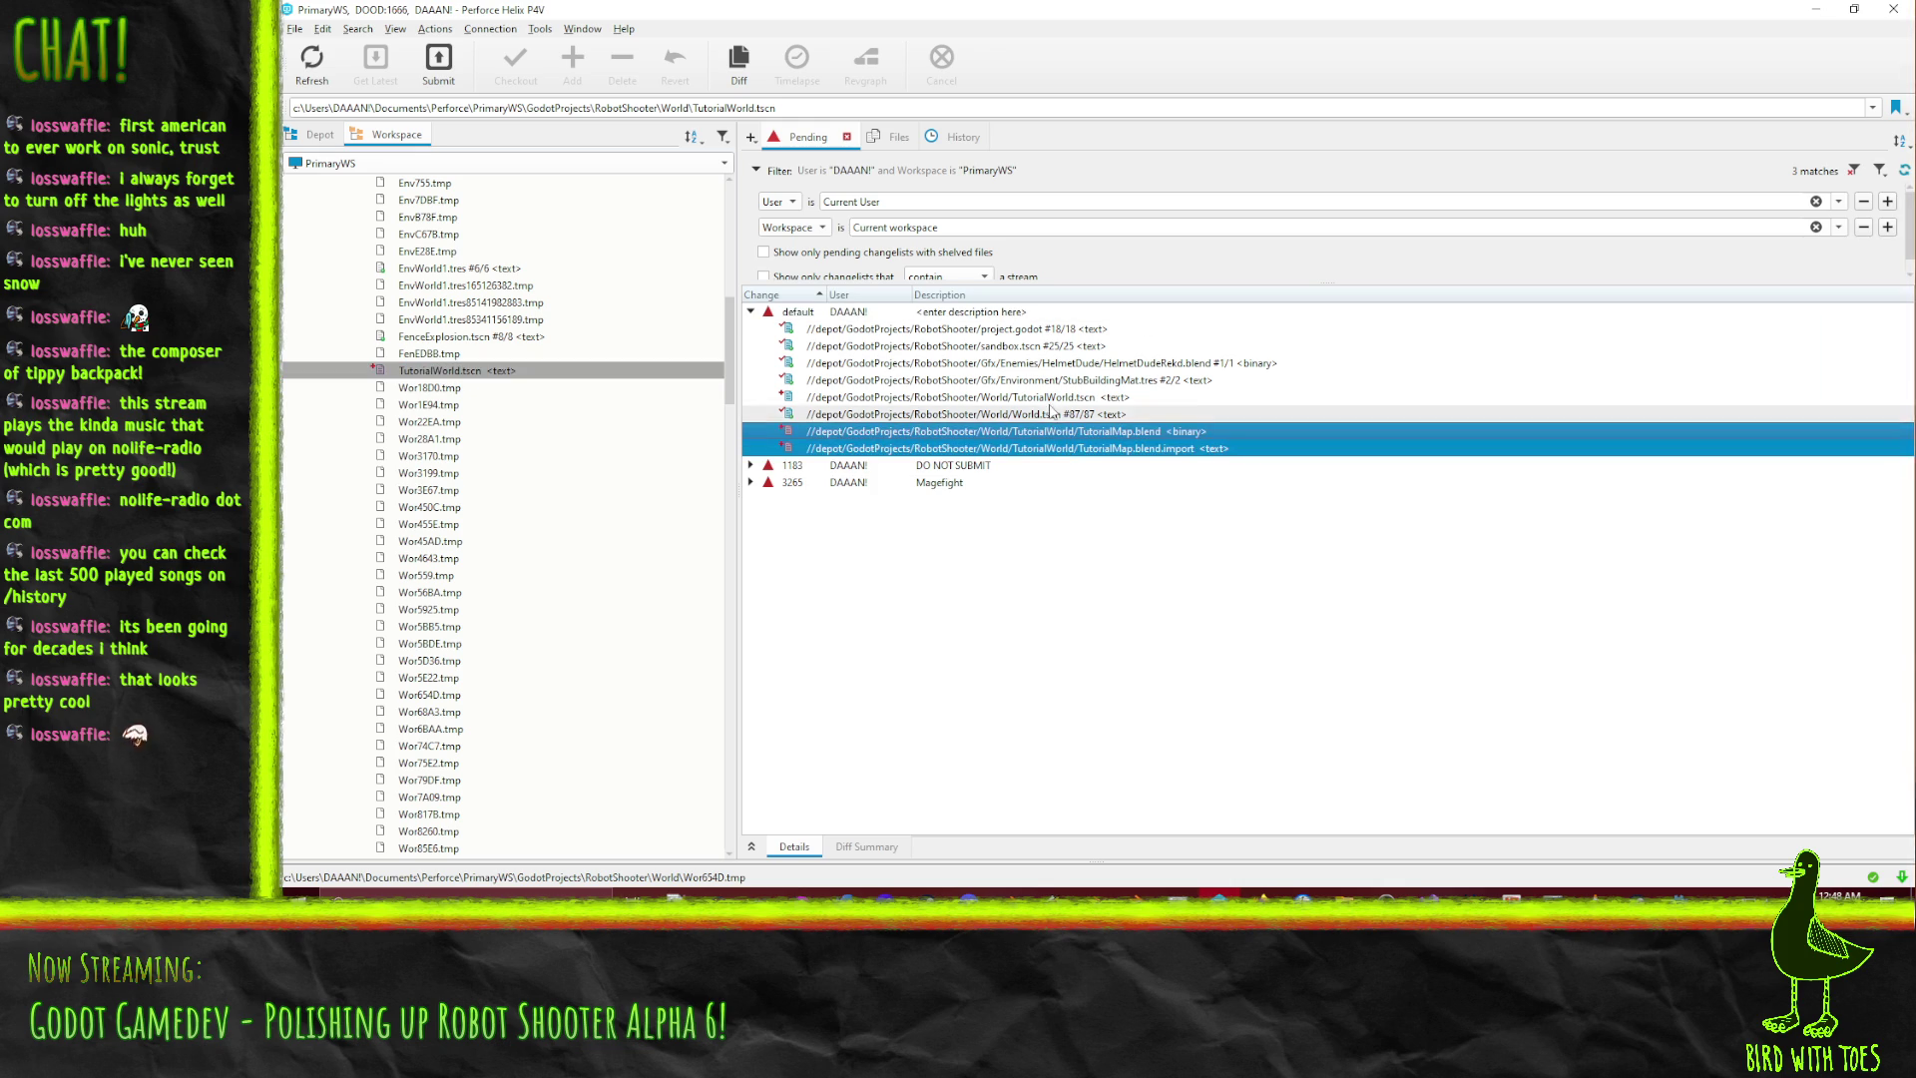
{"action": "left_click", "coordinate": [1071, 398], "text": "ctrl"}
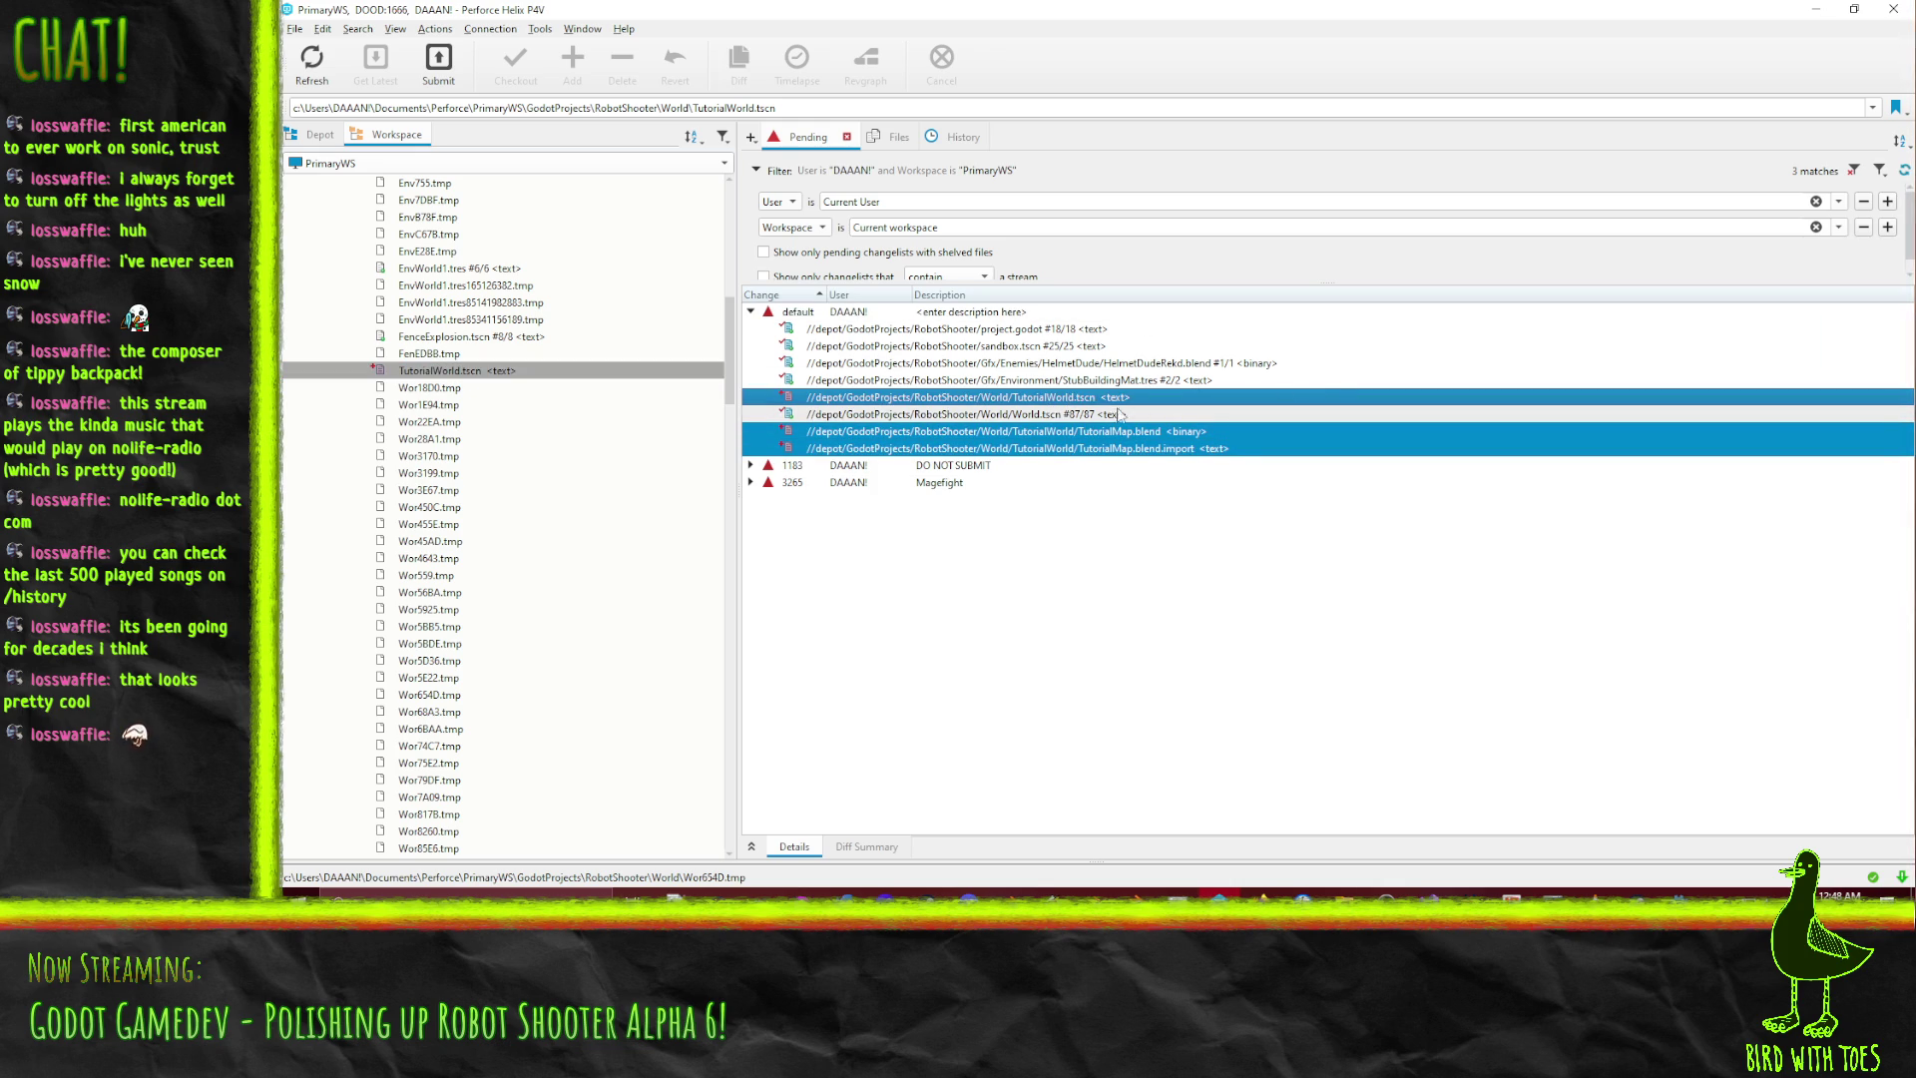
{"action": "right_click", "coordinate": [1008, 397]}
Submit the three tutorial files with the description 'Robot Shooter - Model the tutorial area'.
{"action": "left_click", "coordinate": [1107, 466]}
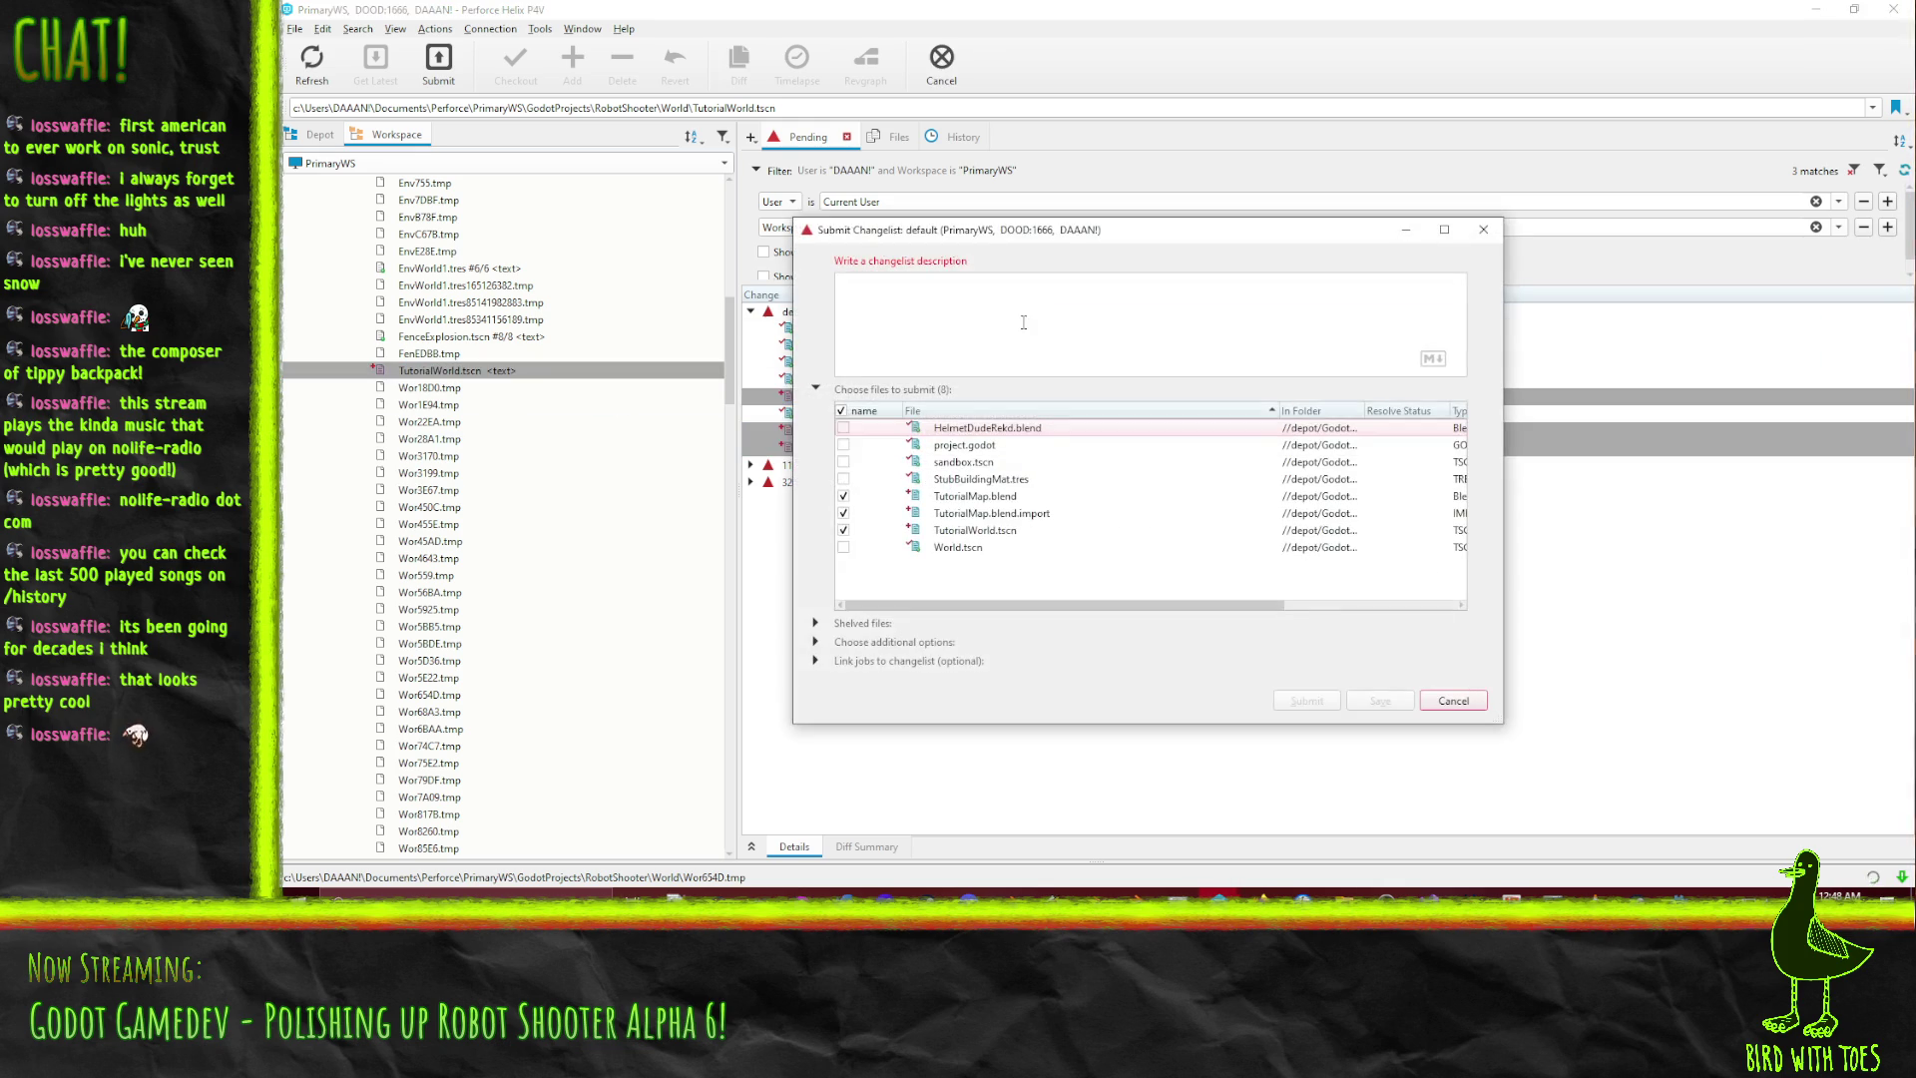
{"action": "type", "text": "Robot Sh"}
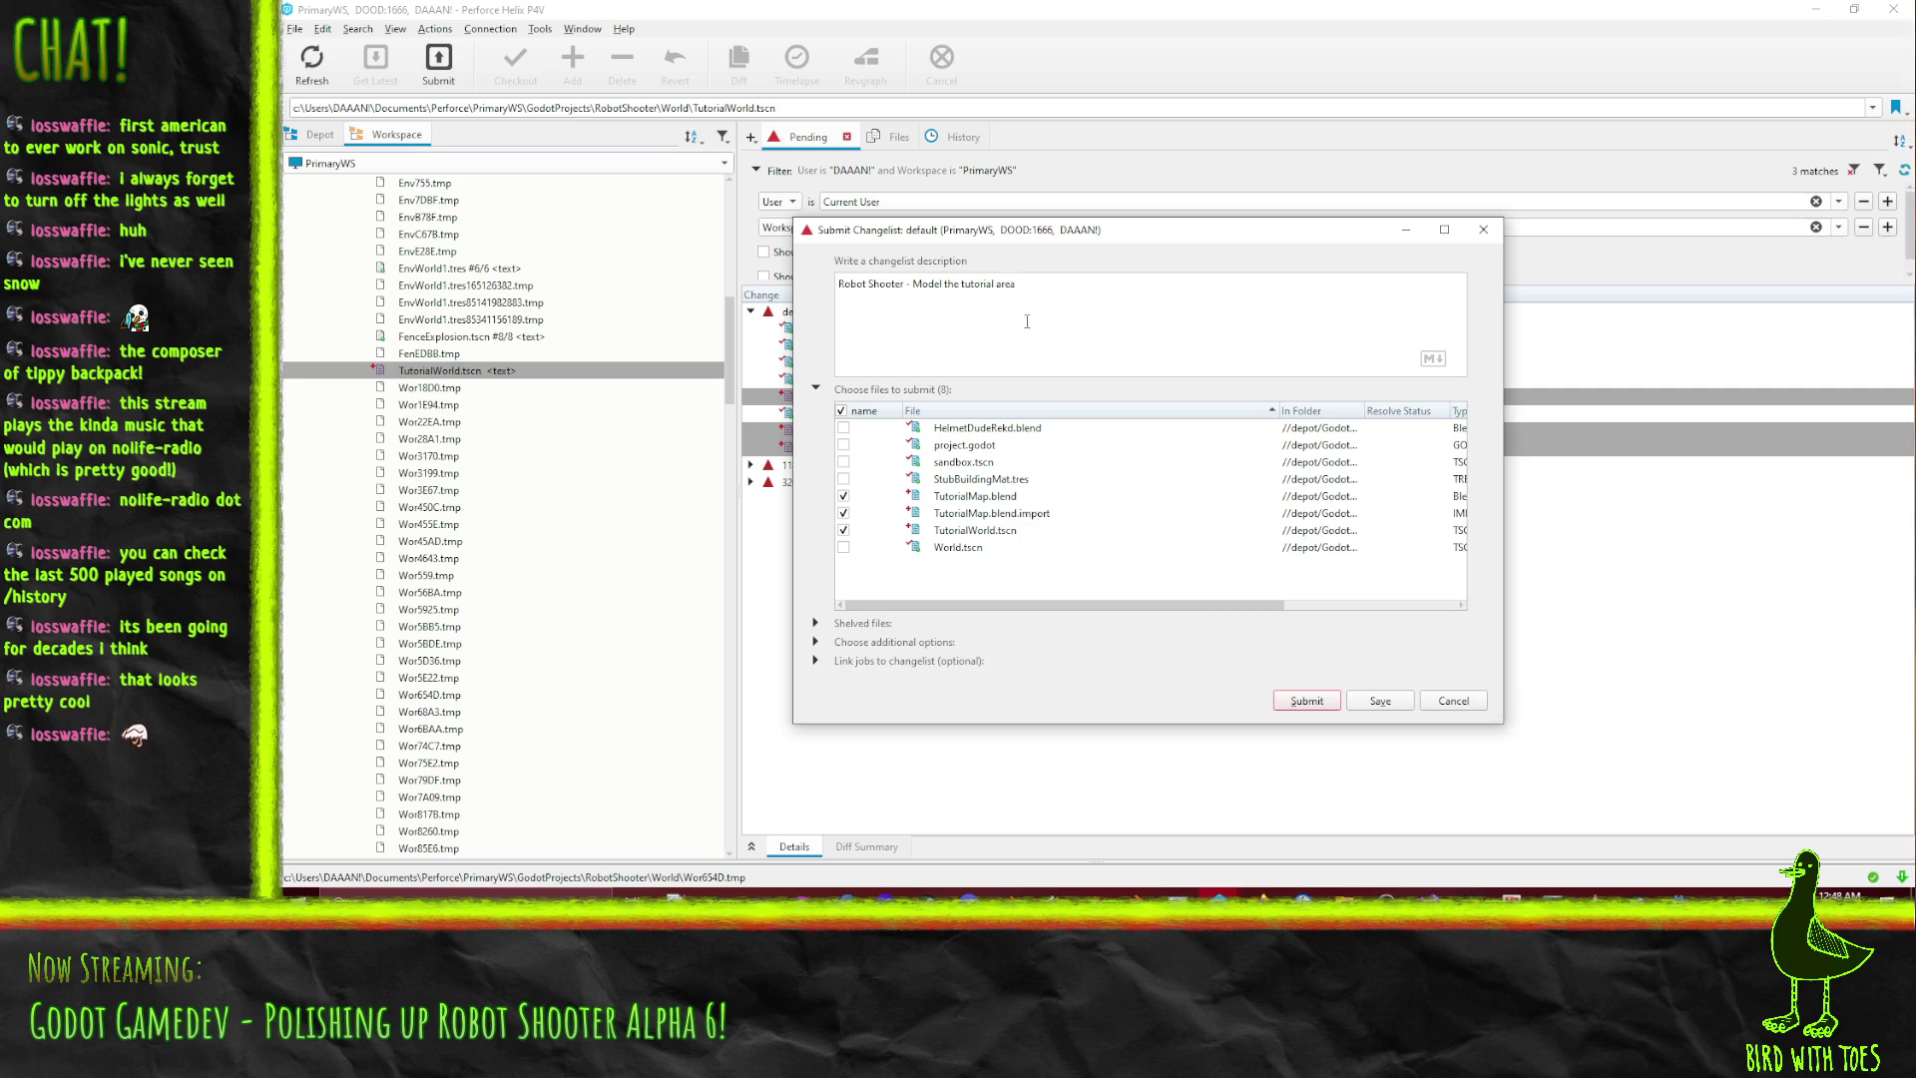
{"action": "left_click", "coordinate": [1318, 704]}
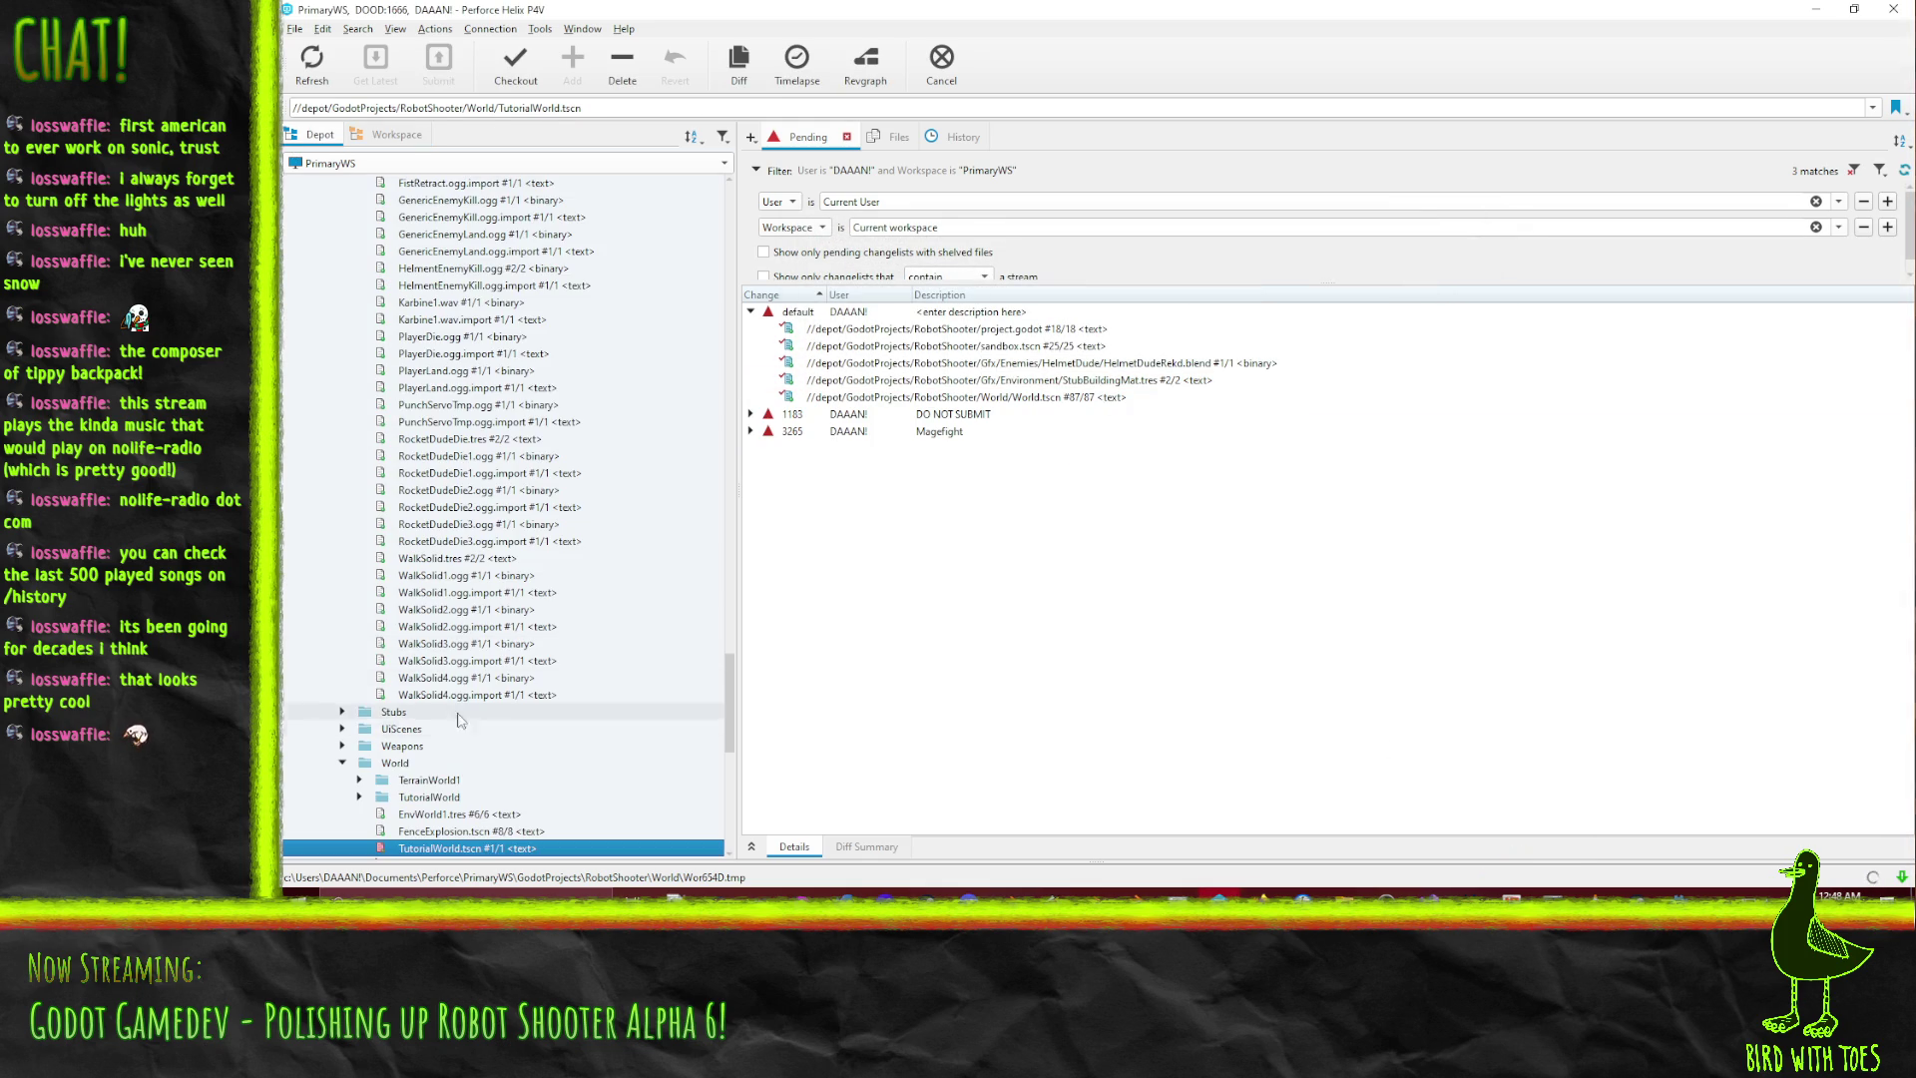
Return to the RobotShooter project folder at the top of the depot tree.
{"action": "scroll", "coordinate": [449, 649], "scroll_direction": "down", "scroll_amount": 6}
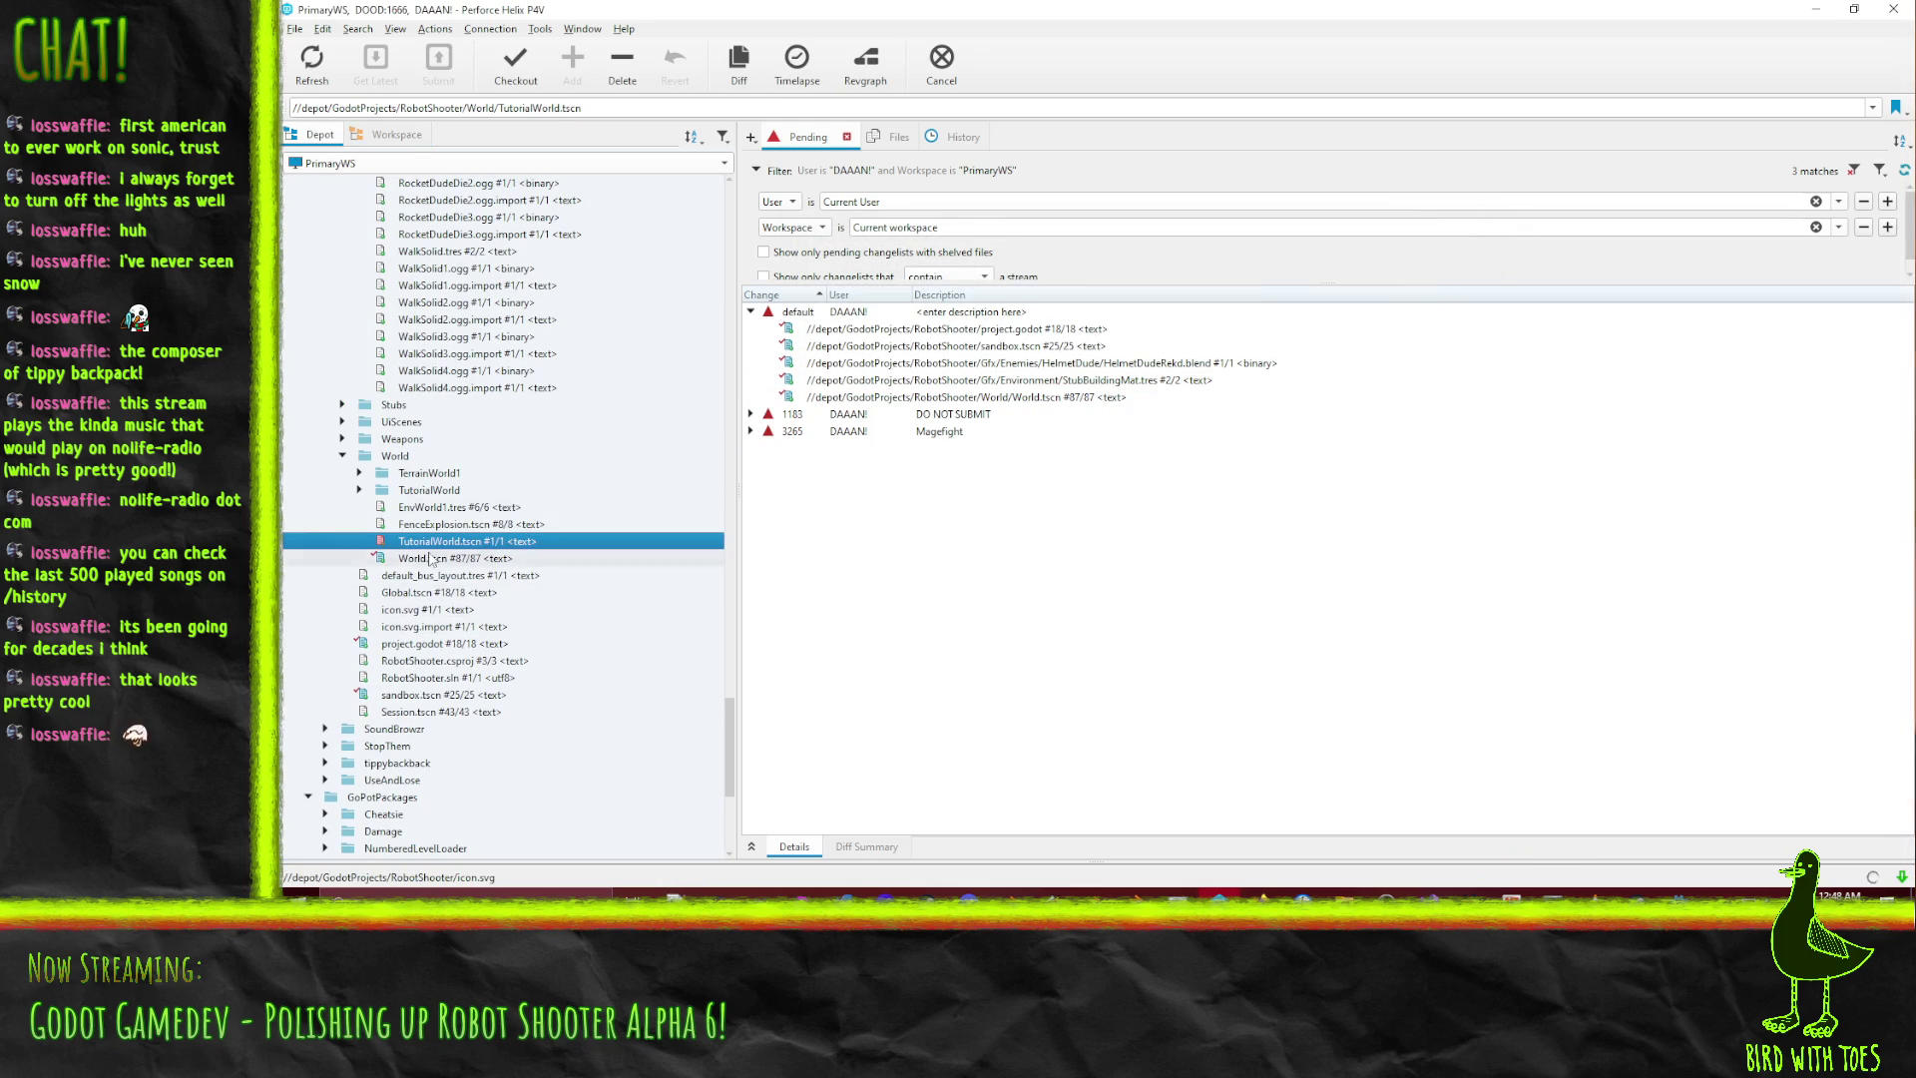
{"action": "scroll", "coordinate": [431, 559], "scroll_direction": "up", "scroll_amount": 10}
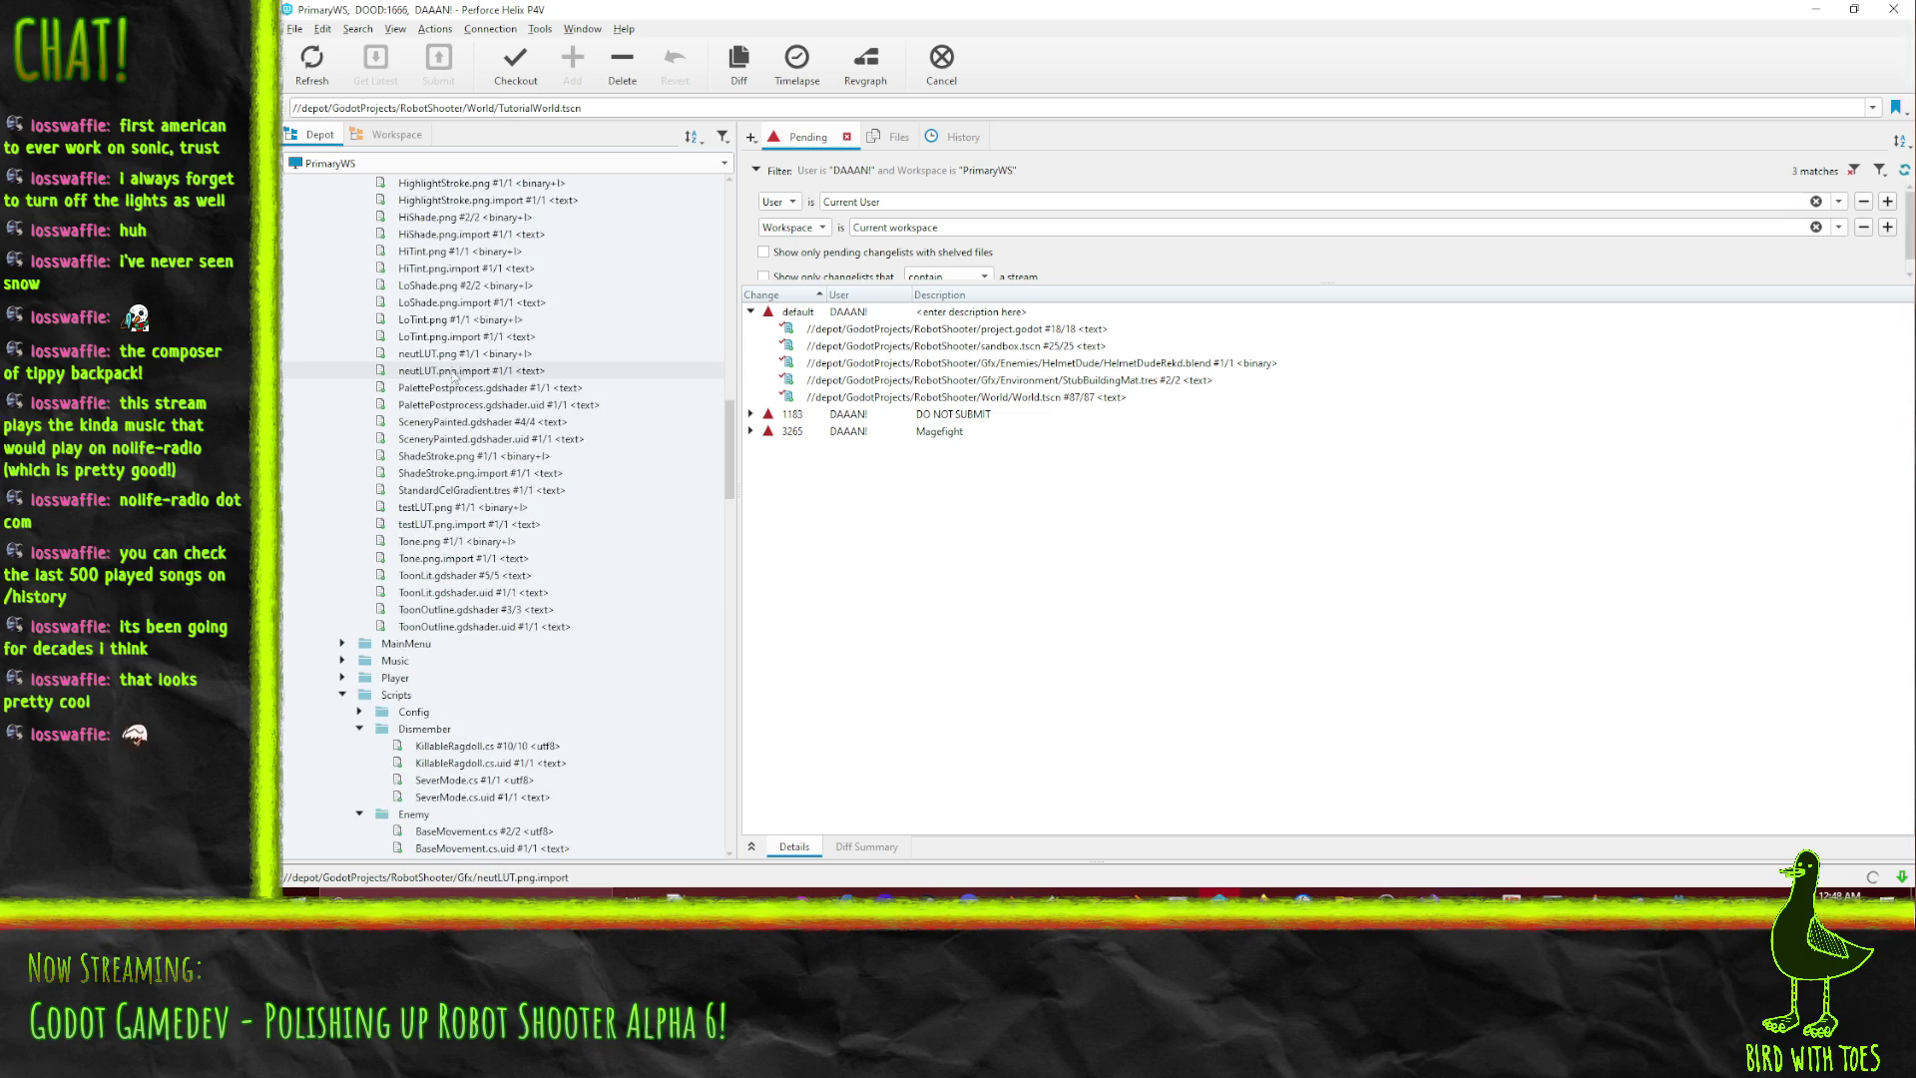
{"action": "scroll", "coordinate": [454, 378], "scroll_direction": "up", "scroll_amount": 15}
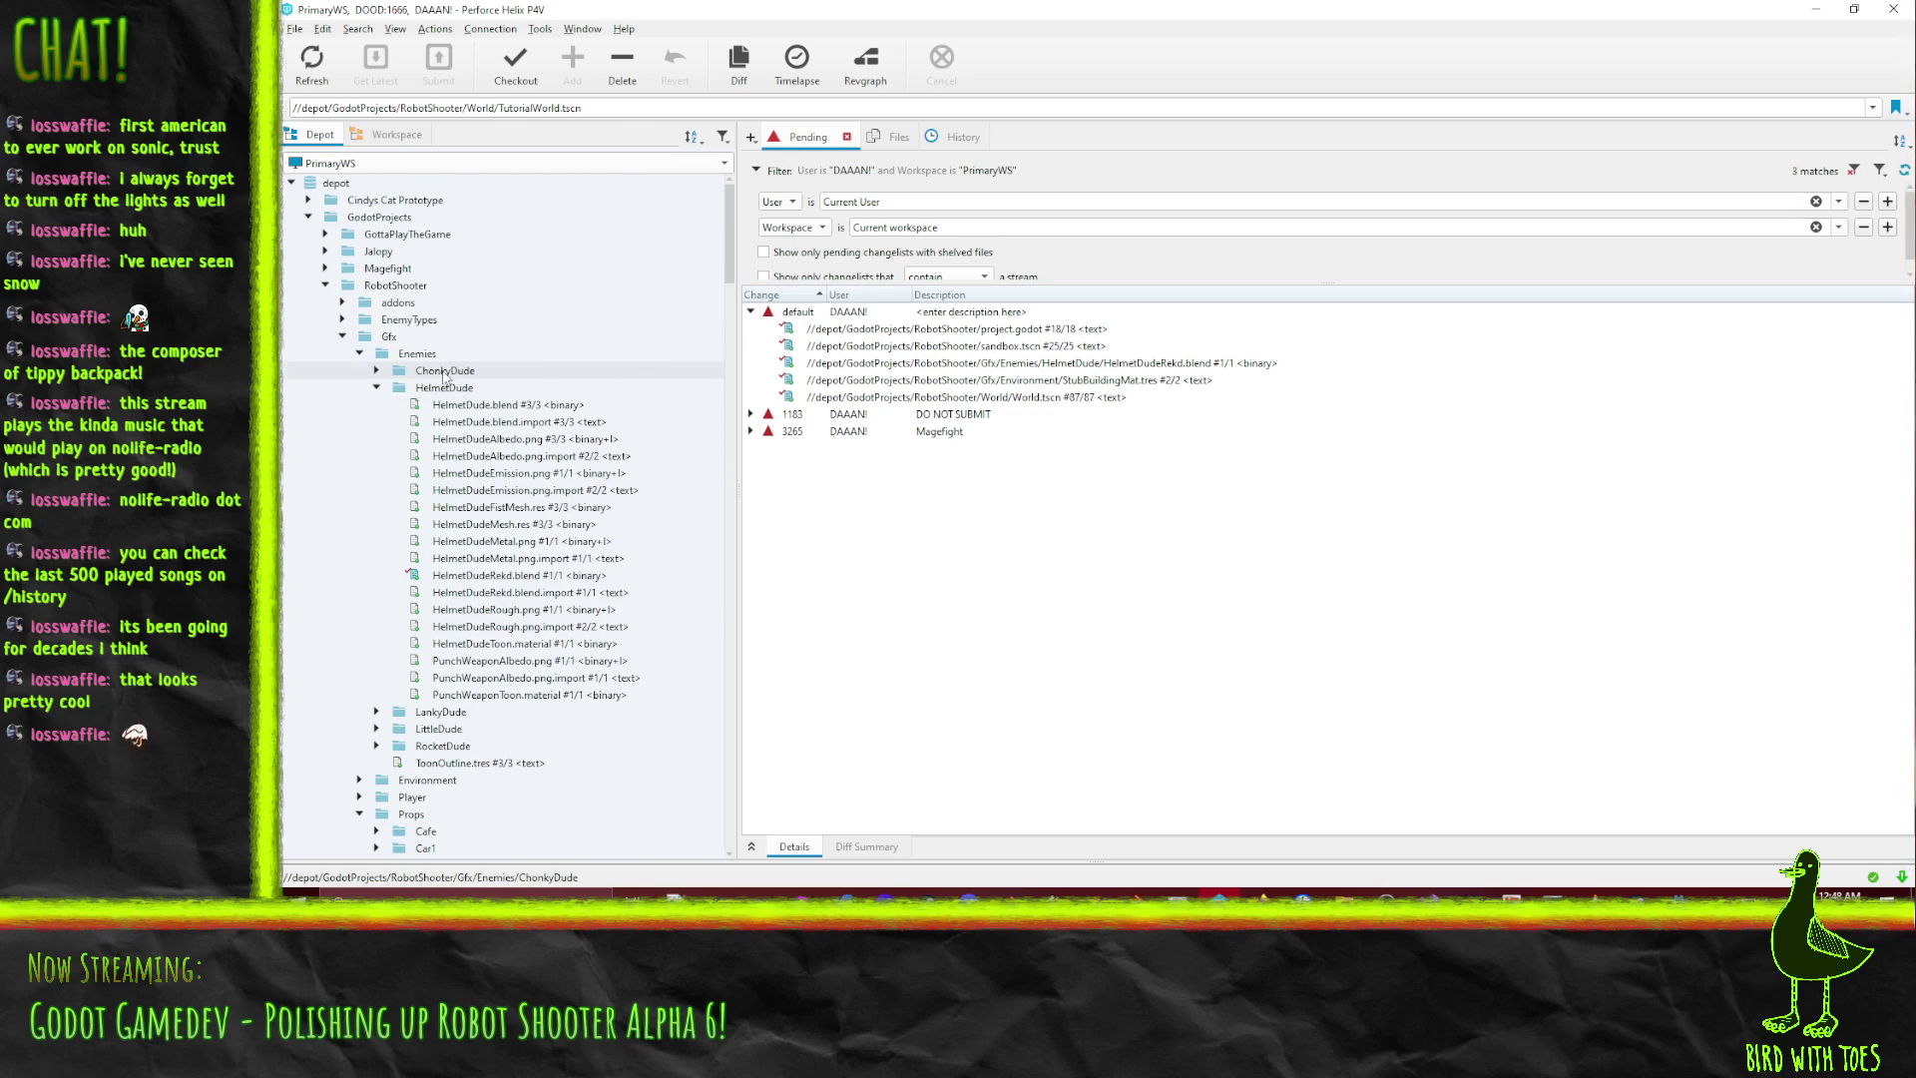
{"action": "left_click", "coordinate": [395, 285]}
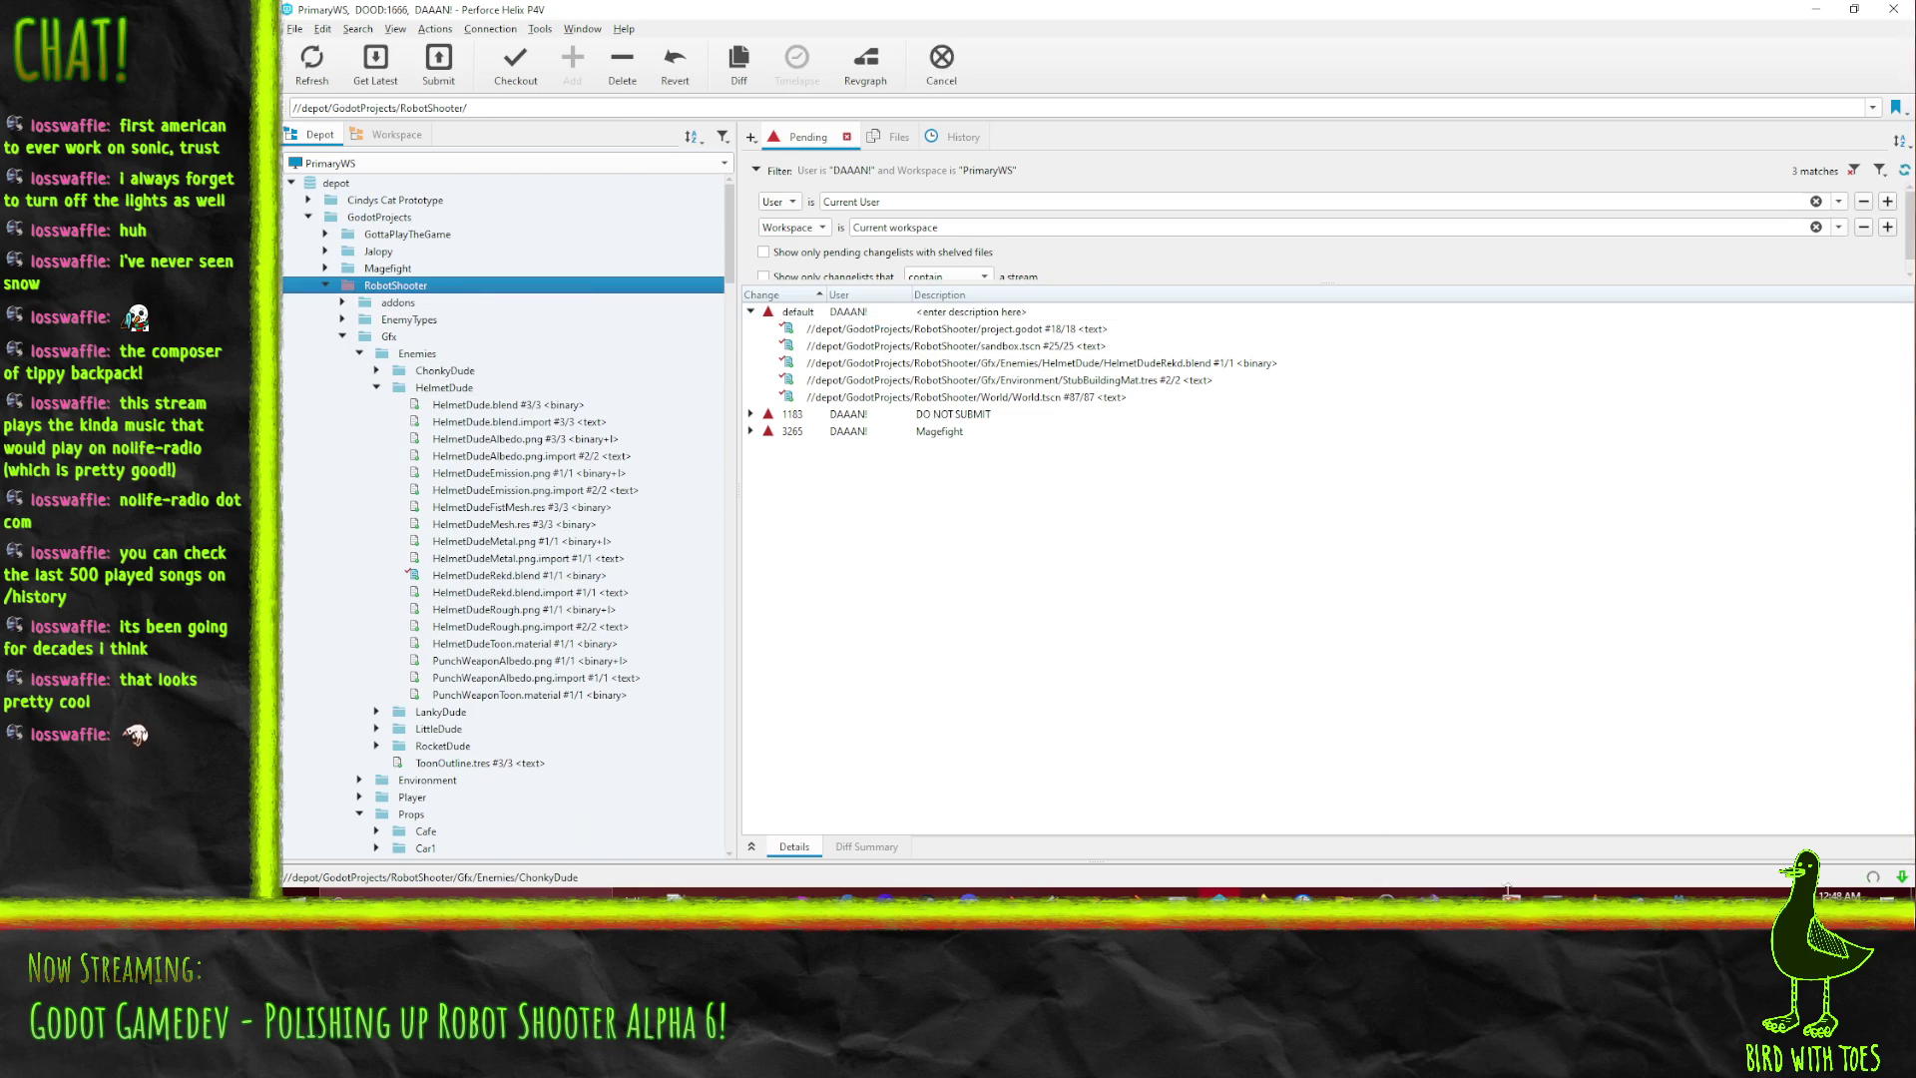
Save Godot's postprocess sandbox scene with Ctrl+S, then return to TutorialMap.blend in Blender.
{"action": "left_click", "coordinate": [1679, 893]}
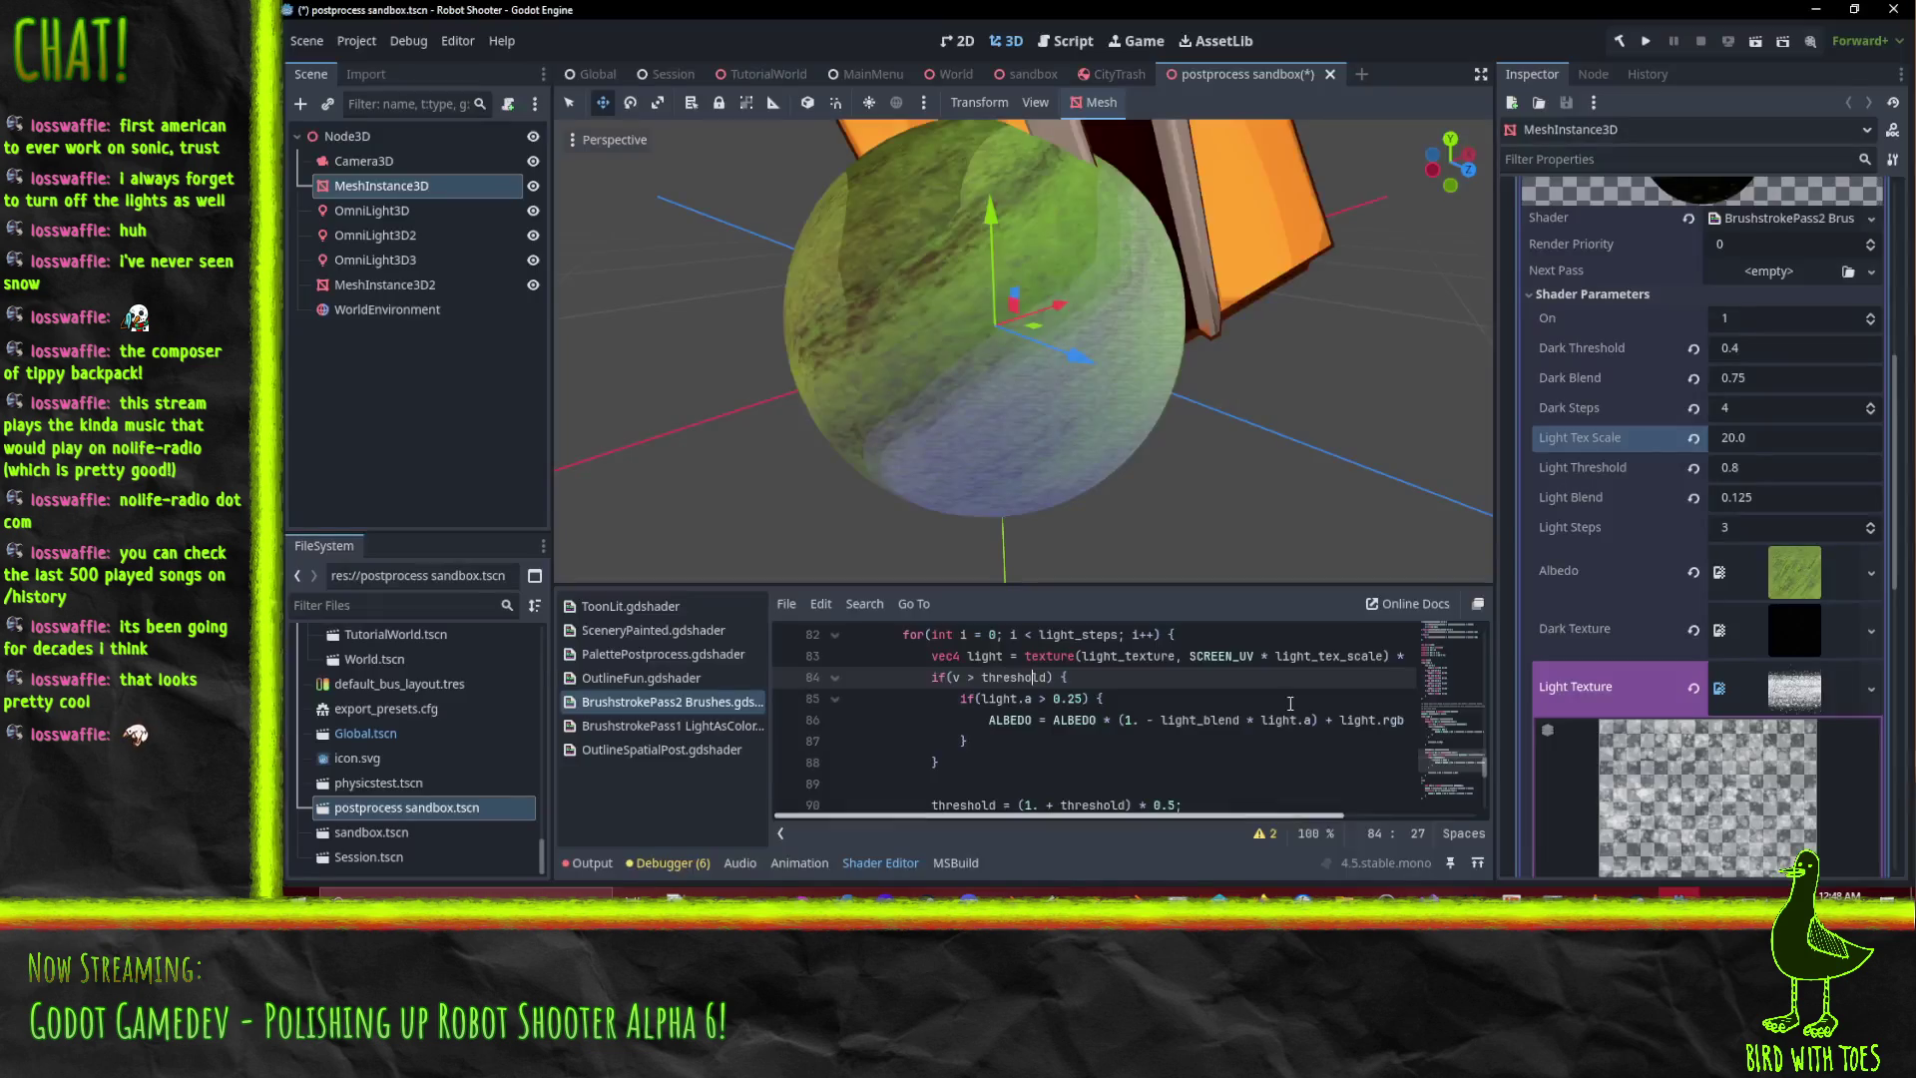
{"action": "scroll", "coordinate": [1466, 203], "scroll_direction": "down", "scroll_amount": 3}
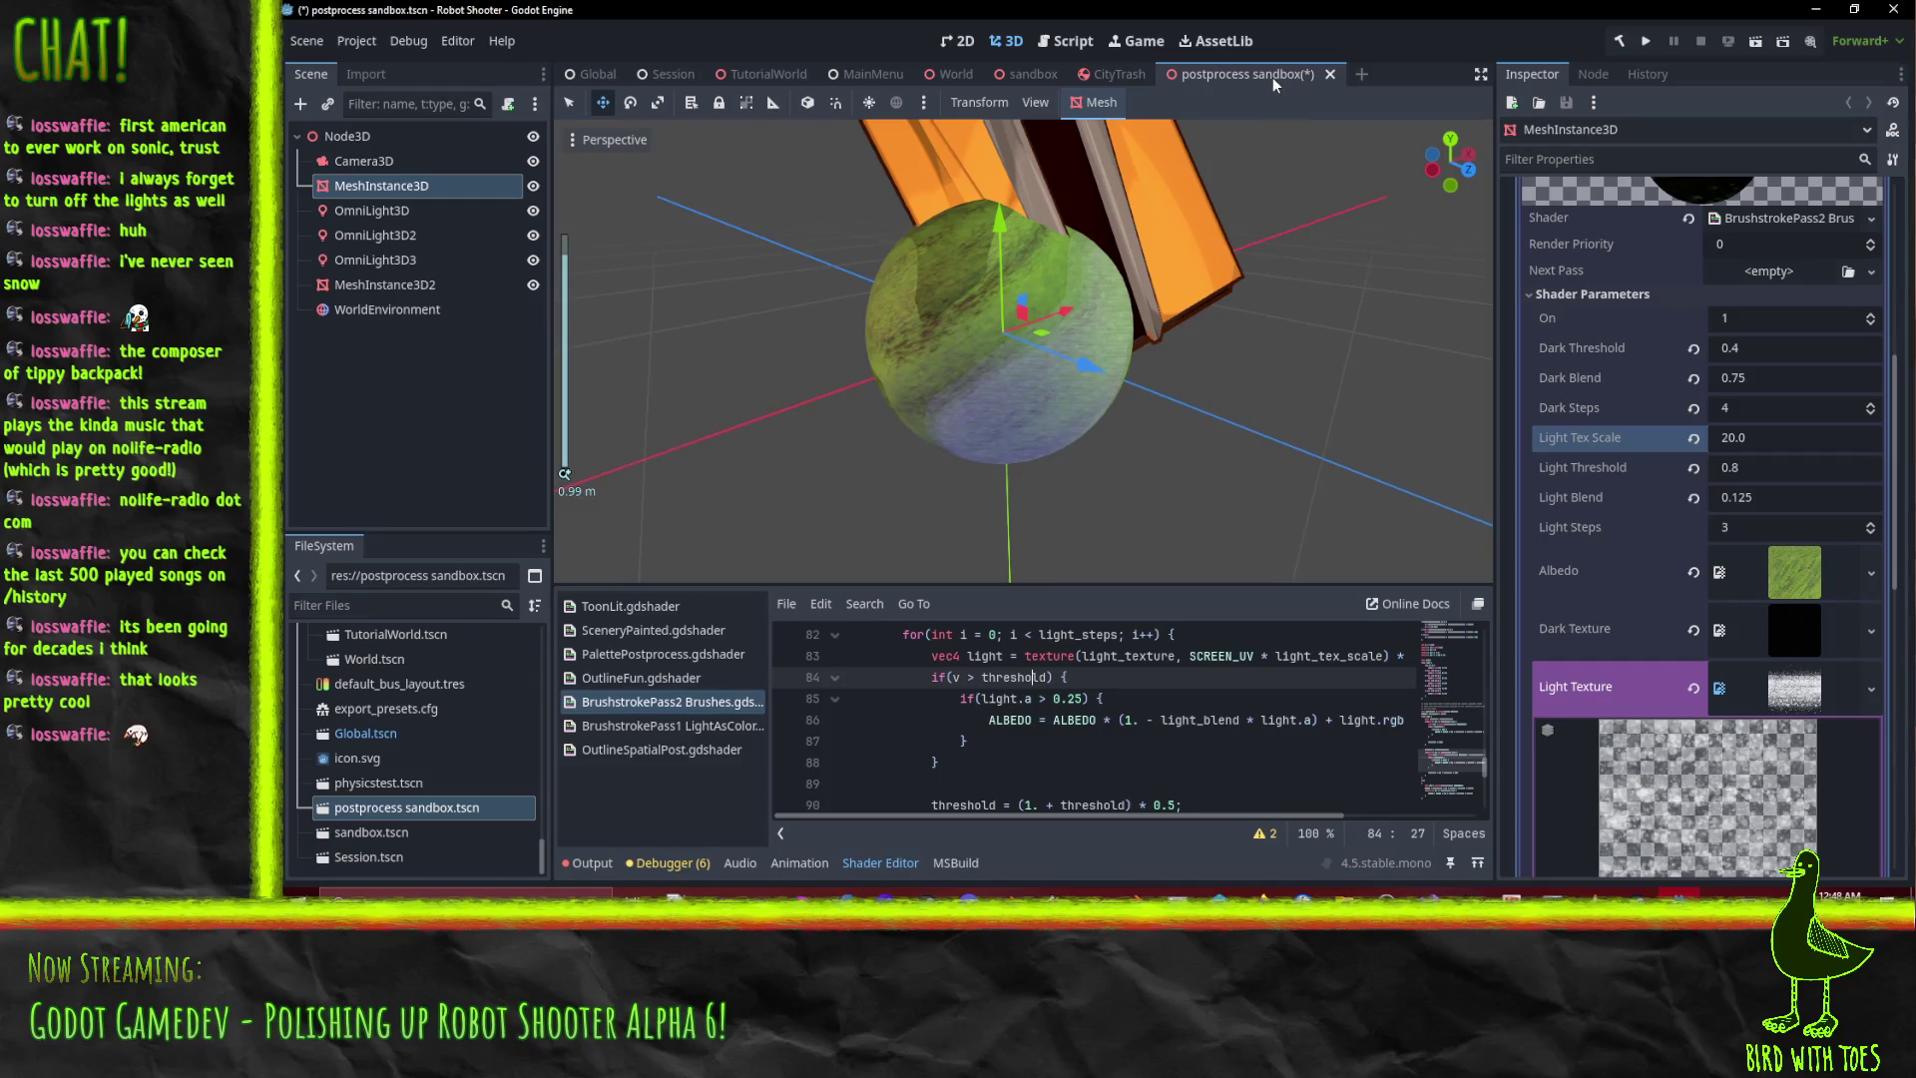
{"action": "key", "text": "ctrl+s"}
{"action": "mouse_move", "coordinate": [1235, 356]}
{"action": "middle_mouse_down"}
{"action": "mouse_move", "coordinate": [962, 335]}
{"action": "mouse_move", "coordinate": [1147, 249]}
{"action": "middle_mouse_up"}
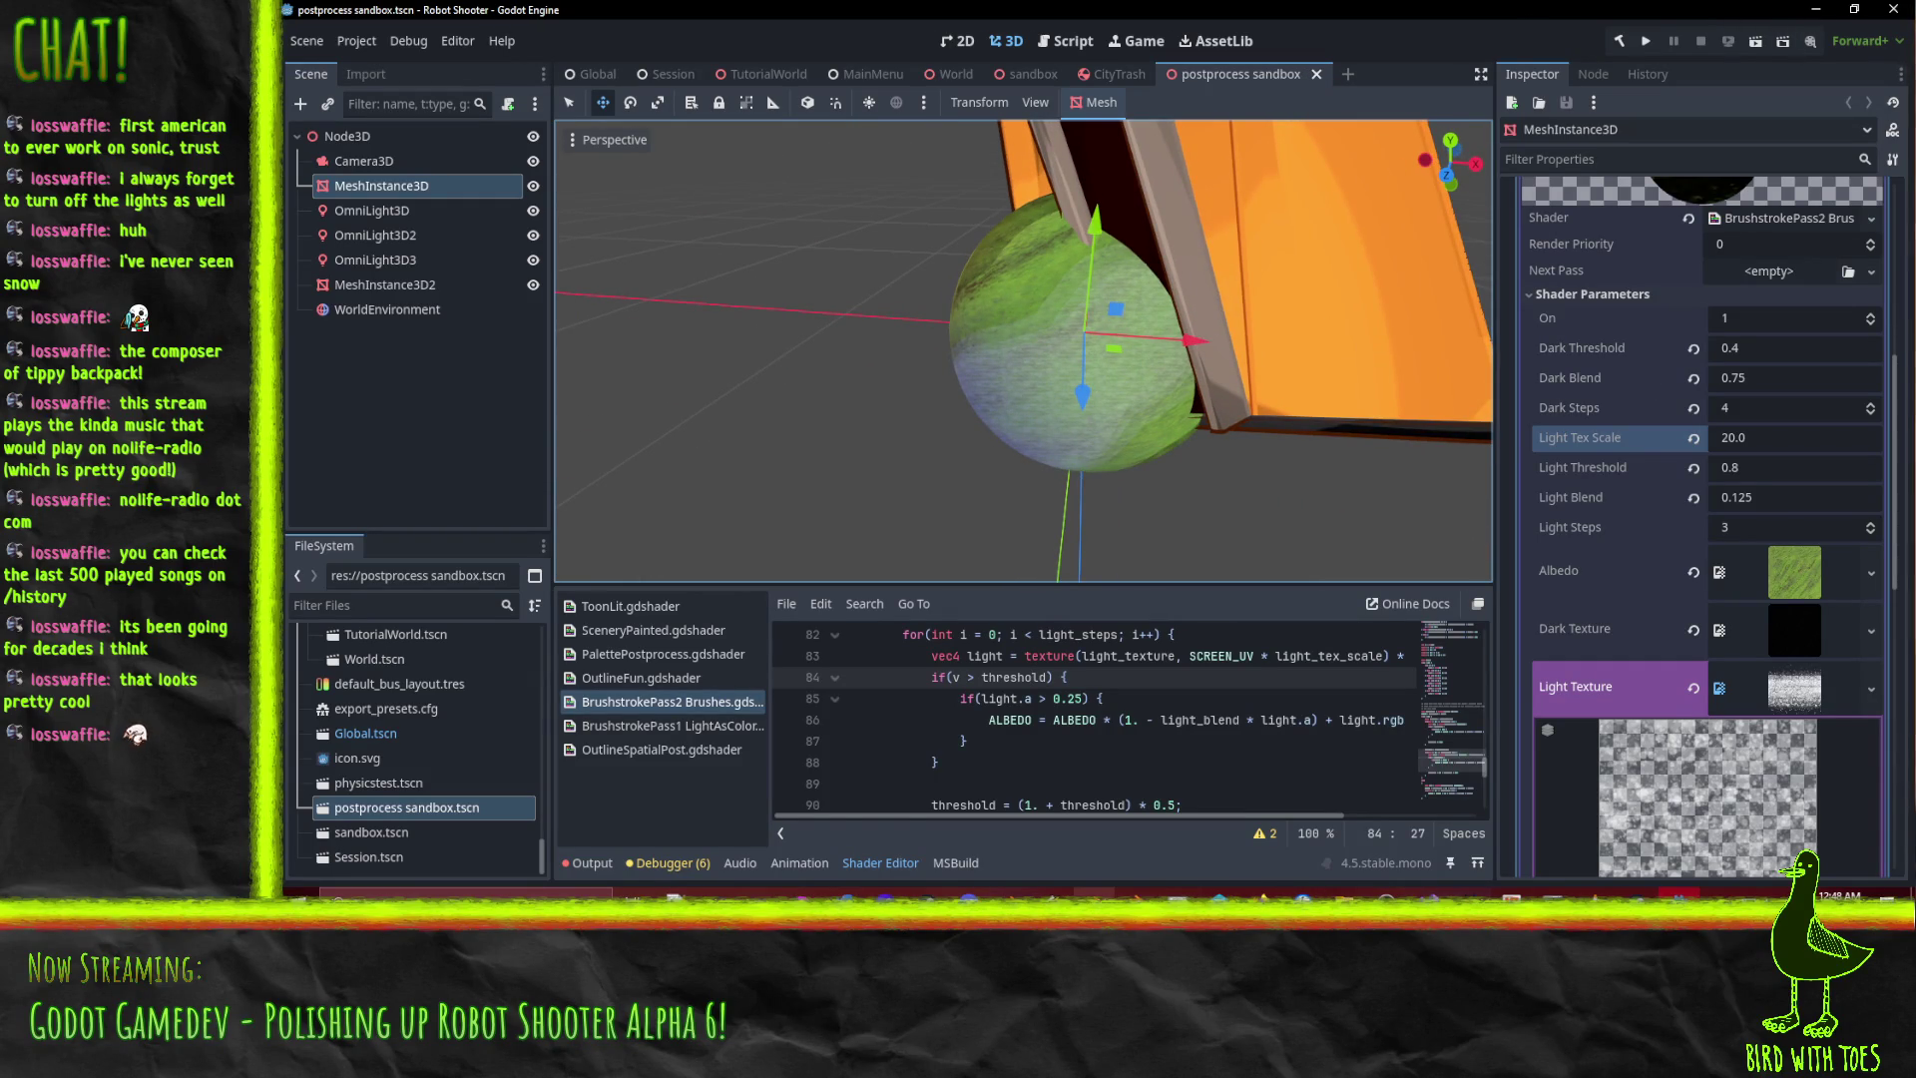
{"action": "left_click", "coordinate": [1012, 892]}
{"action": "middle_click_drag", "start_coordinate": [971, 578], "coordinate": [1207, 464]}
Switch the viewport to solid shading and re-enter Edit Mode on the room mesh.
{"action": "key", "text": "Tab"}
{"action": "scroll", "coordinate": [912, 501], "scroll_direction": "up", "scroll_amount": 3}
{"action": "key", "text": "z"}
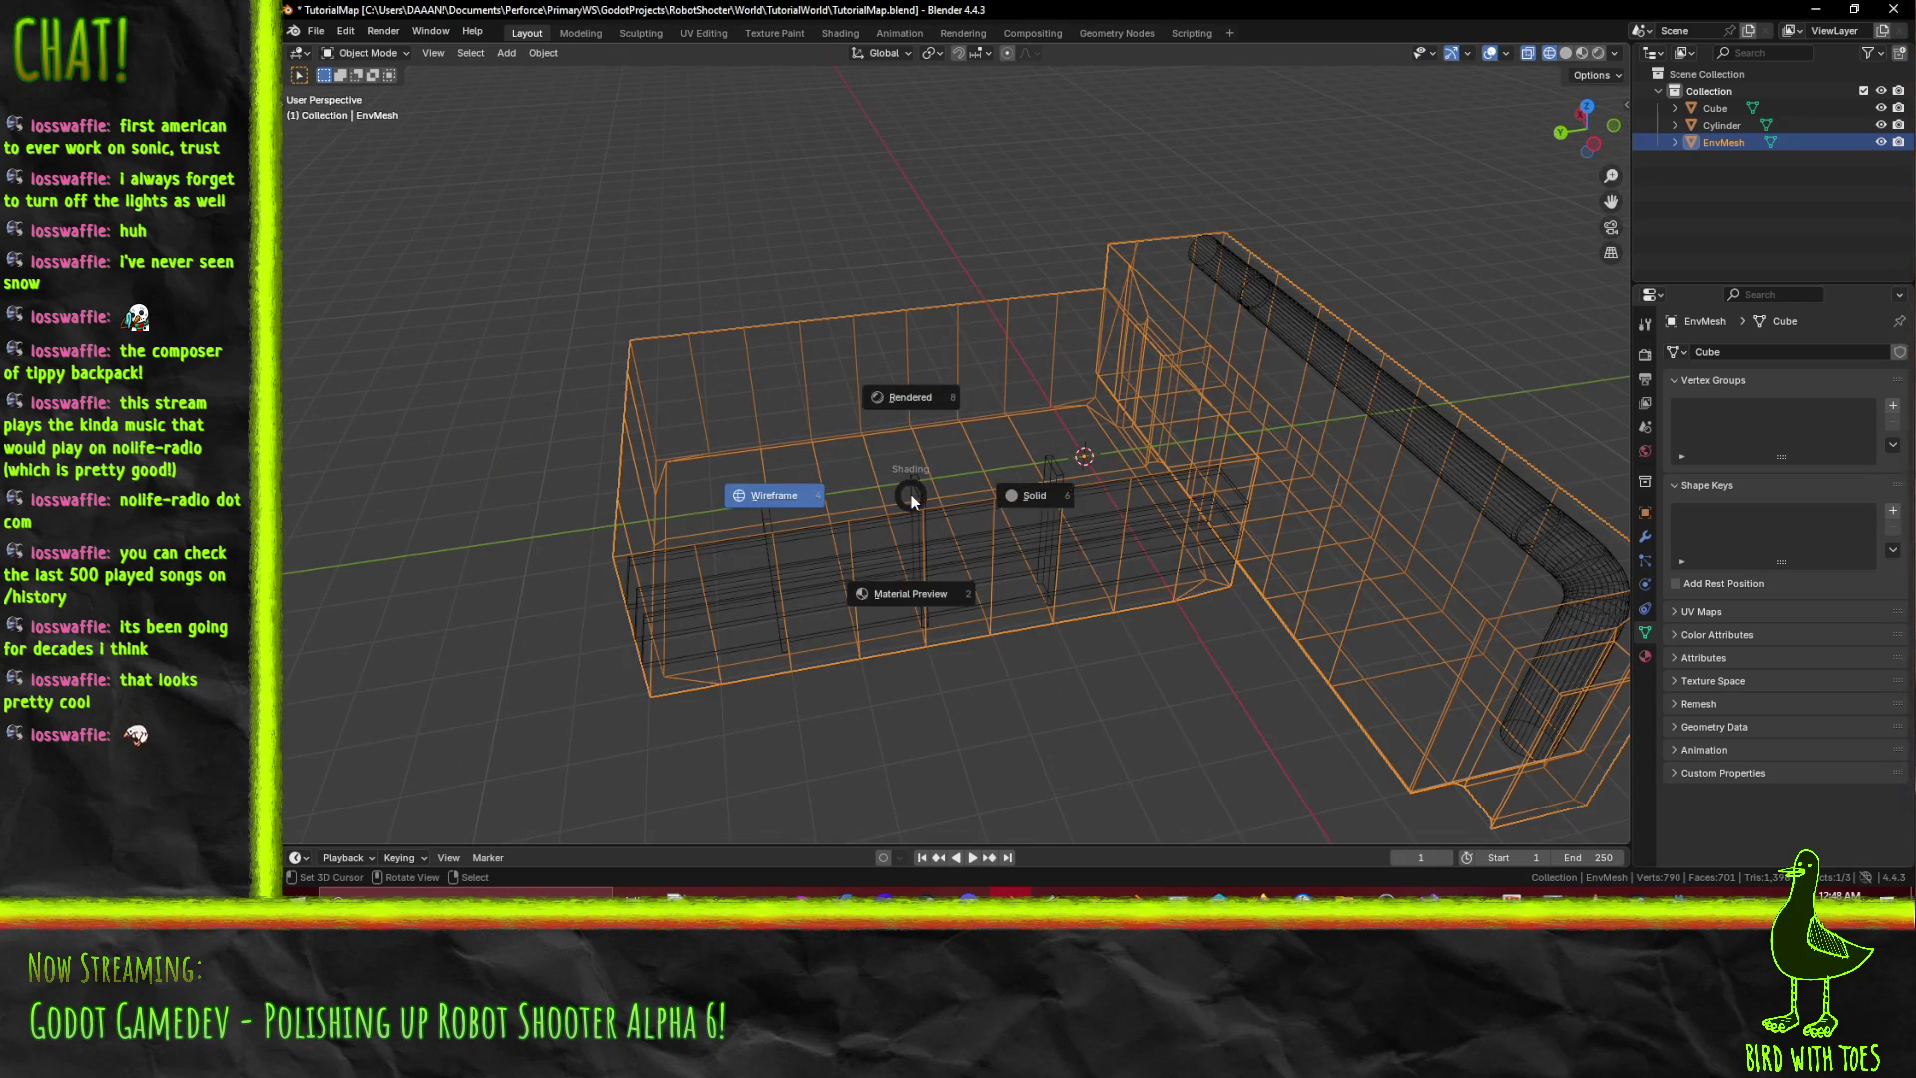
{"action": "left_click", "coordinate": [1052, 503]}
{"action": "mouse_move", "coordinate": [883, 522]}
{"action": "middle_mouse_down"}
{"action": "mouse_move", "coordinate": [1187, 597]}
{"action": "mouse_move", "coordinate": [965, 603]}
{"action": "mouse_move", "coordinate": [734, 507]}
{"action": "middle_mouse_up"}
{"action": "key", "text": "Tab"}
{"action": "mouse_move", "coordinate": [873, 382]}
{"action": "middle_mouse_down"}
{"action": "mouse_move", "coordinate": [847, 466]}
{"action": "mouse_move", "coordinate": [880, 336]}
{"action": "mouse_move", "coordinate": [869, 356]}
{"action": "middle_mouse_up"}
Select six floor edge loops in edge mode and dissolve them.
{"action": "key", "text": "2"}
{"action": "left_click", "coordinate": [942, 428], "text": "alt"}
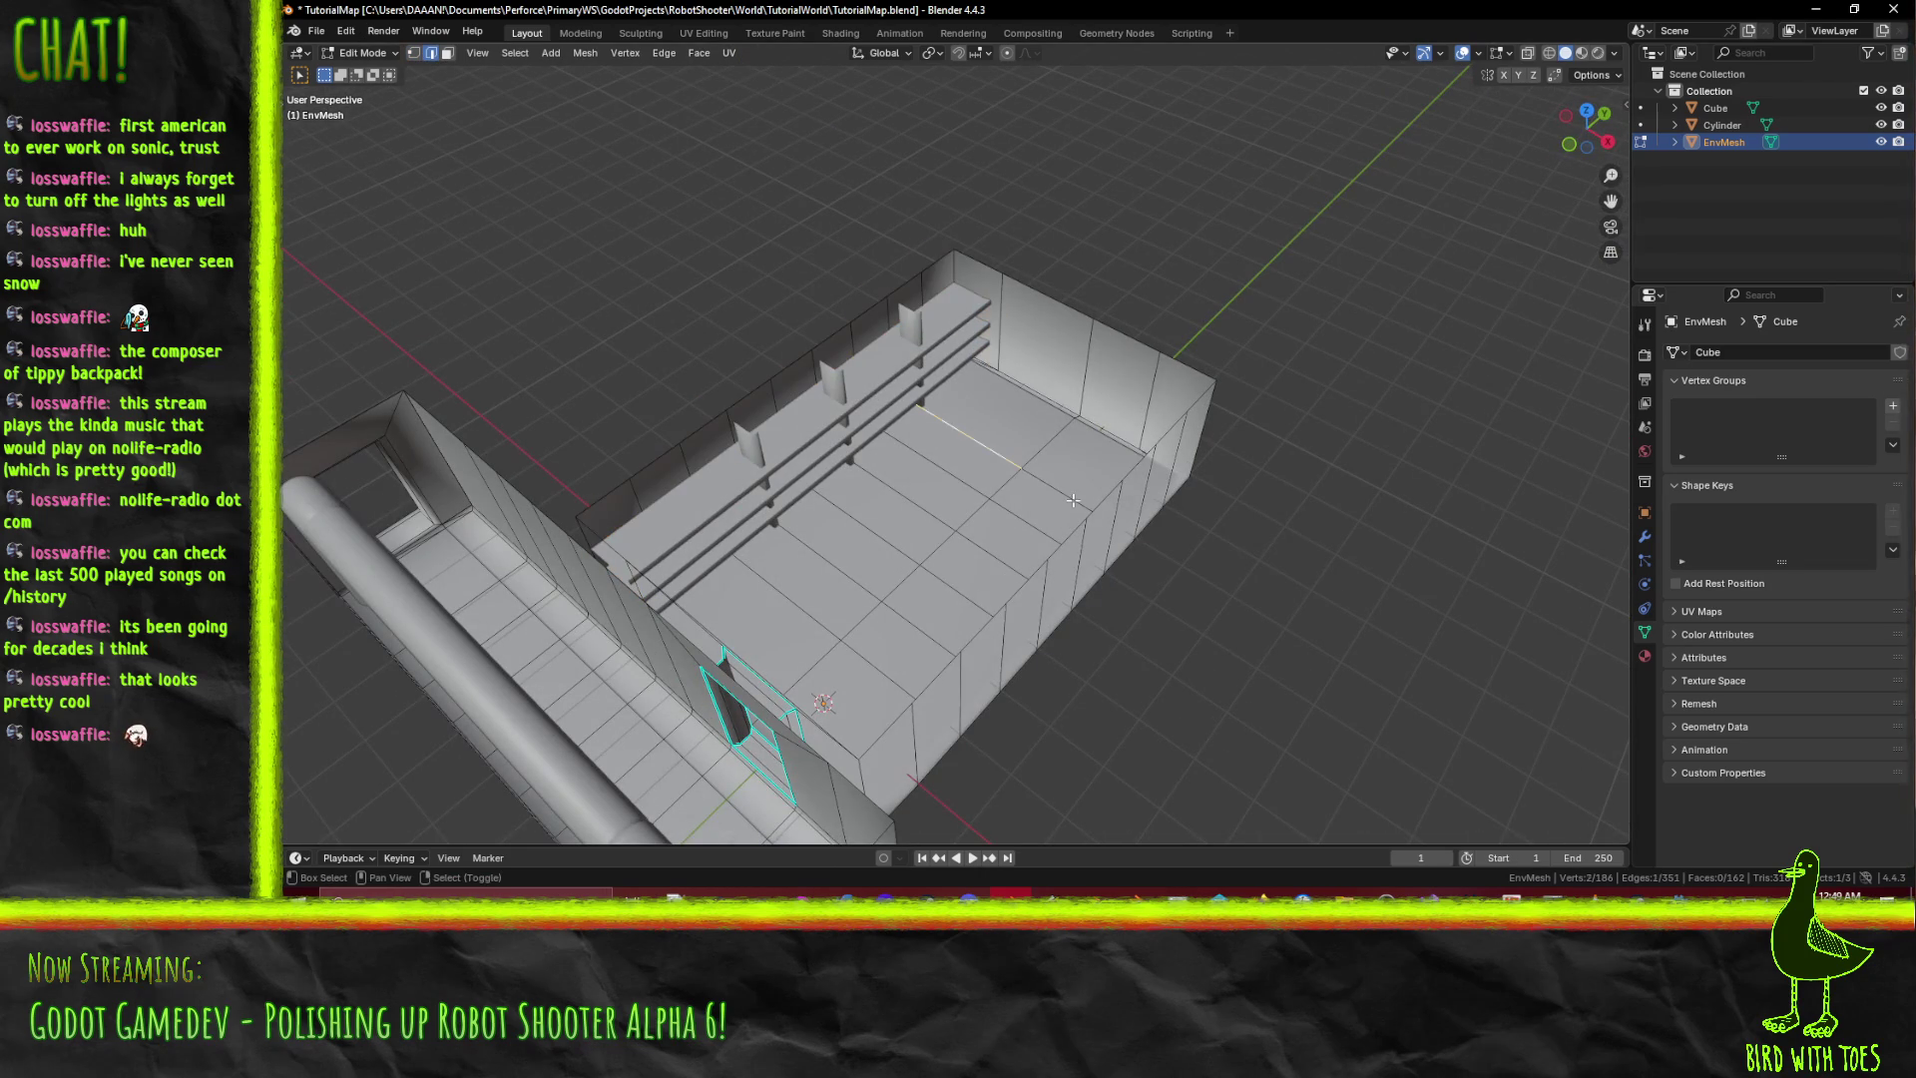
{"action": "left_click", "coordinate": [944, 471], "text": "alt+shift"}
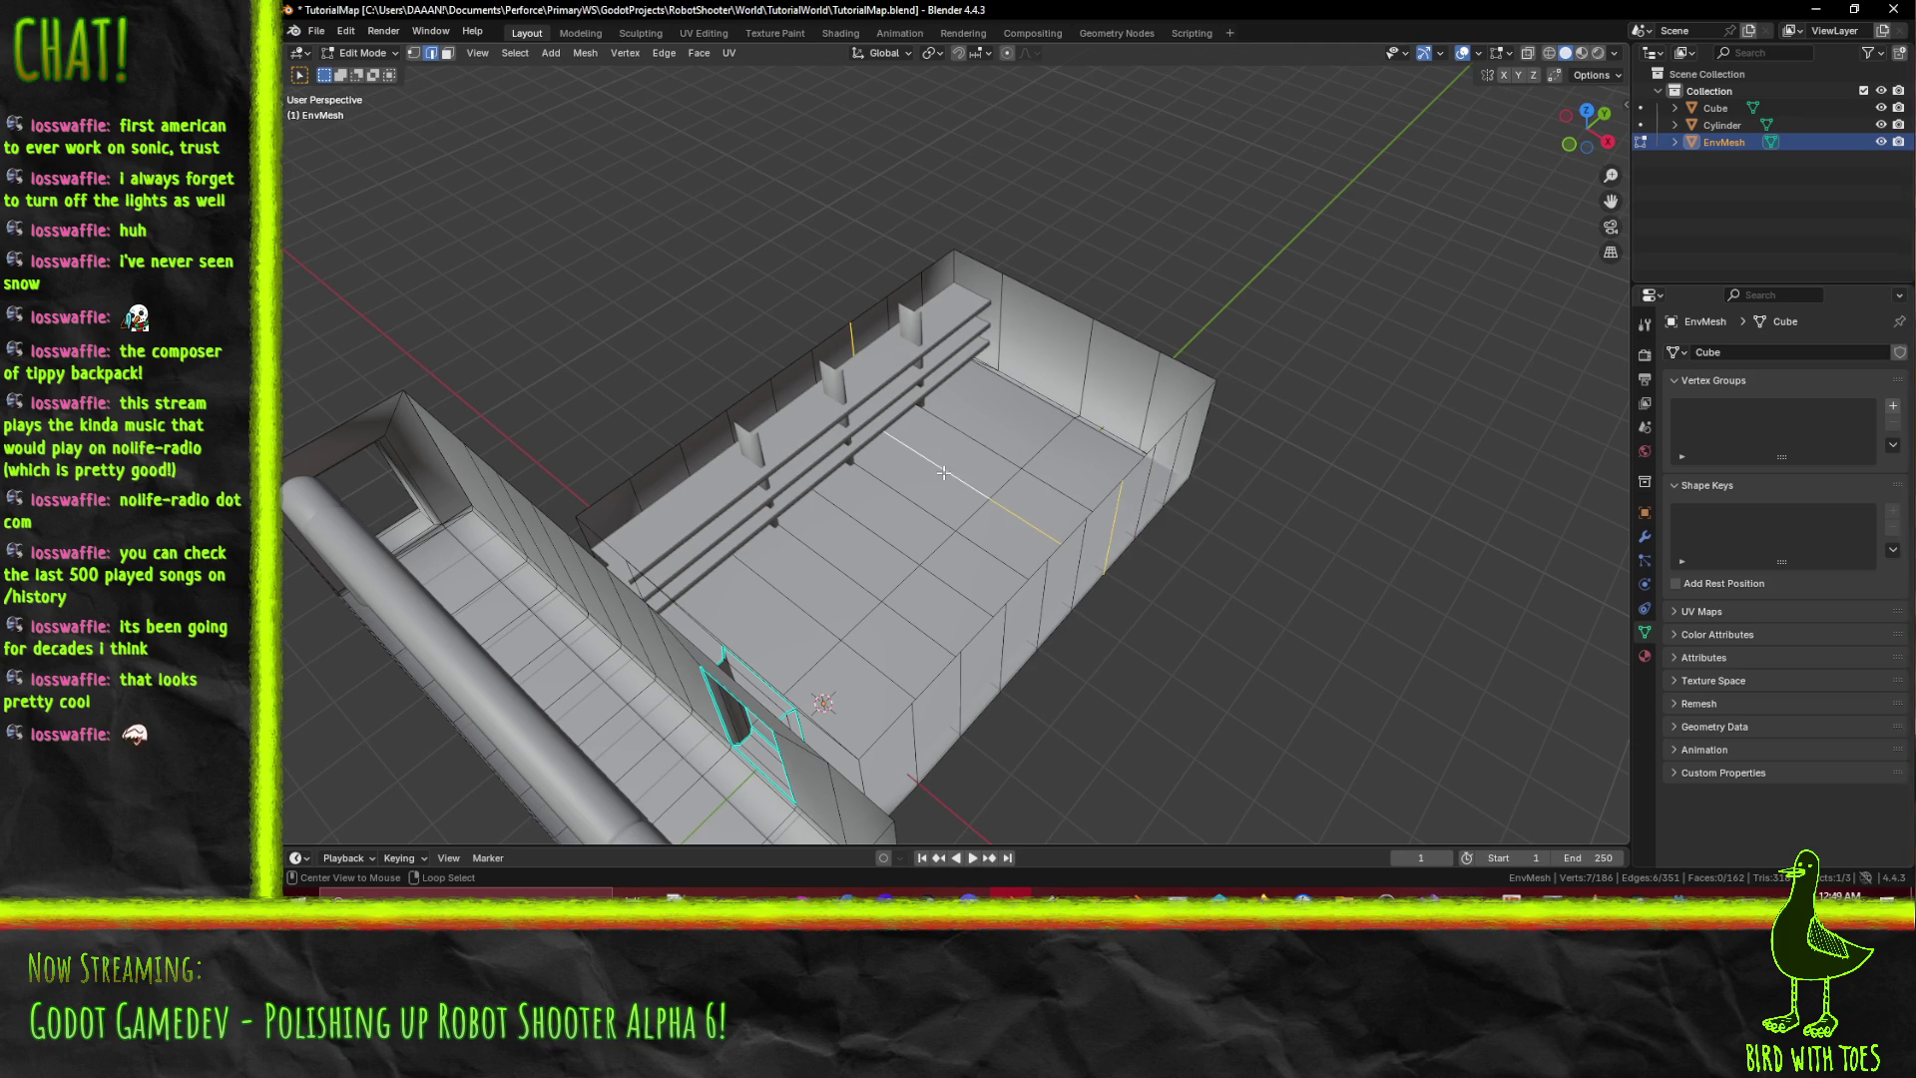
{"action": "left_click", "coordinate": [858, 521], "text": "alt+shift"}
{"action": "left_click", "coordinate": [903, 495], "text": "alt+shift"}
{"action": "left_click", "coordinate": [830, 537], "text": "alt+shift"}
{"action": "left_click", "coordinate": [813, 560], "text": "alt+shift"}
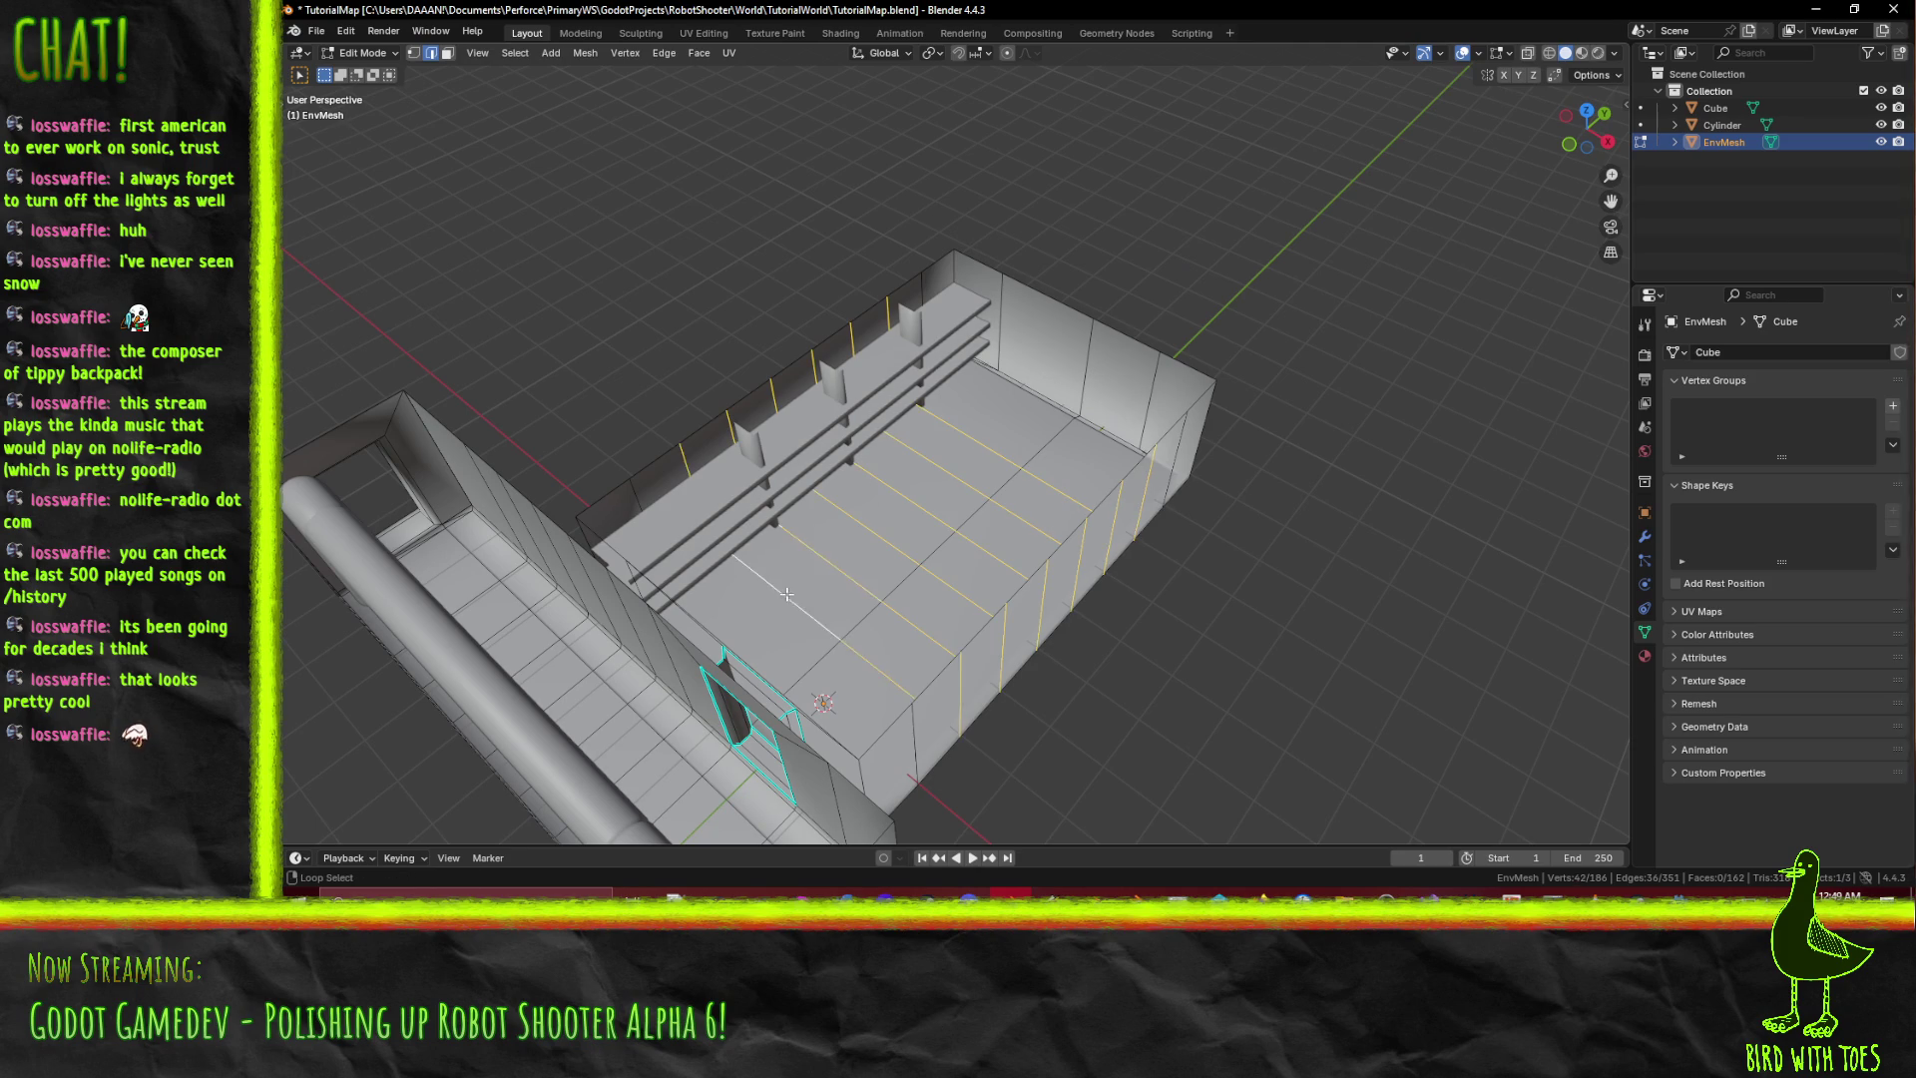
{"action": "mouse_move", "coordinate": [813, 560]}
{"action": "middle_mouse_down"}
{"action": "mouse_move", "coordinate": [875, 478]}
{"action": "mouse_move", "coordinate": [937, 481]}
{"action": "middle_mouse_up"}
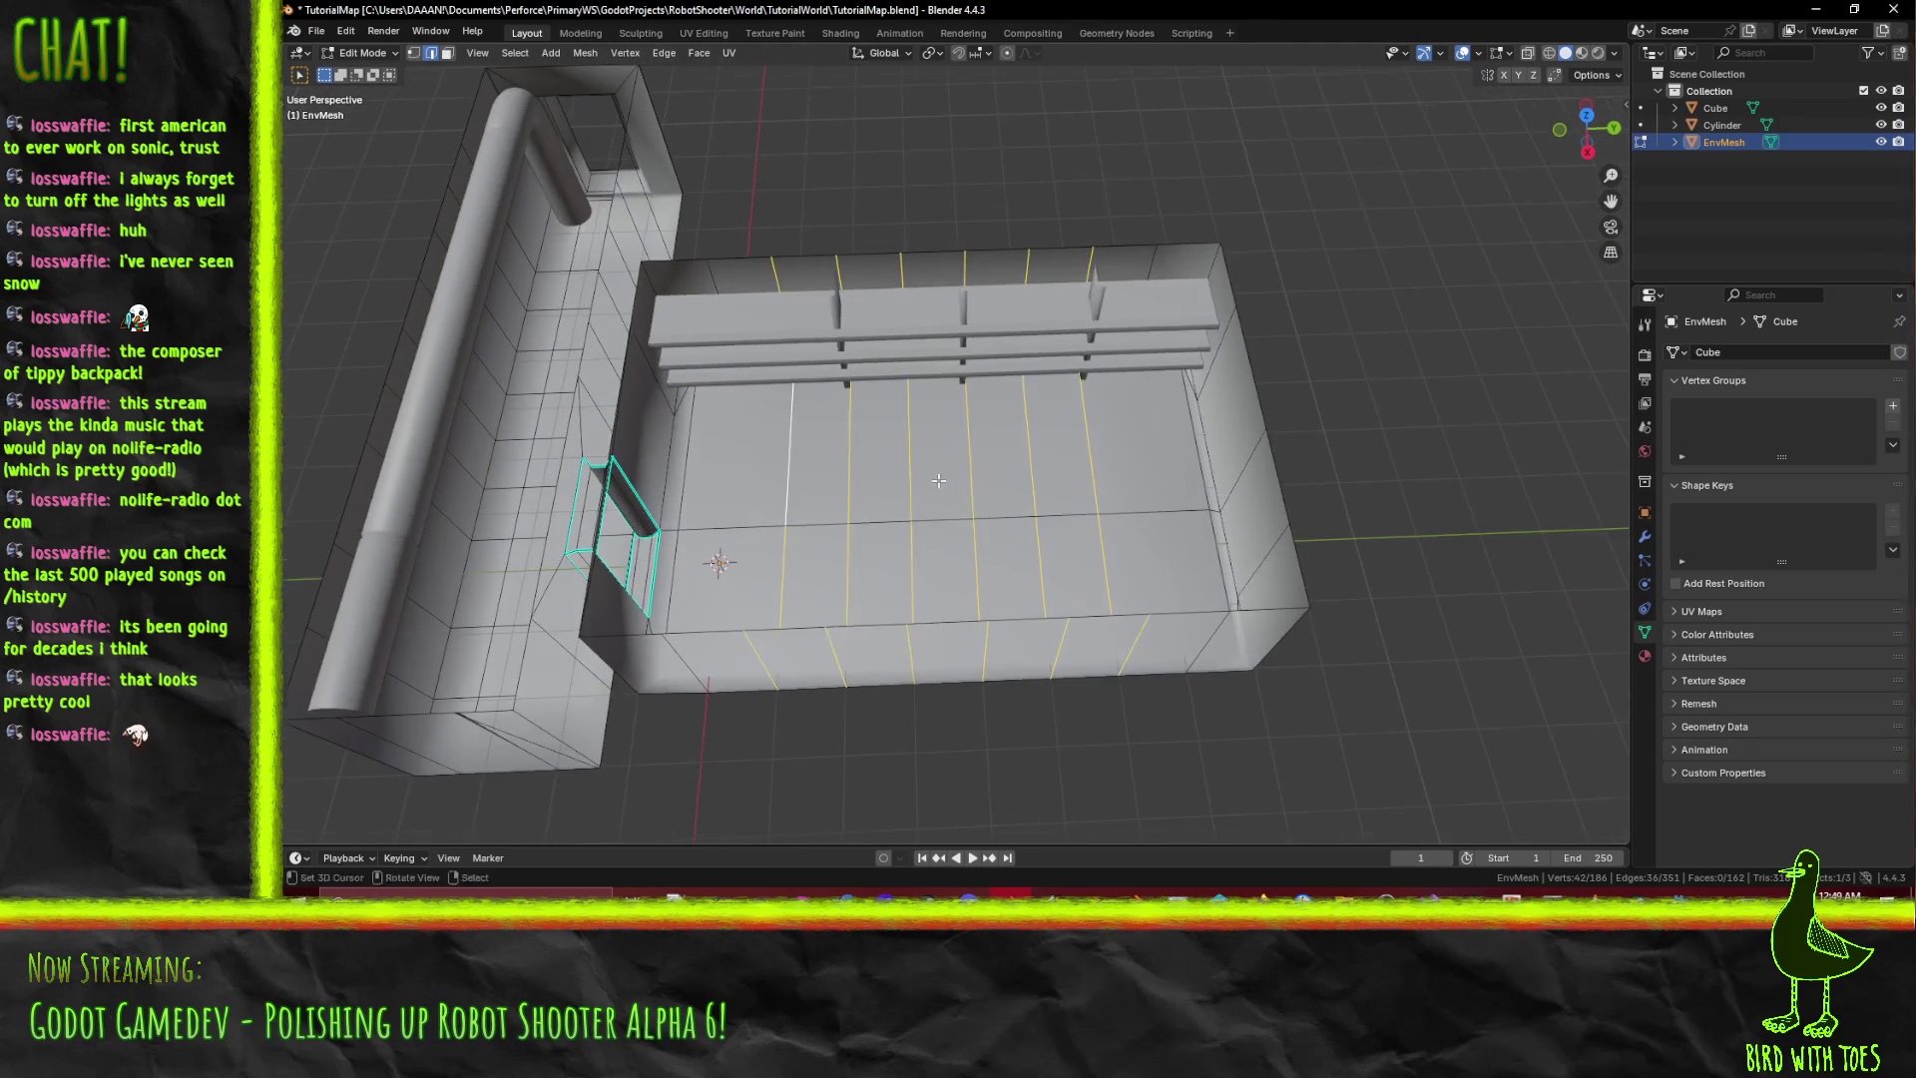
{"action": "key", "text": "x"}
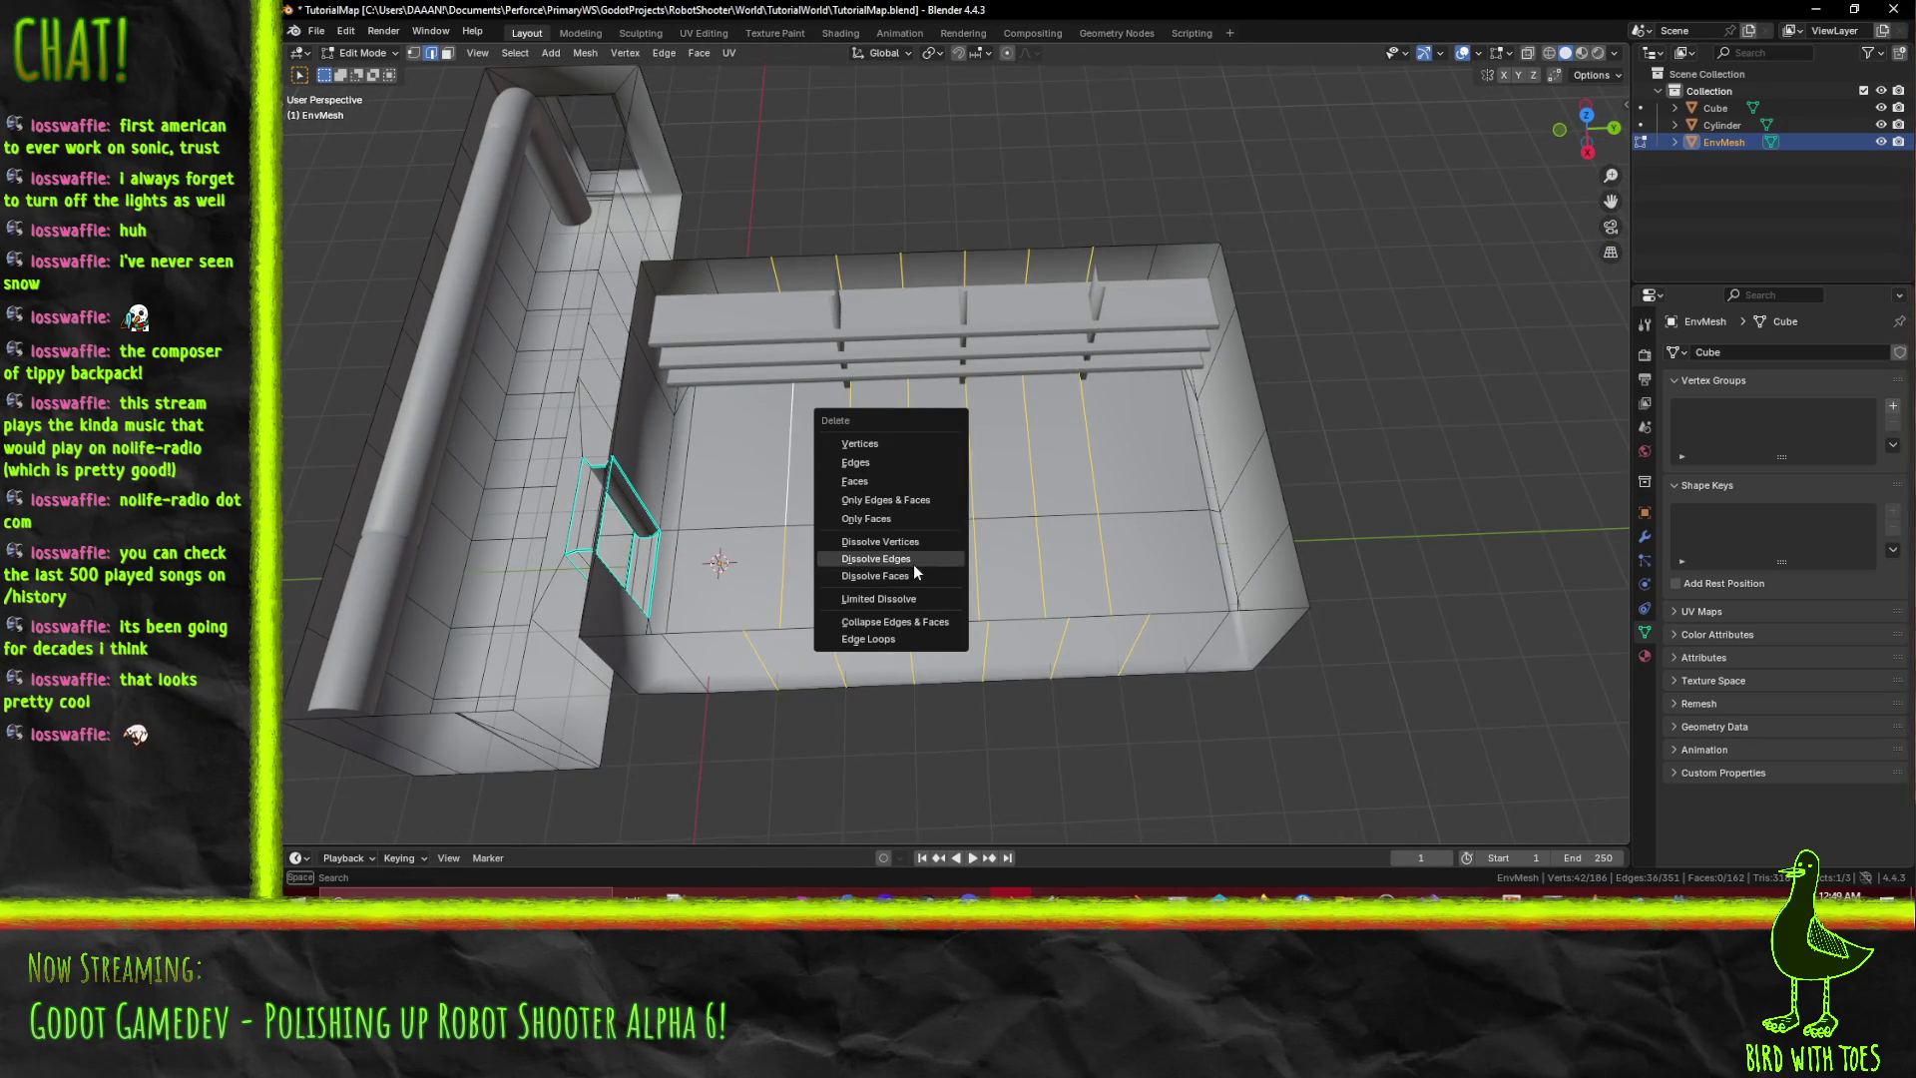
{"action": "left_click", "coordinate": [913, 565]}
{"action": "mouse_move", "coordinate": [913, 565]}
{"action": "middle_mouse_down"}
{"action": "mouse_move", "coordinate": [1160, 460]}
{"action": "mouse_move", "coordinate": [1197, 419]}
{"action": "mouse_move", "coordinate": [1150, 445]}
{"action": "mouse_move", "coordinate": [1153, 380]}
{"action": "middle_mouse_up"}
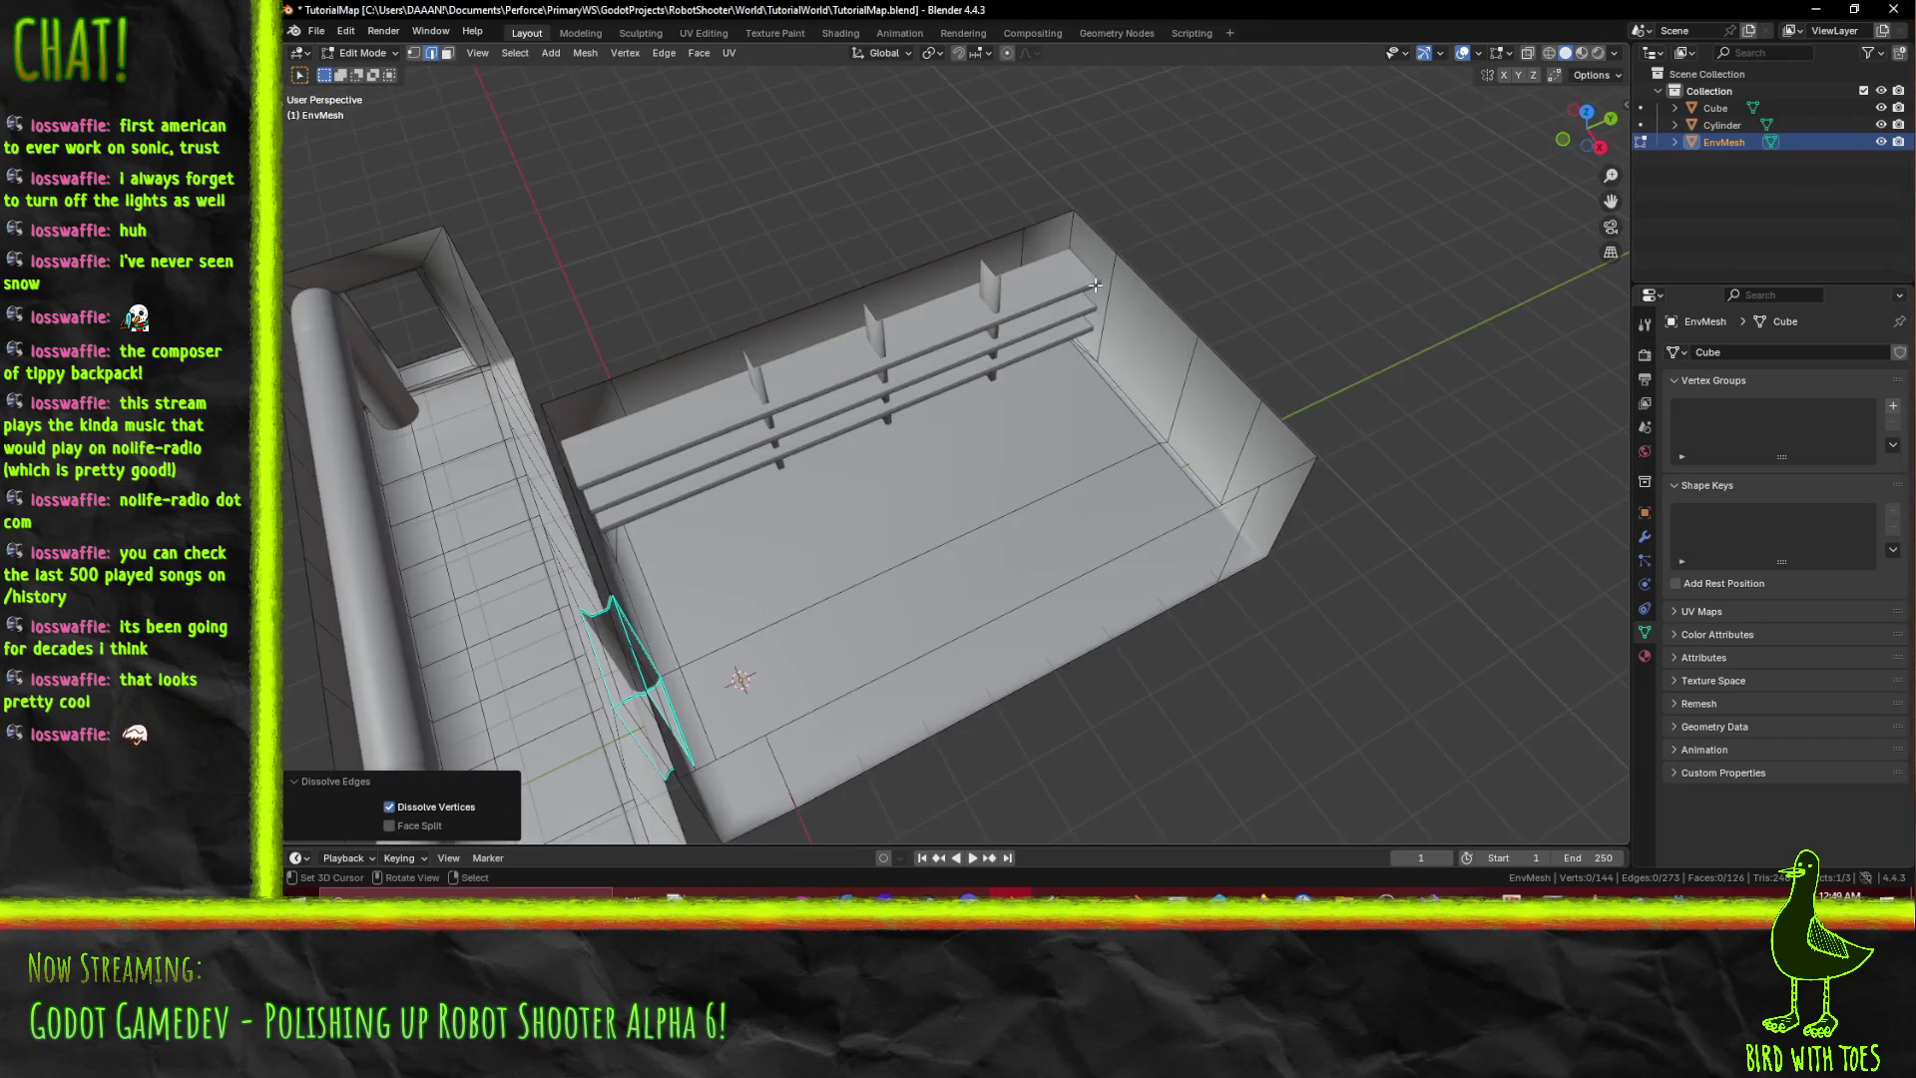
Select the wall corner edge and move its top vertex to realign the end wall.
{"action": "left_click", "coordinate": [1027, 249]}
{"action": "middle_click_drag", "start_coordinate": [1027, 244], "coordinate": [1151, 331]}
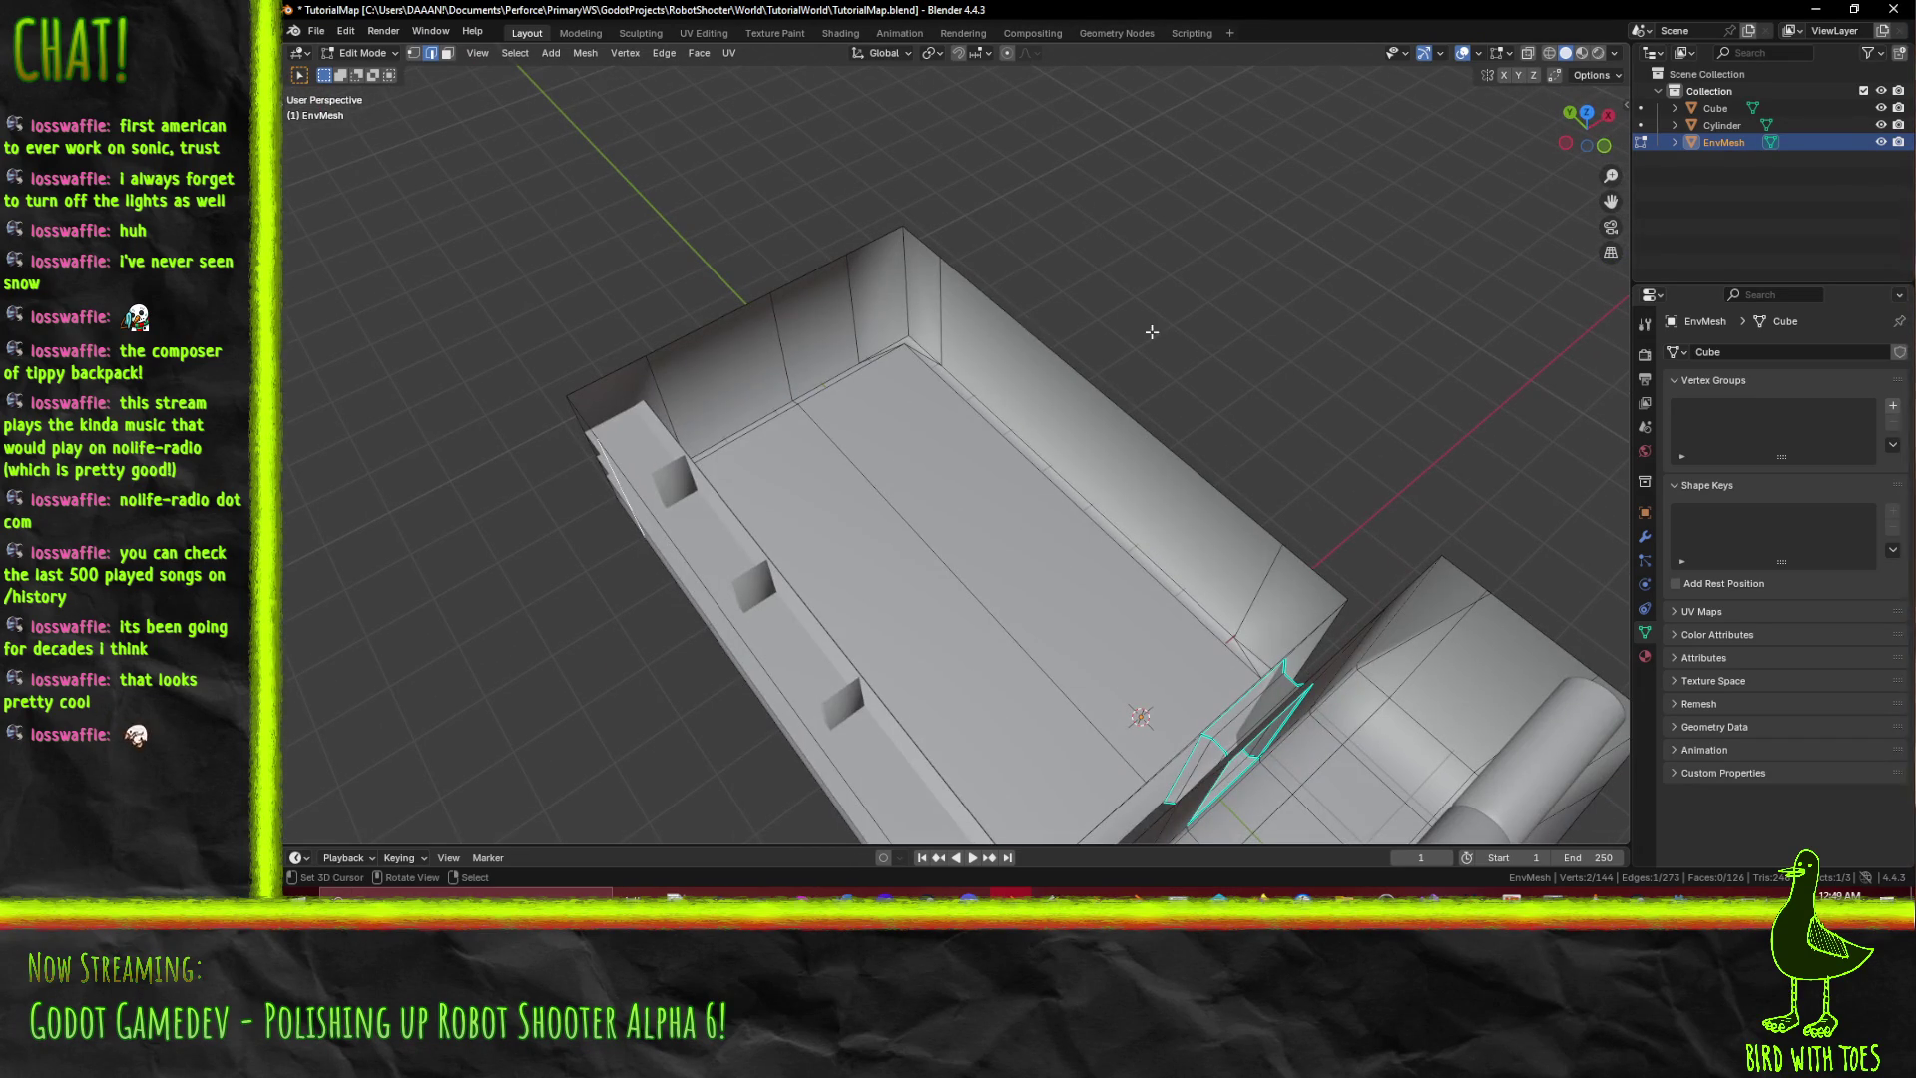
{"action": "left_click", "coordinate": [855, 310]}
{"action": "middle_click_drag", "start_coordinate": [973, 369], "coordinate": [904, 364]}
{"action": "middle_click_drag", "start_coordinate": [906, 364], "coordinate": [863, 713], "text": "shift"}
{"action": "key", "text": "g"}
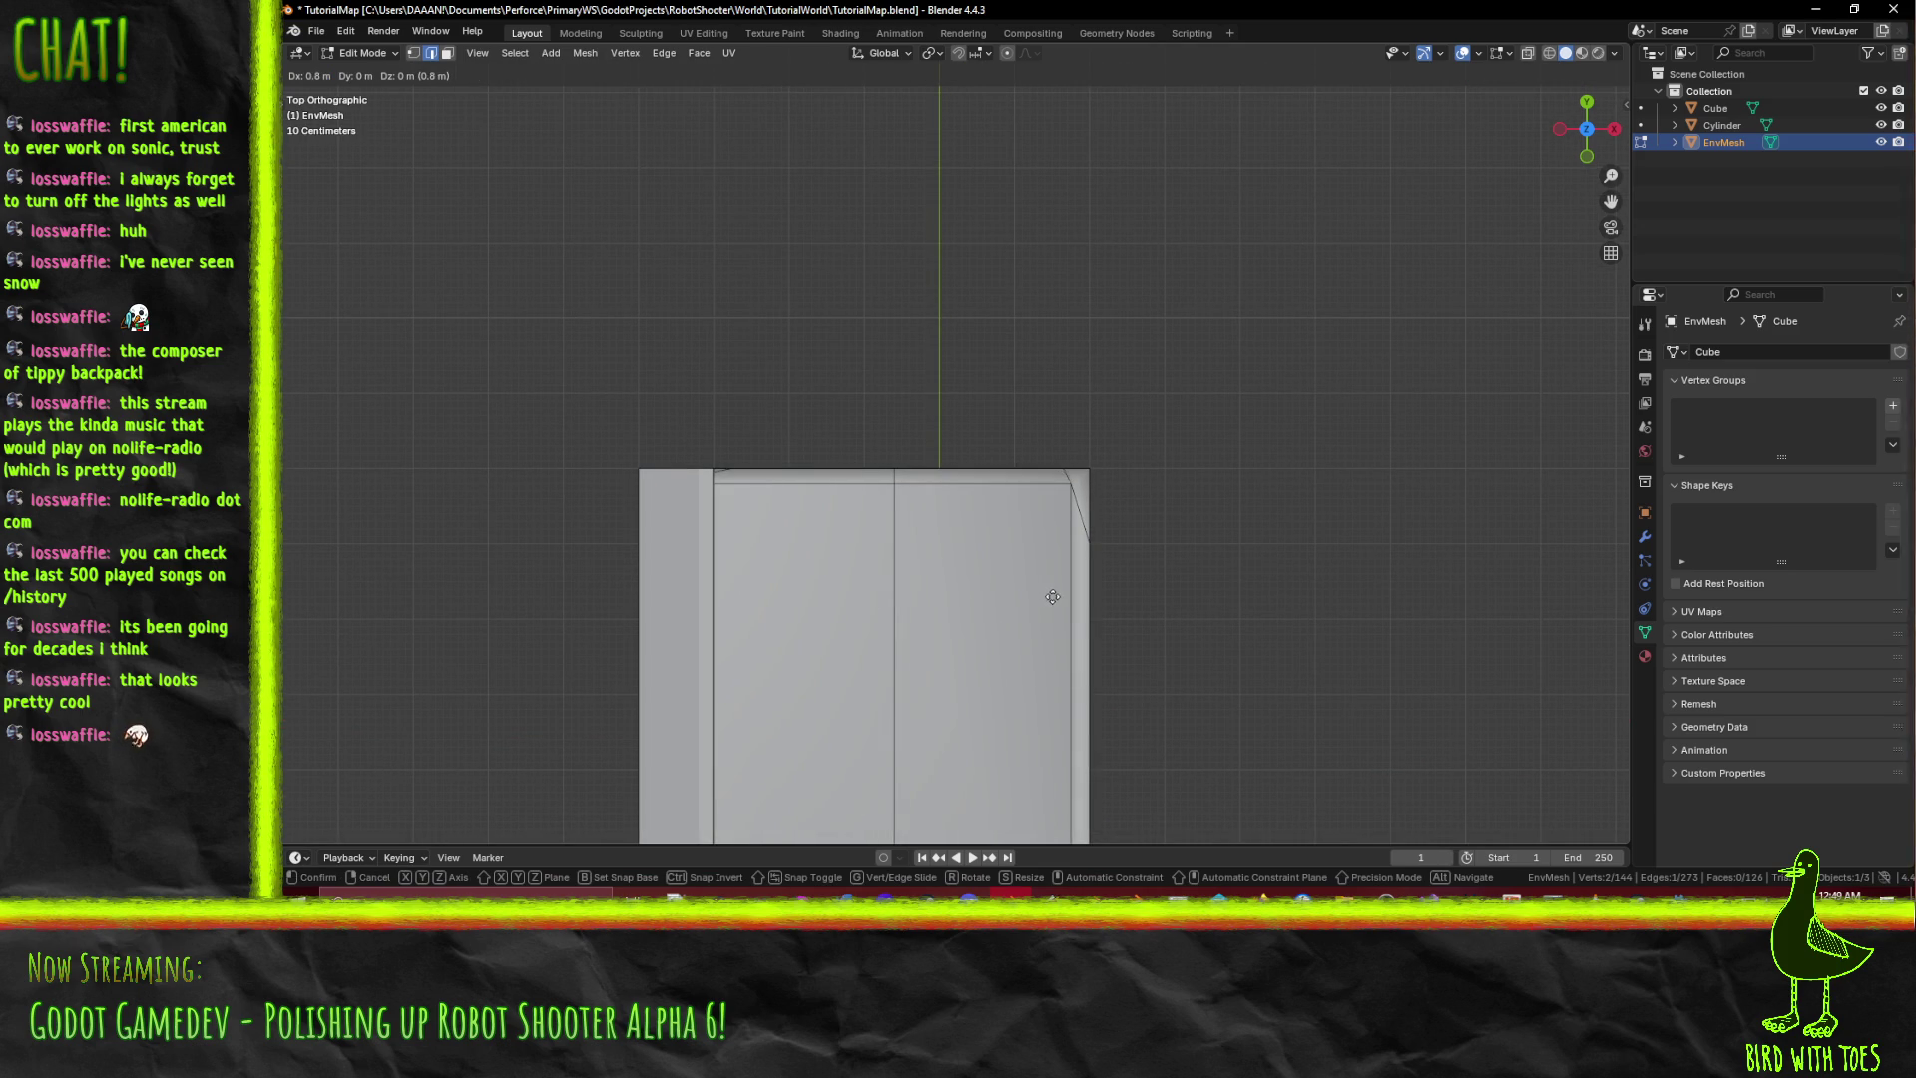
{"action": "left_click", "coordinate": [1060, 597]}
{"action": "middle_click_drag", "start_coordinate": [1059, 596], "coordinate": [1114, 455]}
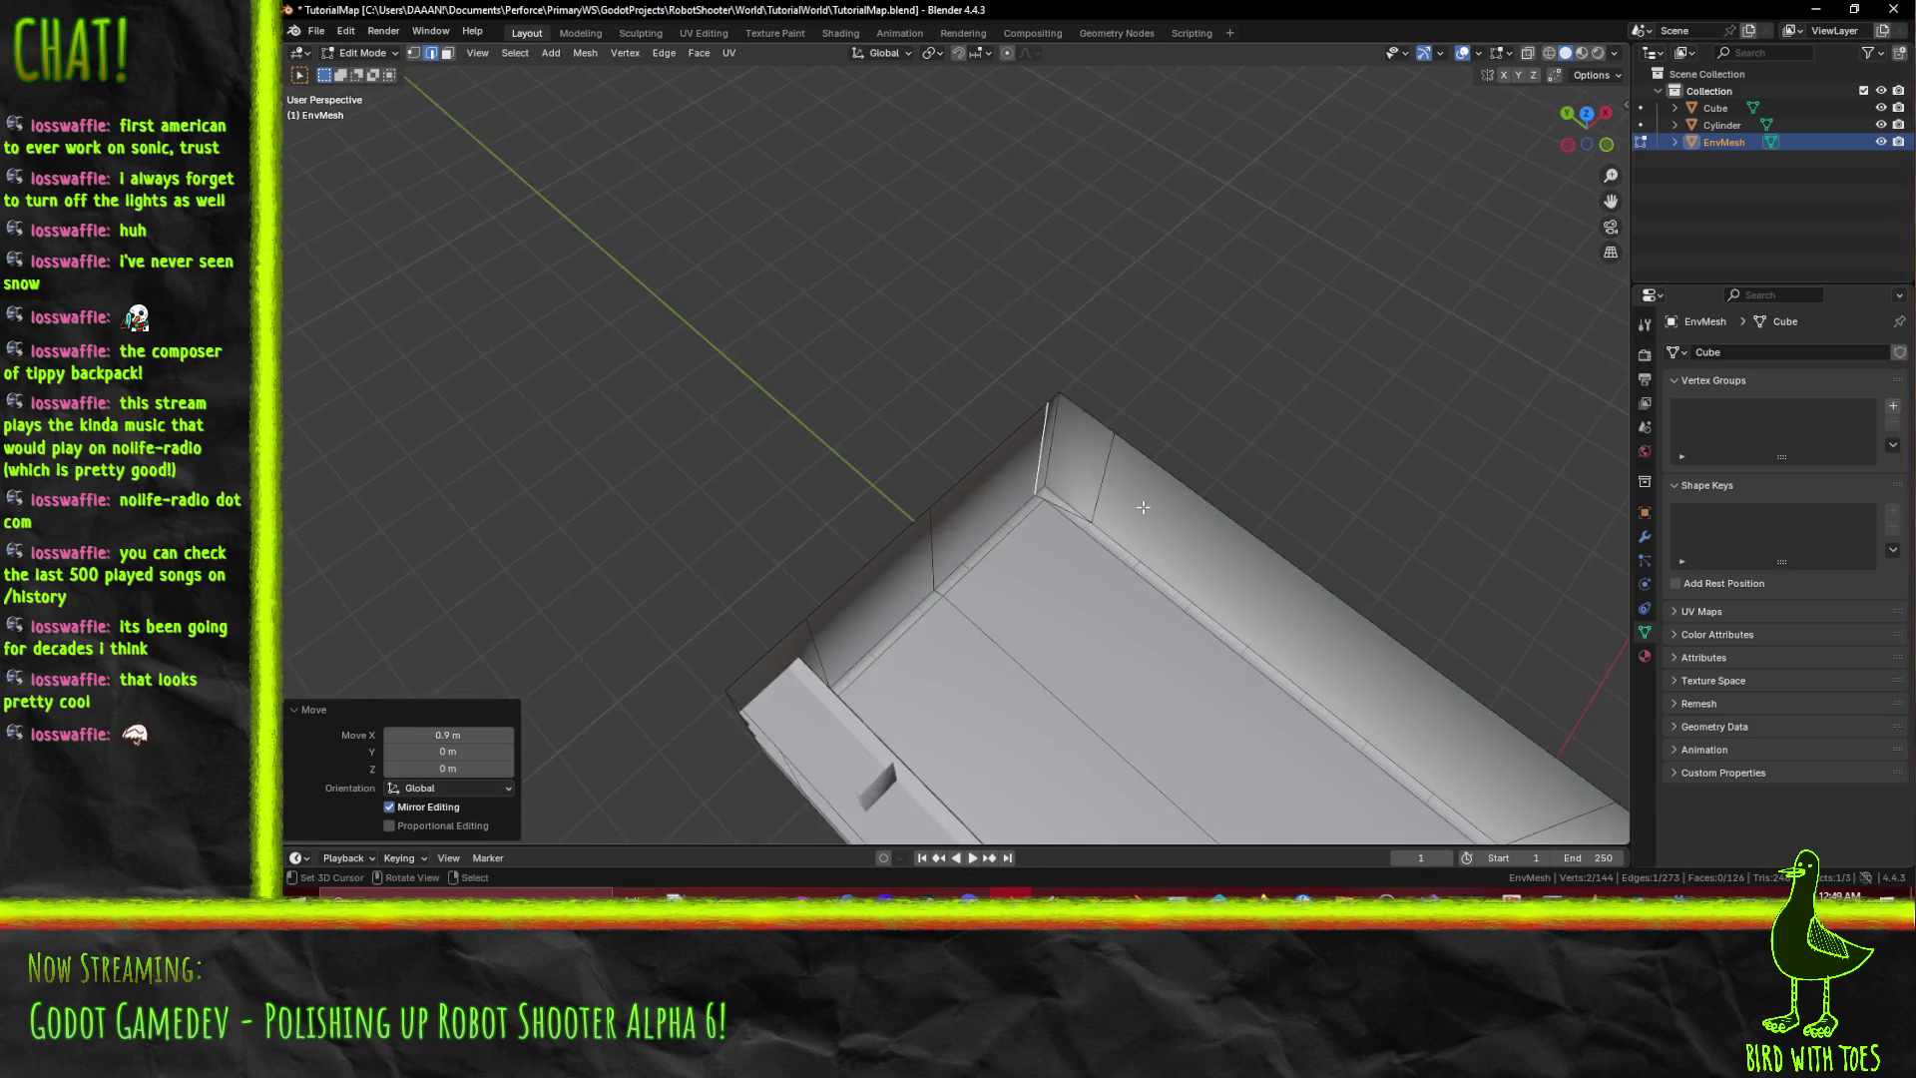
In Top view, shift the room's right edge 0.8 m along Y.
{"action": "key", "text": "KP_7"}
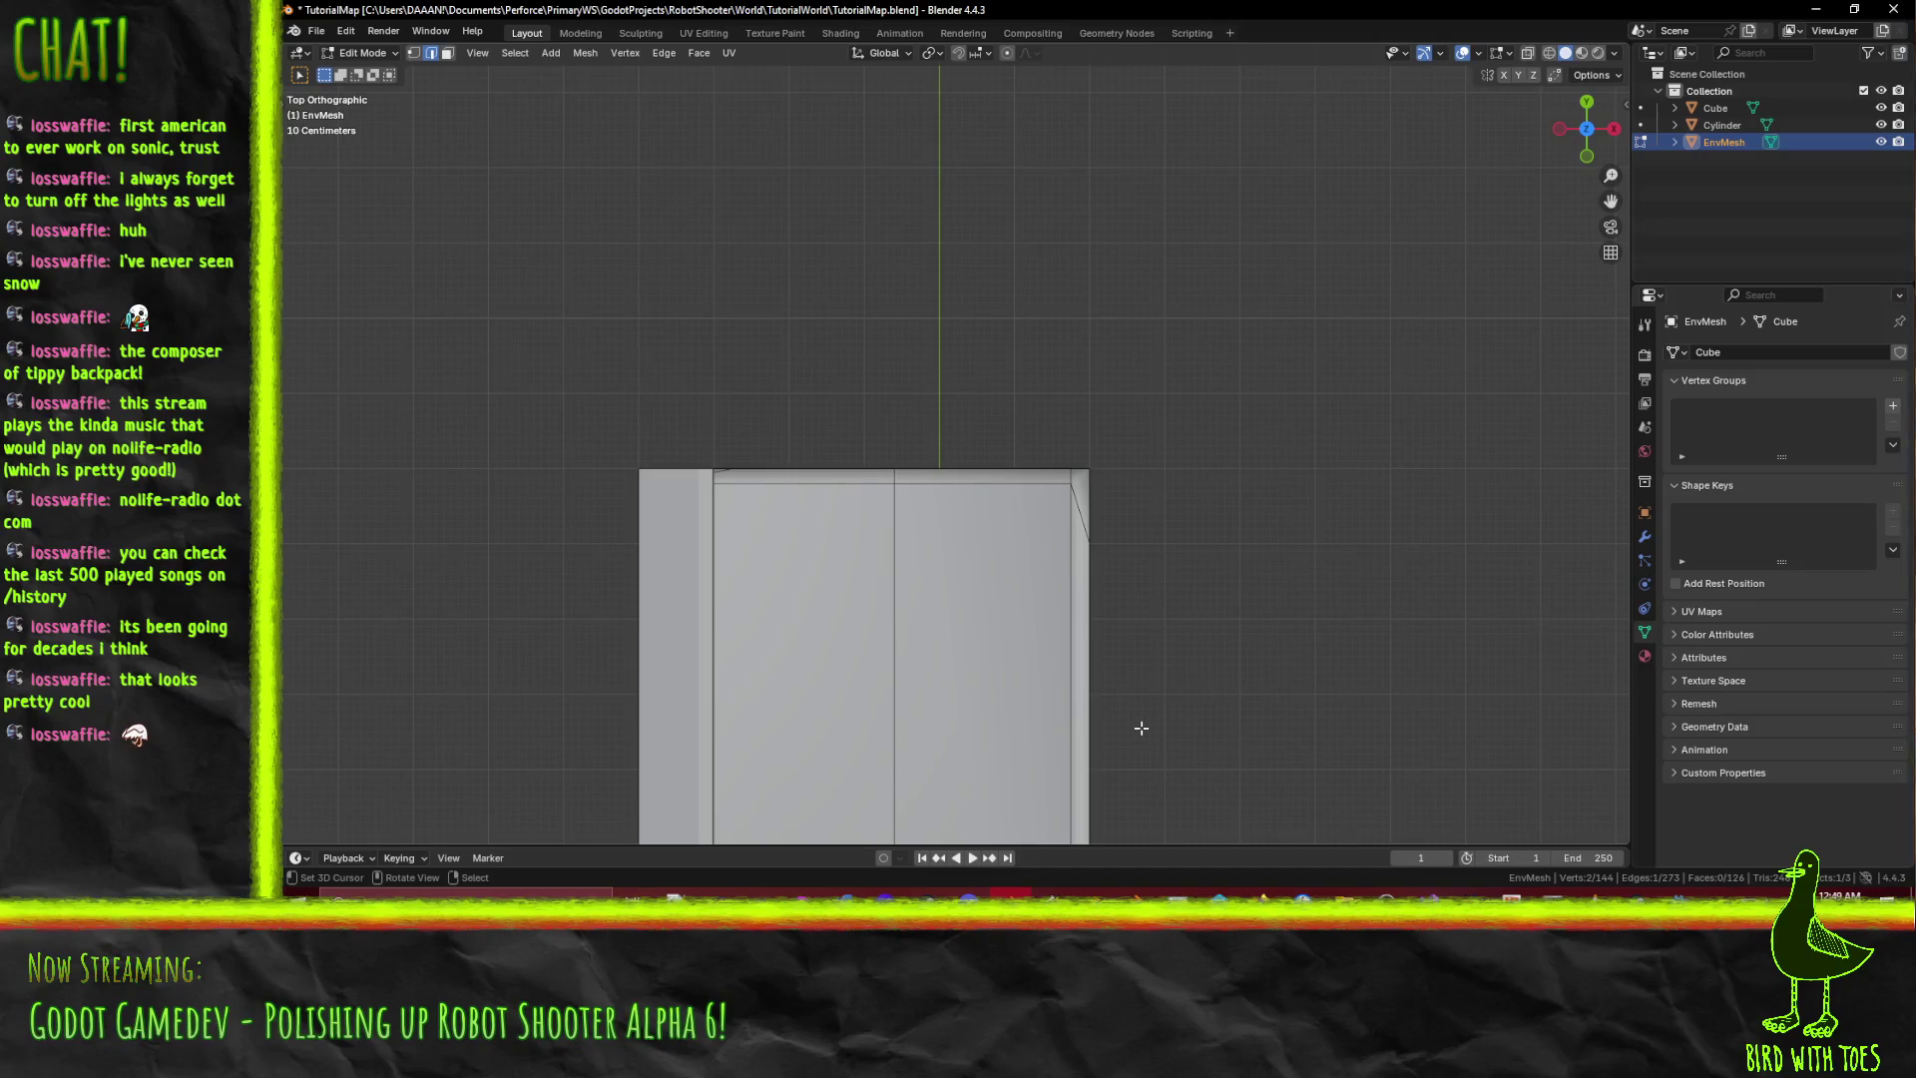
{"action": "key", "text": "g"}
{"action": "left_click", "coordinate": [1095, 669]}
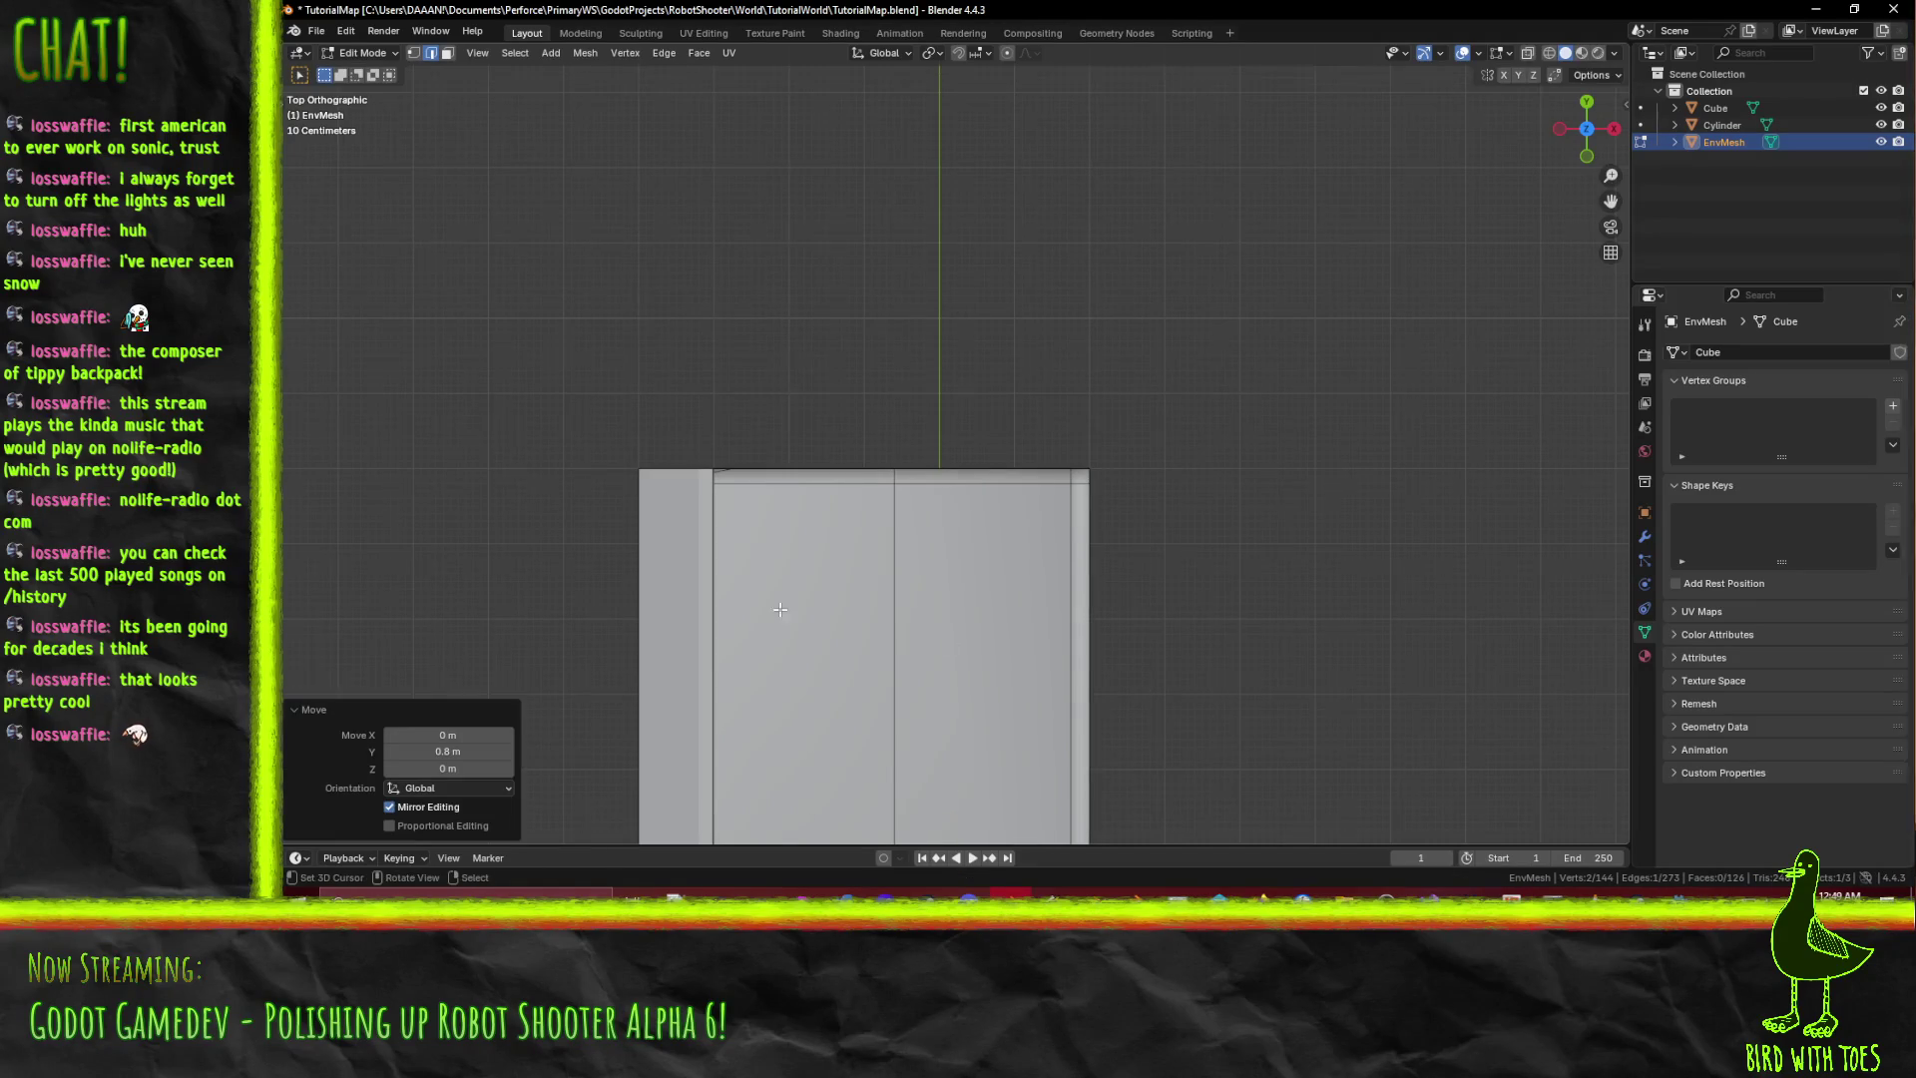
{"action": "middle_click_drag", "start_coordinate": [780, 608], "coordinate": [864, 469]}
Select the corner edge and move its vertex in Top view.
{"action": "left_click", "coordinate": [864, 467]}
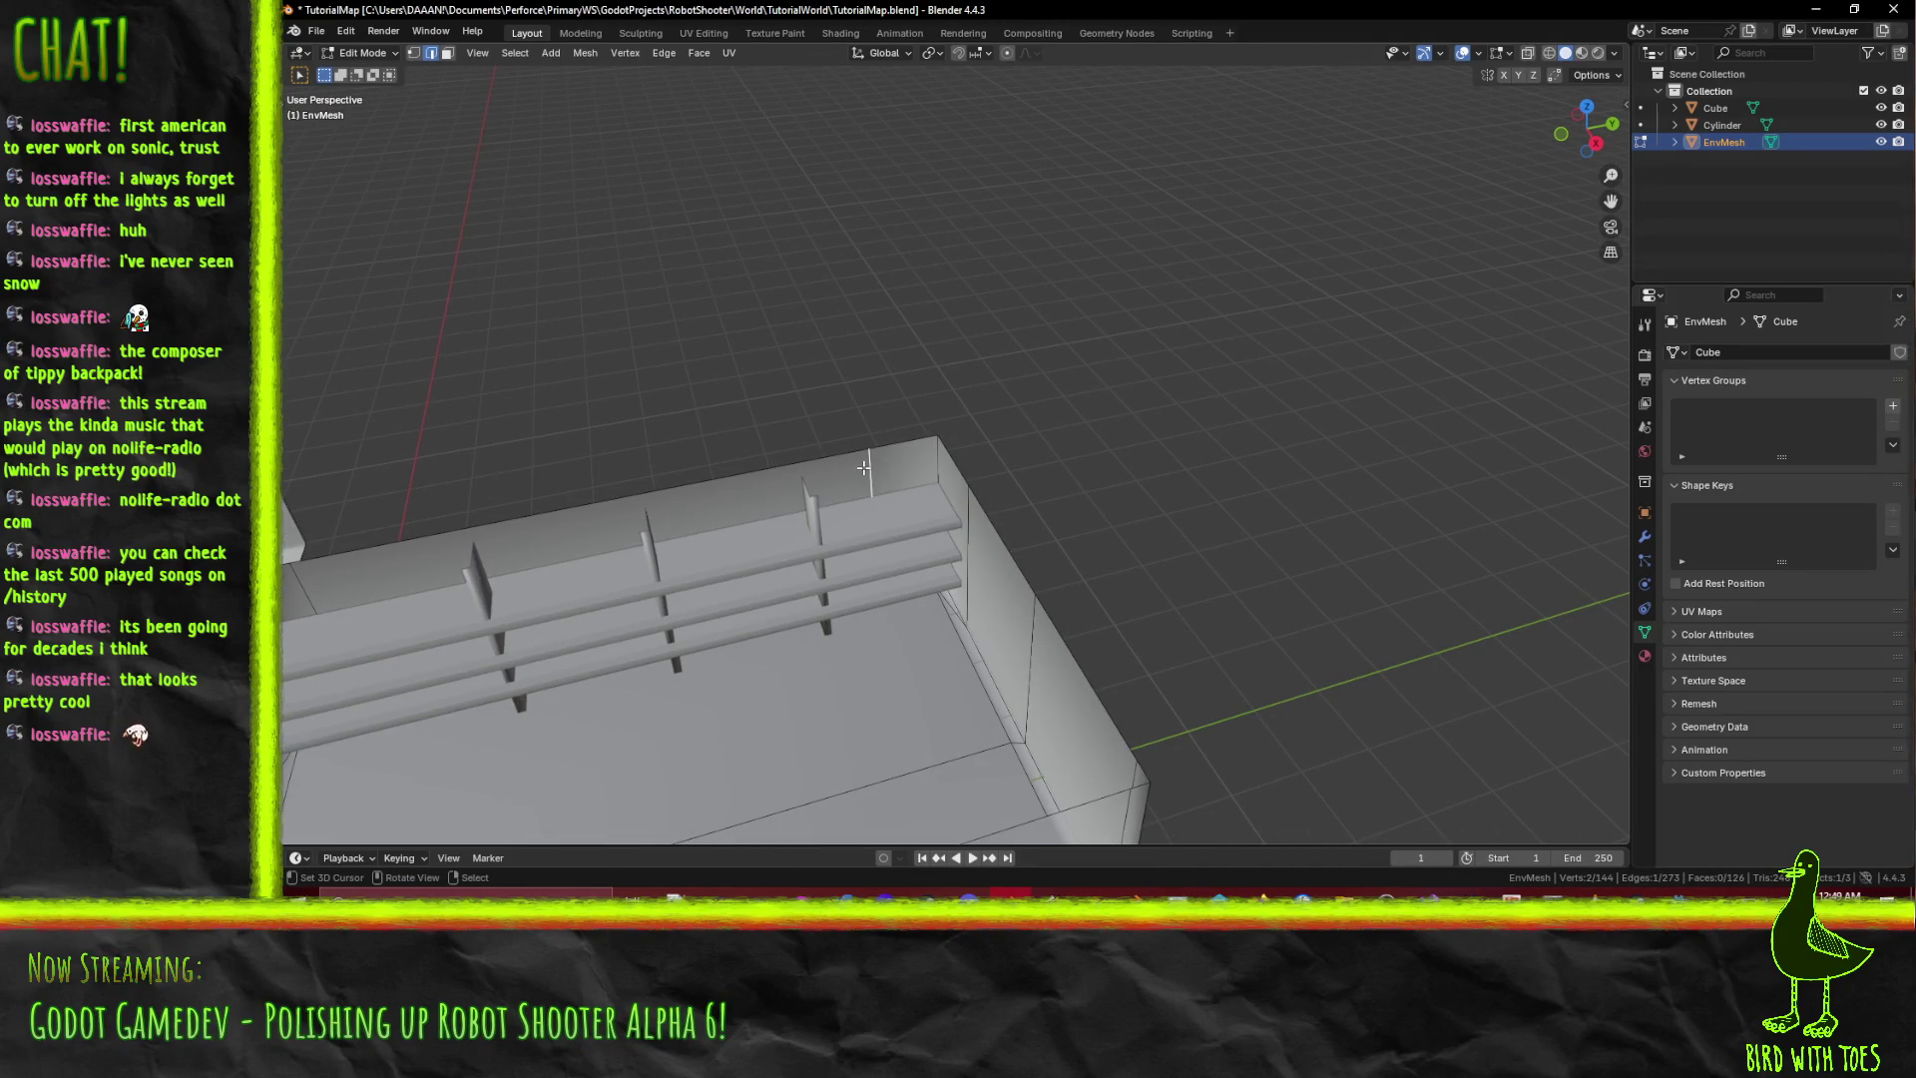
{"action": "key", "text": "KP_7"}
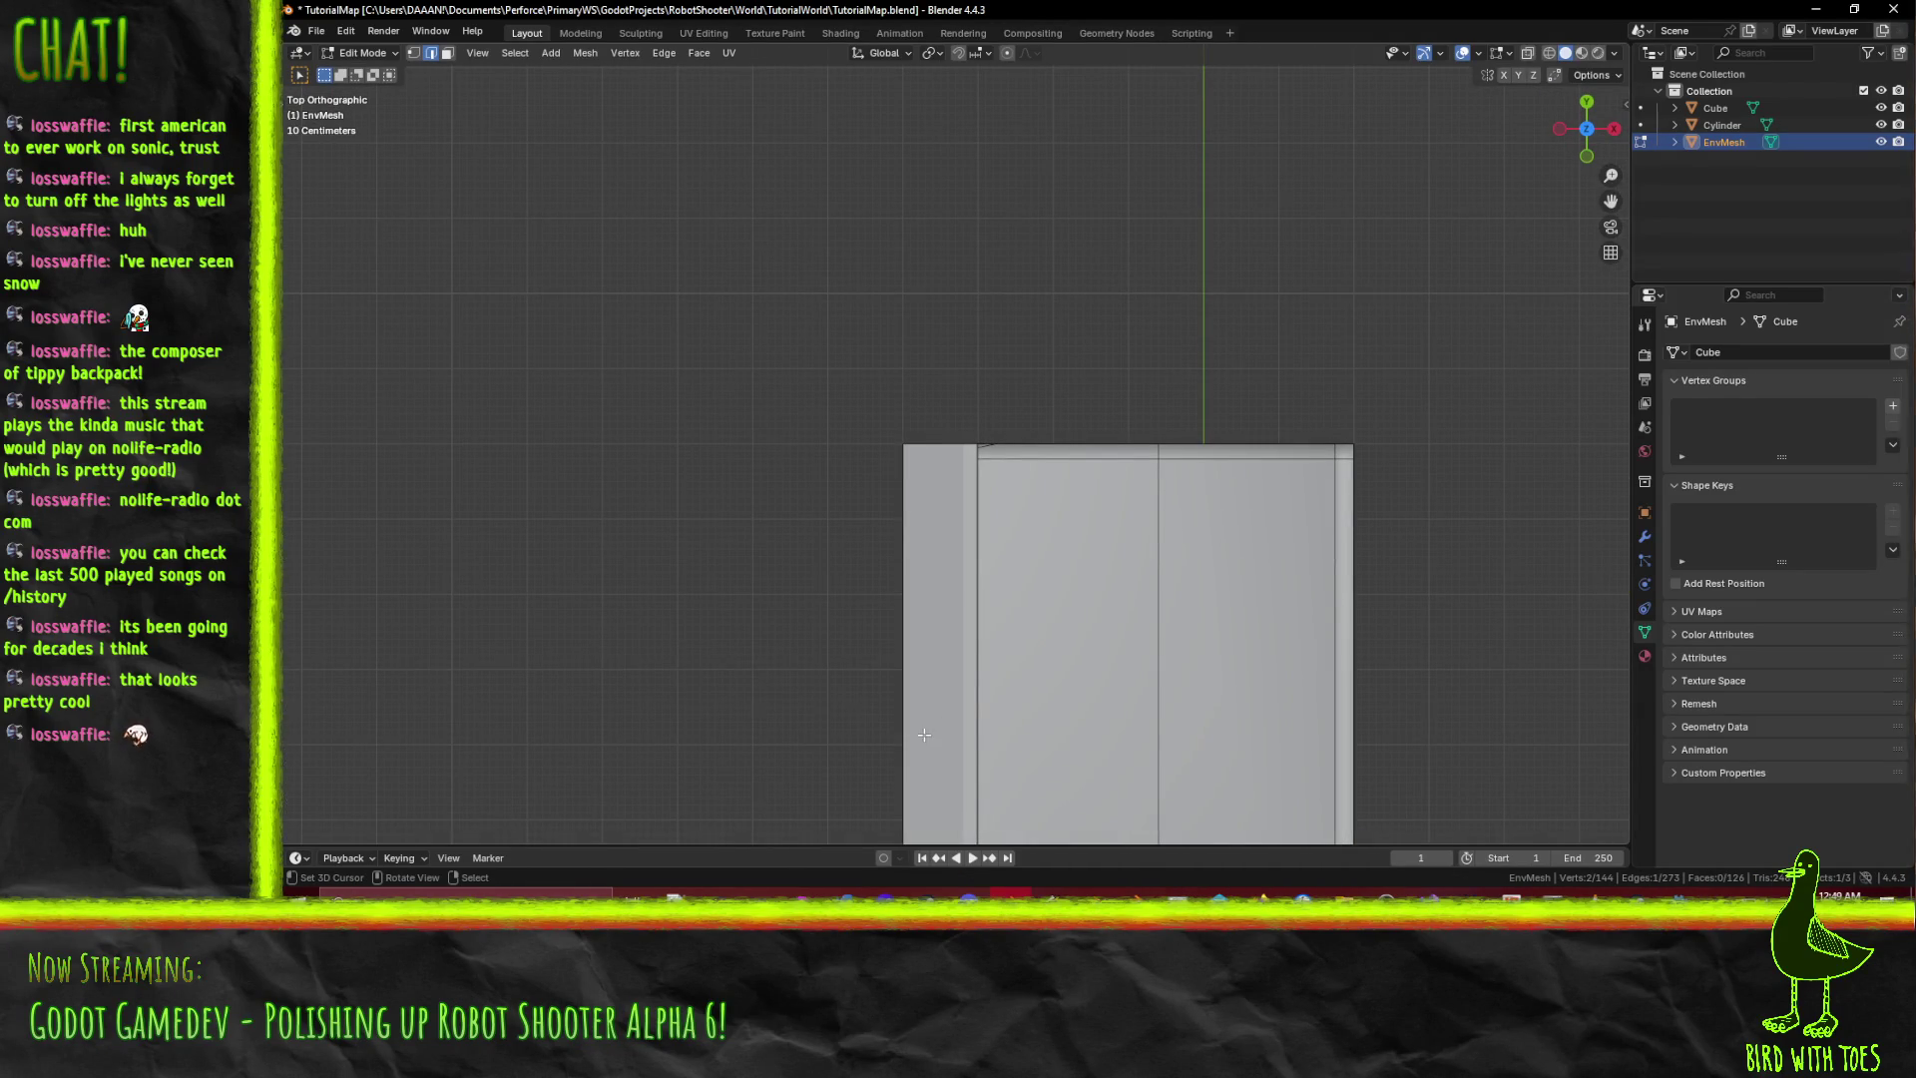
{"action": "left_click", "coordinate": [412, 52]}
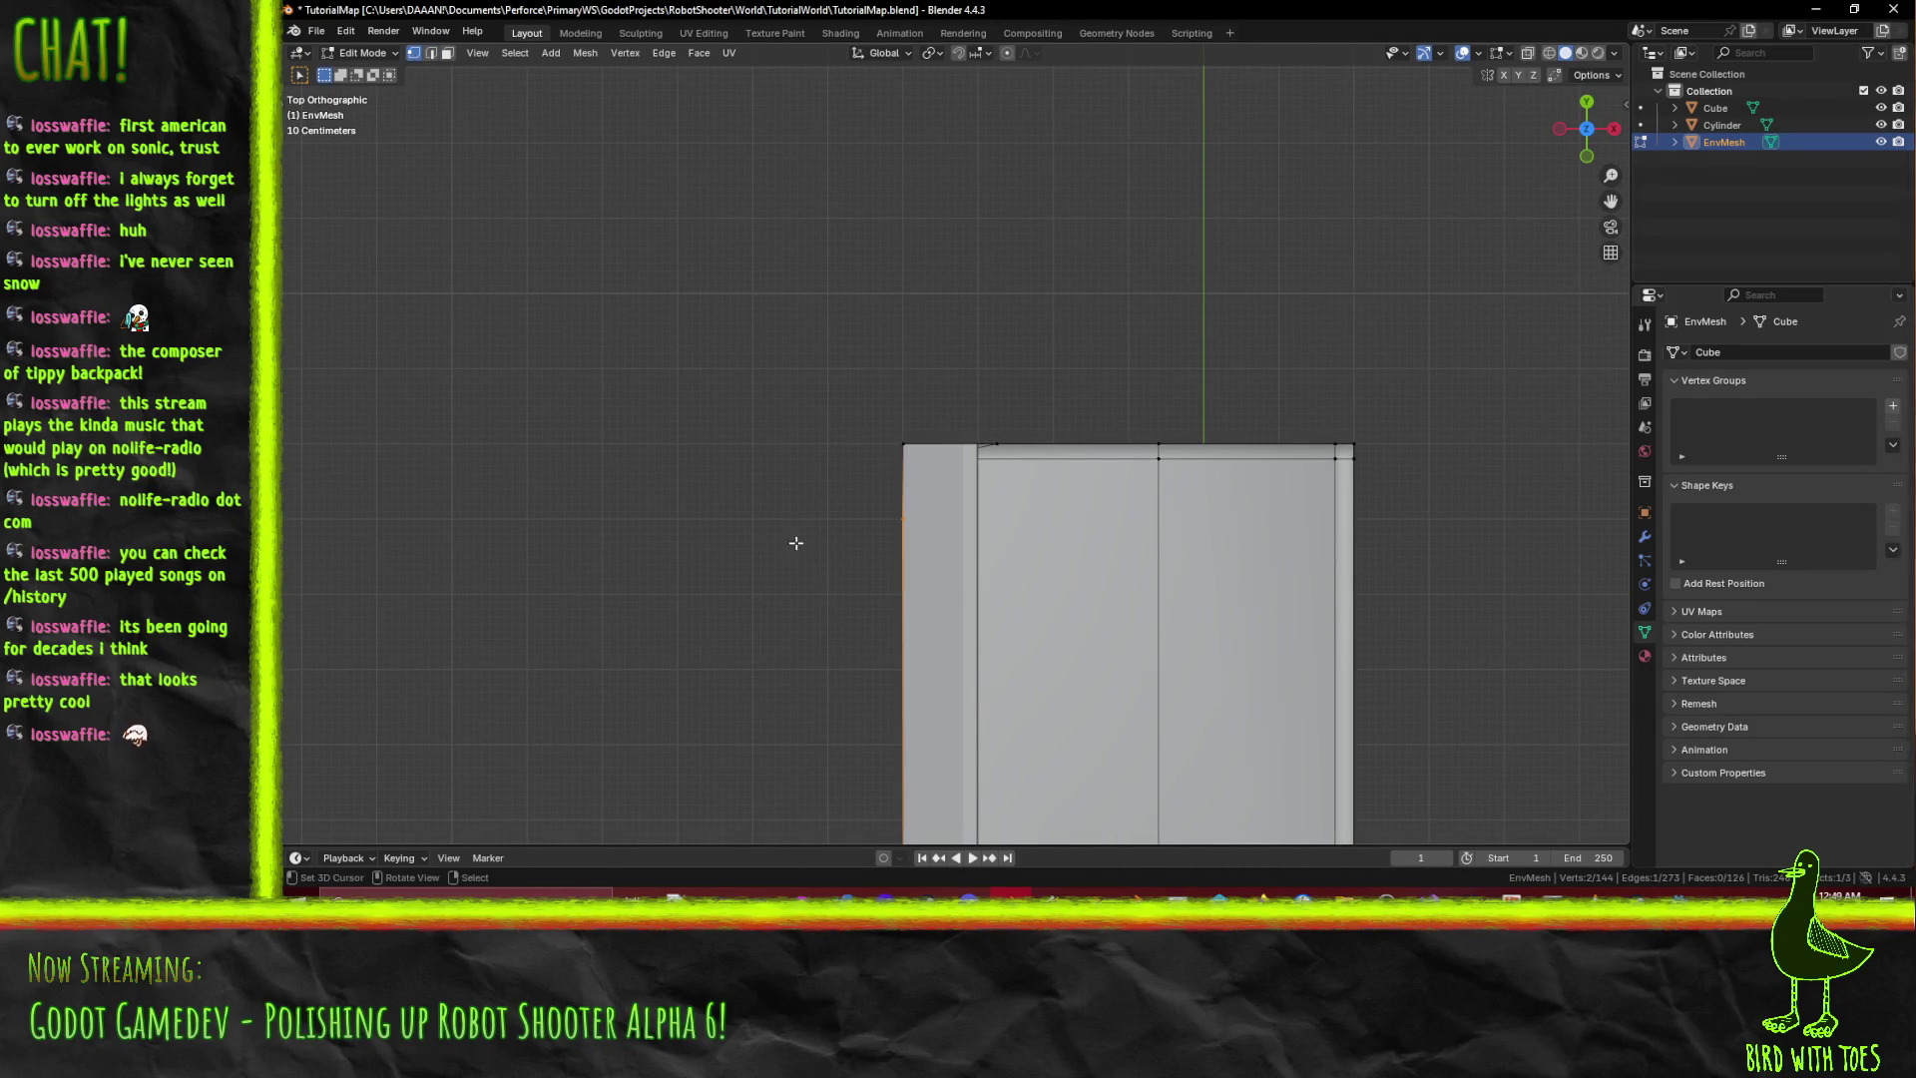
{"action": "key", "text": "g"}
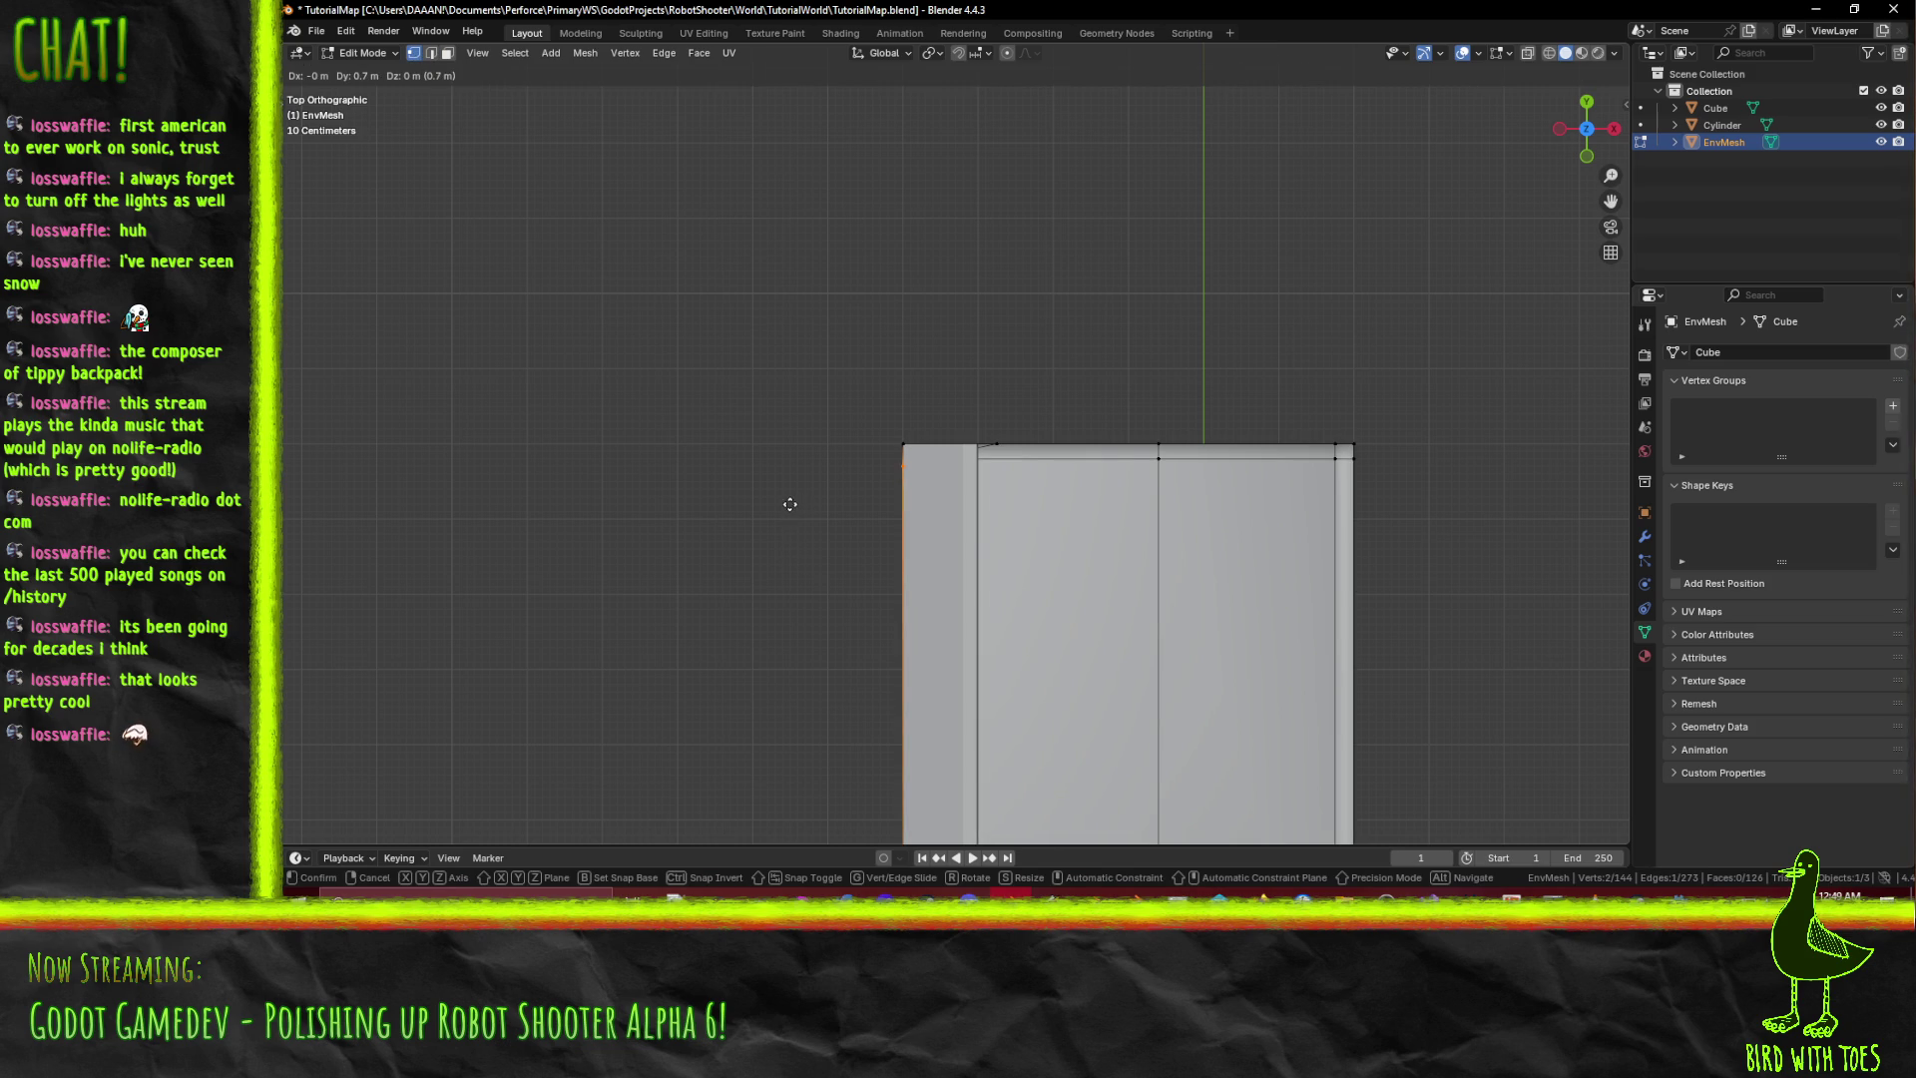
{"action": "left_click", "coordinate": [789, 498]}
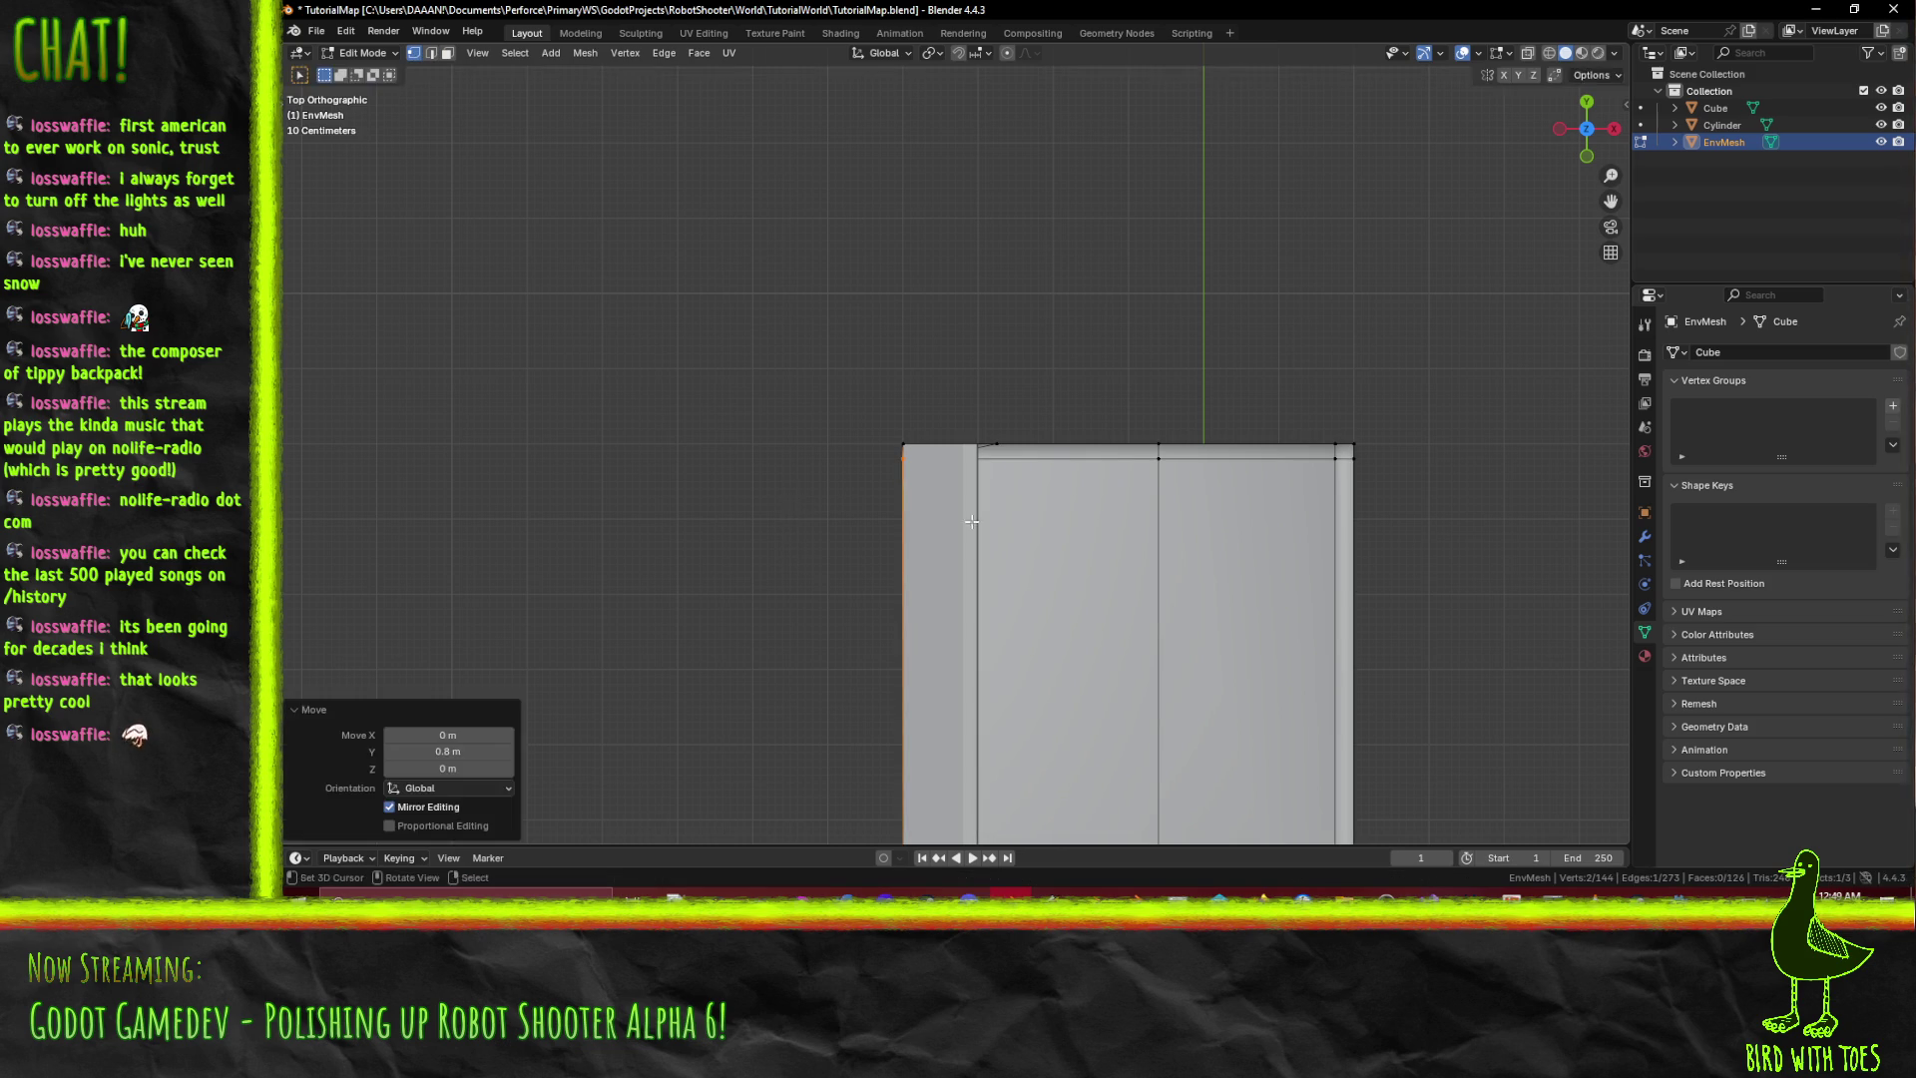
Add a second corner vertex and shift the edge 1 m along negative X.
{"action": "mouse_move", "coordinate": [789, 499]}
{"action": "middle_mouse_down"}
{"action": "mouse_move", "coordinate": [1026, 415]}
{"action": "mouse_move", "coordinate": [983, 419]}
{"action": "middle_mouse_up"}
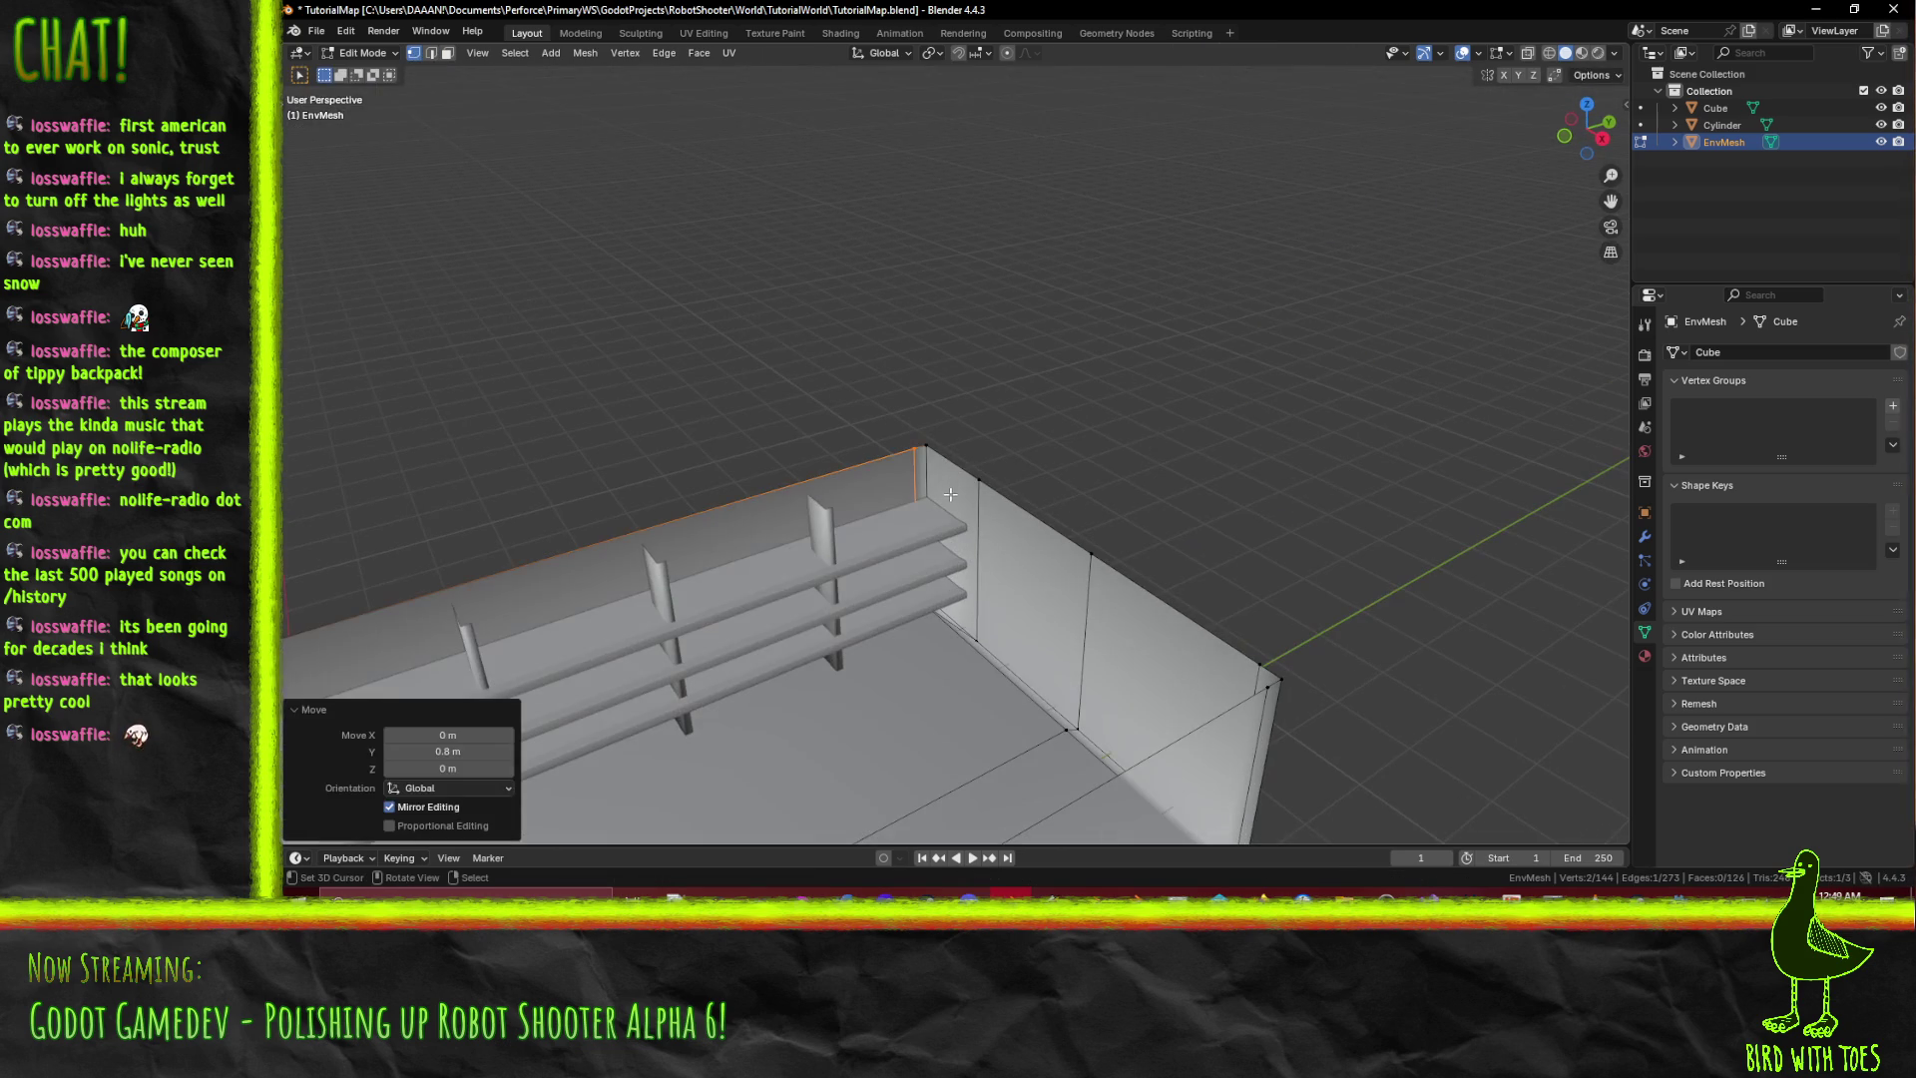
{"action": "left_click", "coordinate": [998, 633], "text": "shift"}
{"action": "key", "text": "KP_7"}
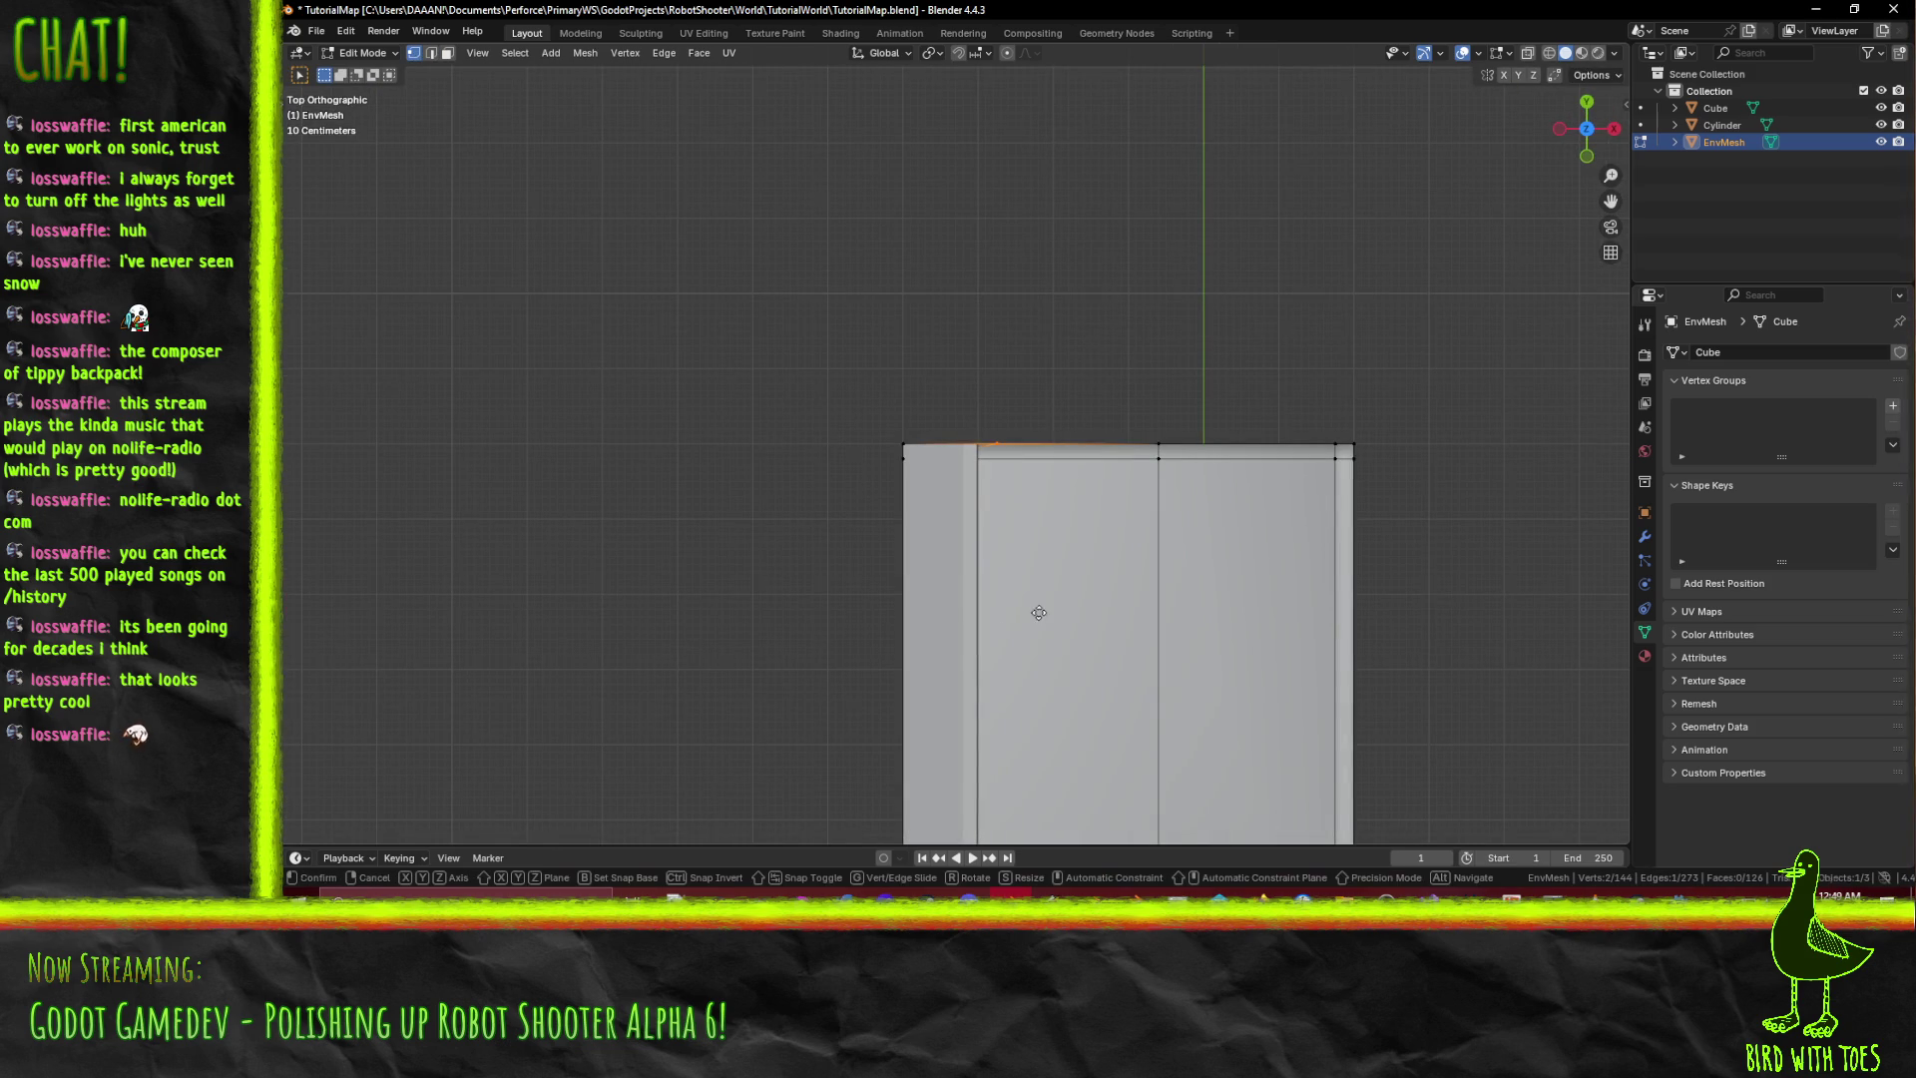
{"action": "type", "text": "gx-1"}
{"action": "key", "text": "Return"}
Select the room's end edges and switch to a wireframe top view.
{"action": "mouse_move", "coordinate": [964, 616]}
{"action": "middle_mouse_down"}
{"action": "mouse_move", "coordinate": [857, 452]}
{"action": "mouse_move", "coordinate": [982, 593]}
{"action": "mouse_move", "coordinate": [1146, 487]}
{"action": "middle_mouse_up"}
{"action": "left_click", "coordinate": [984, 429]}
{"action": "key", "text": "KP_7"}
{"action": "scroll", "coordinate": [1146, 487], "scroll_direction": "up", "scroll_amount": 2}
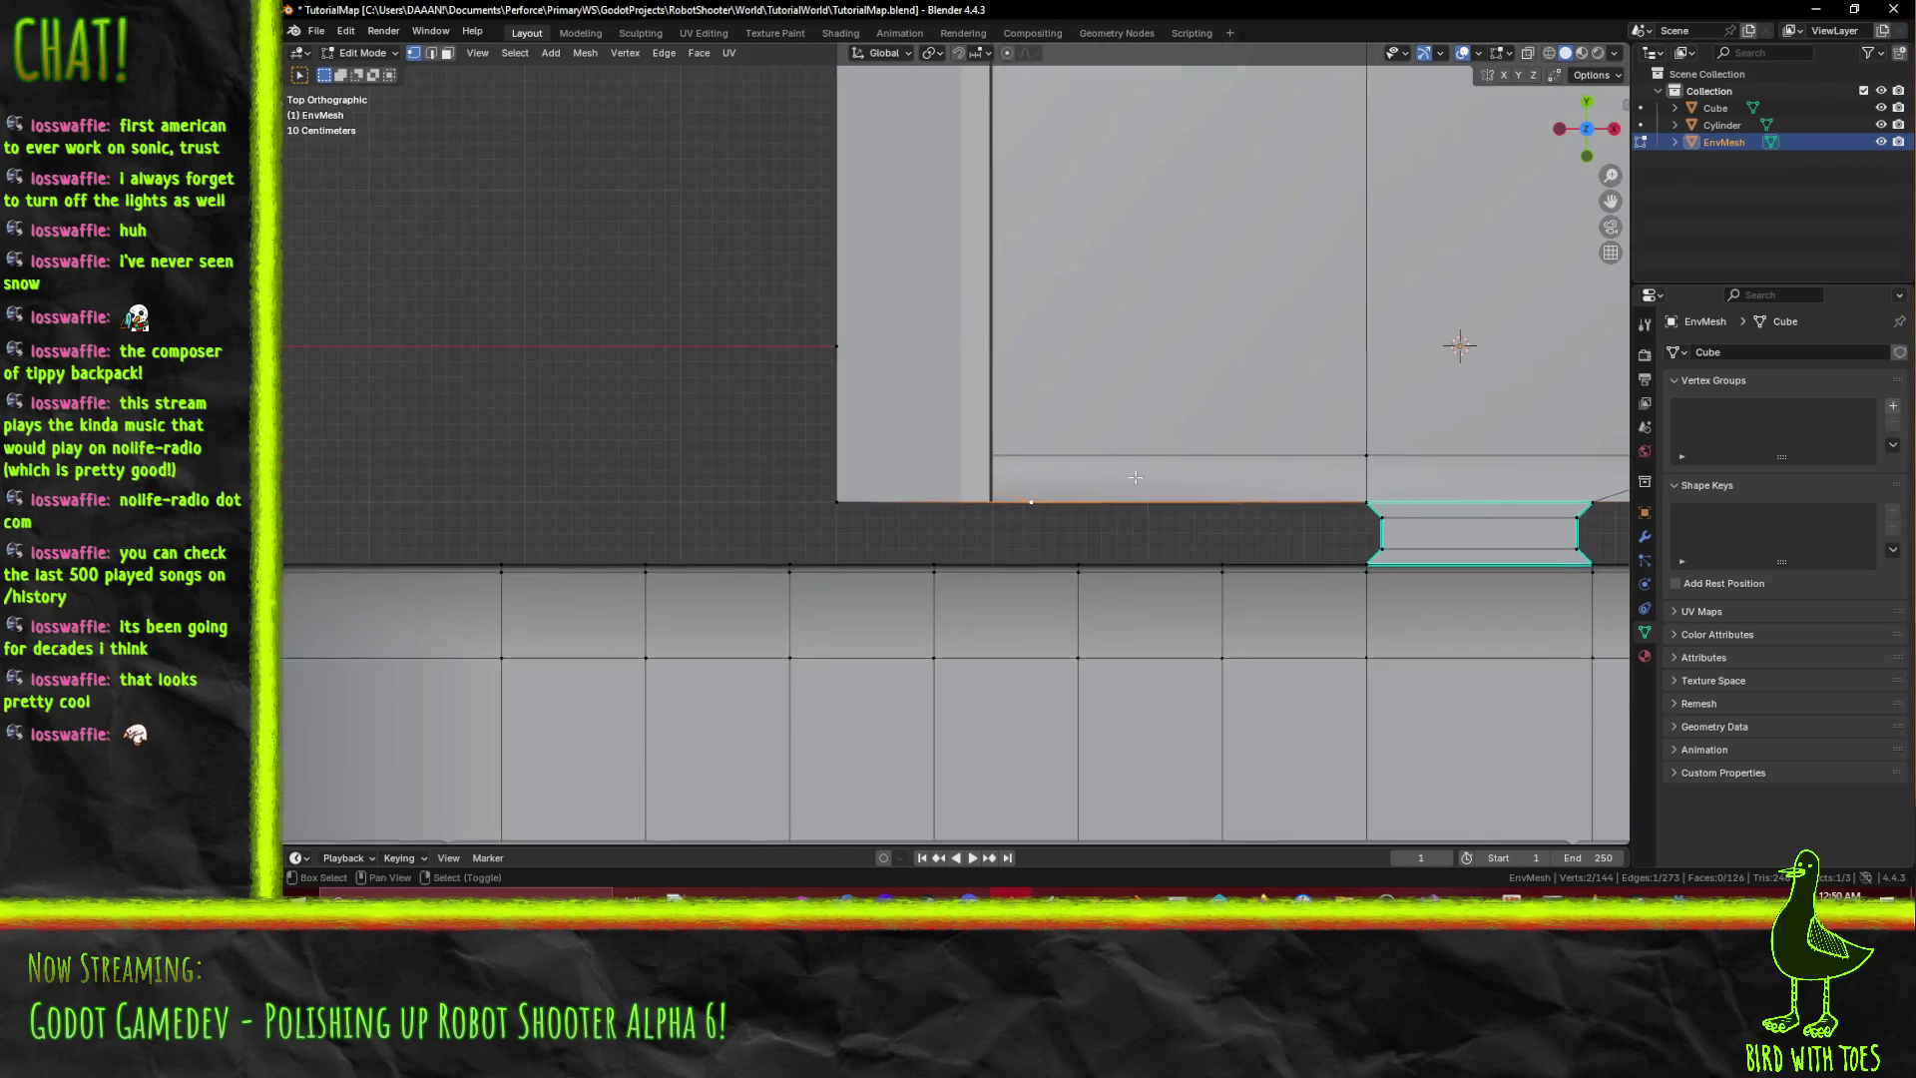
{"action": "scroll", "coordinate": [1146, 487], "scroll_direction": "down", "scroll_amount": 2}
{"action": "key", "text": "z"}
{"action": "left_click", "coordinate": [1017, 480]}
Move the selected vertex 1 m along −X and lower the next corner vertex slightly.
{"action": "scroll", "coordinate": [1016, 480], "scroll_direction": "up", "scroll_amount": 2}
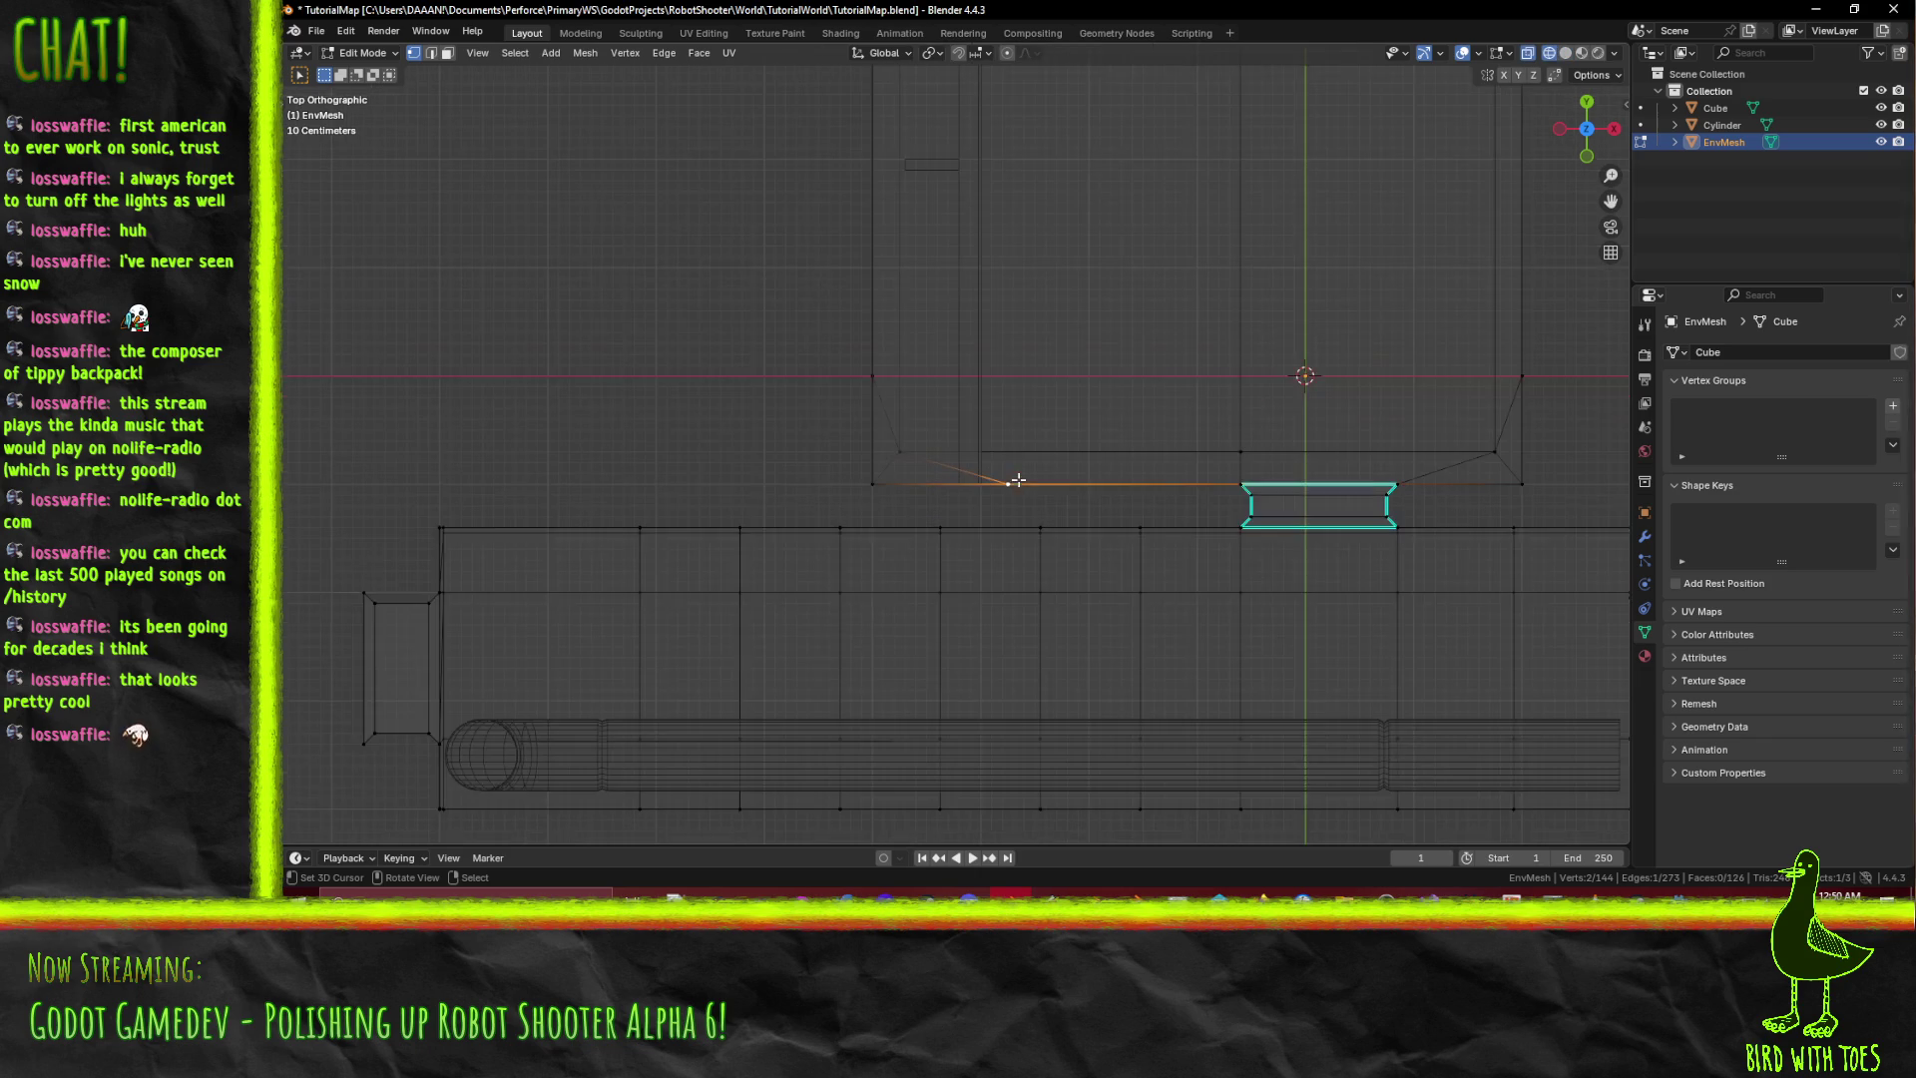
{"action": "type", "text": "gx-1"}
{"action": "key", "text": "Return"}
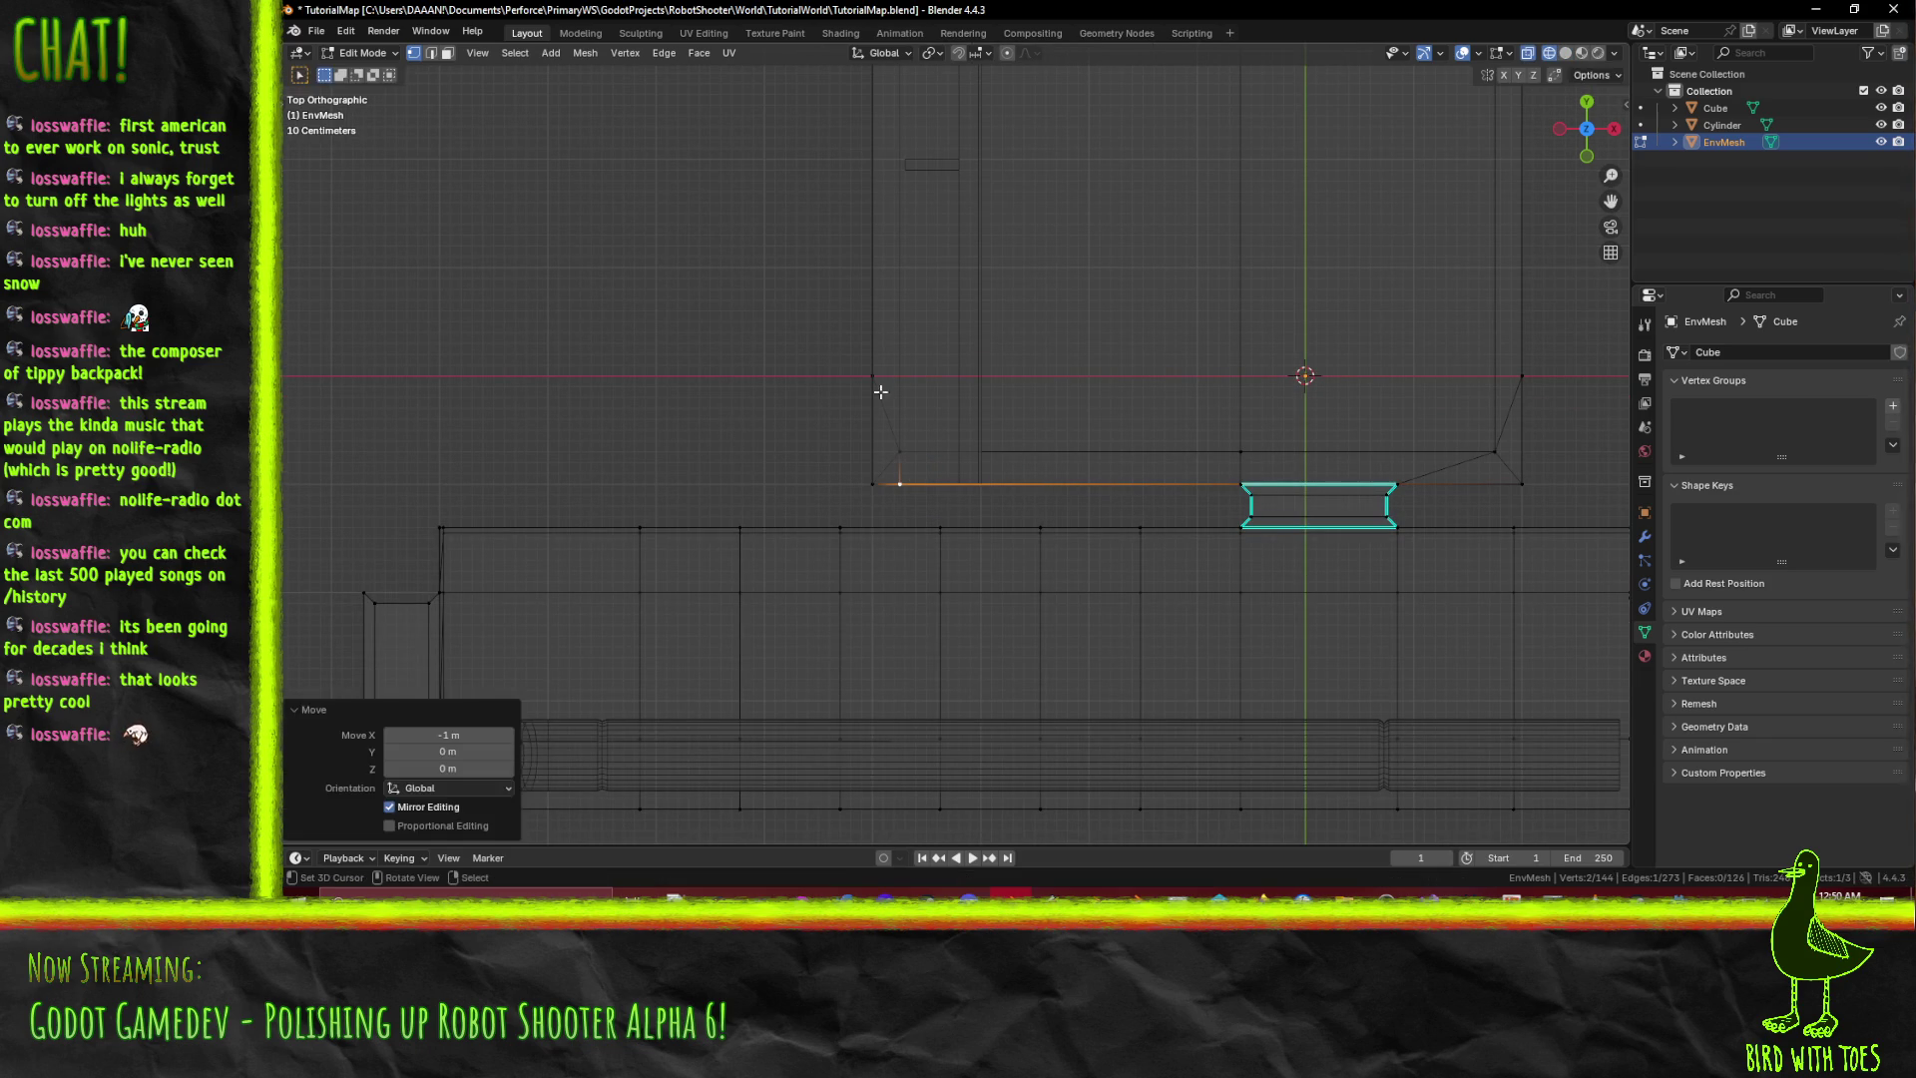
{"action": "left_click", "coordinate": [866, 377]}
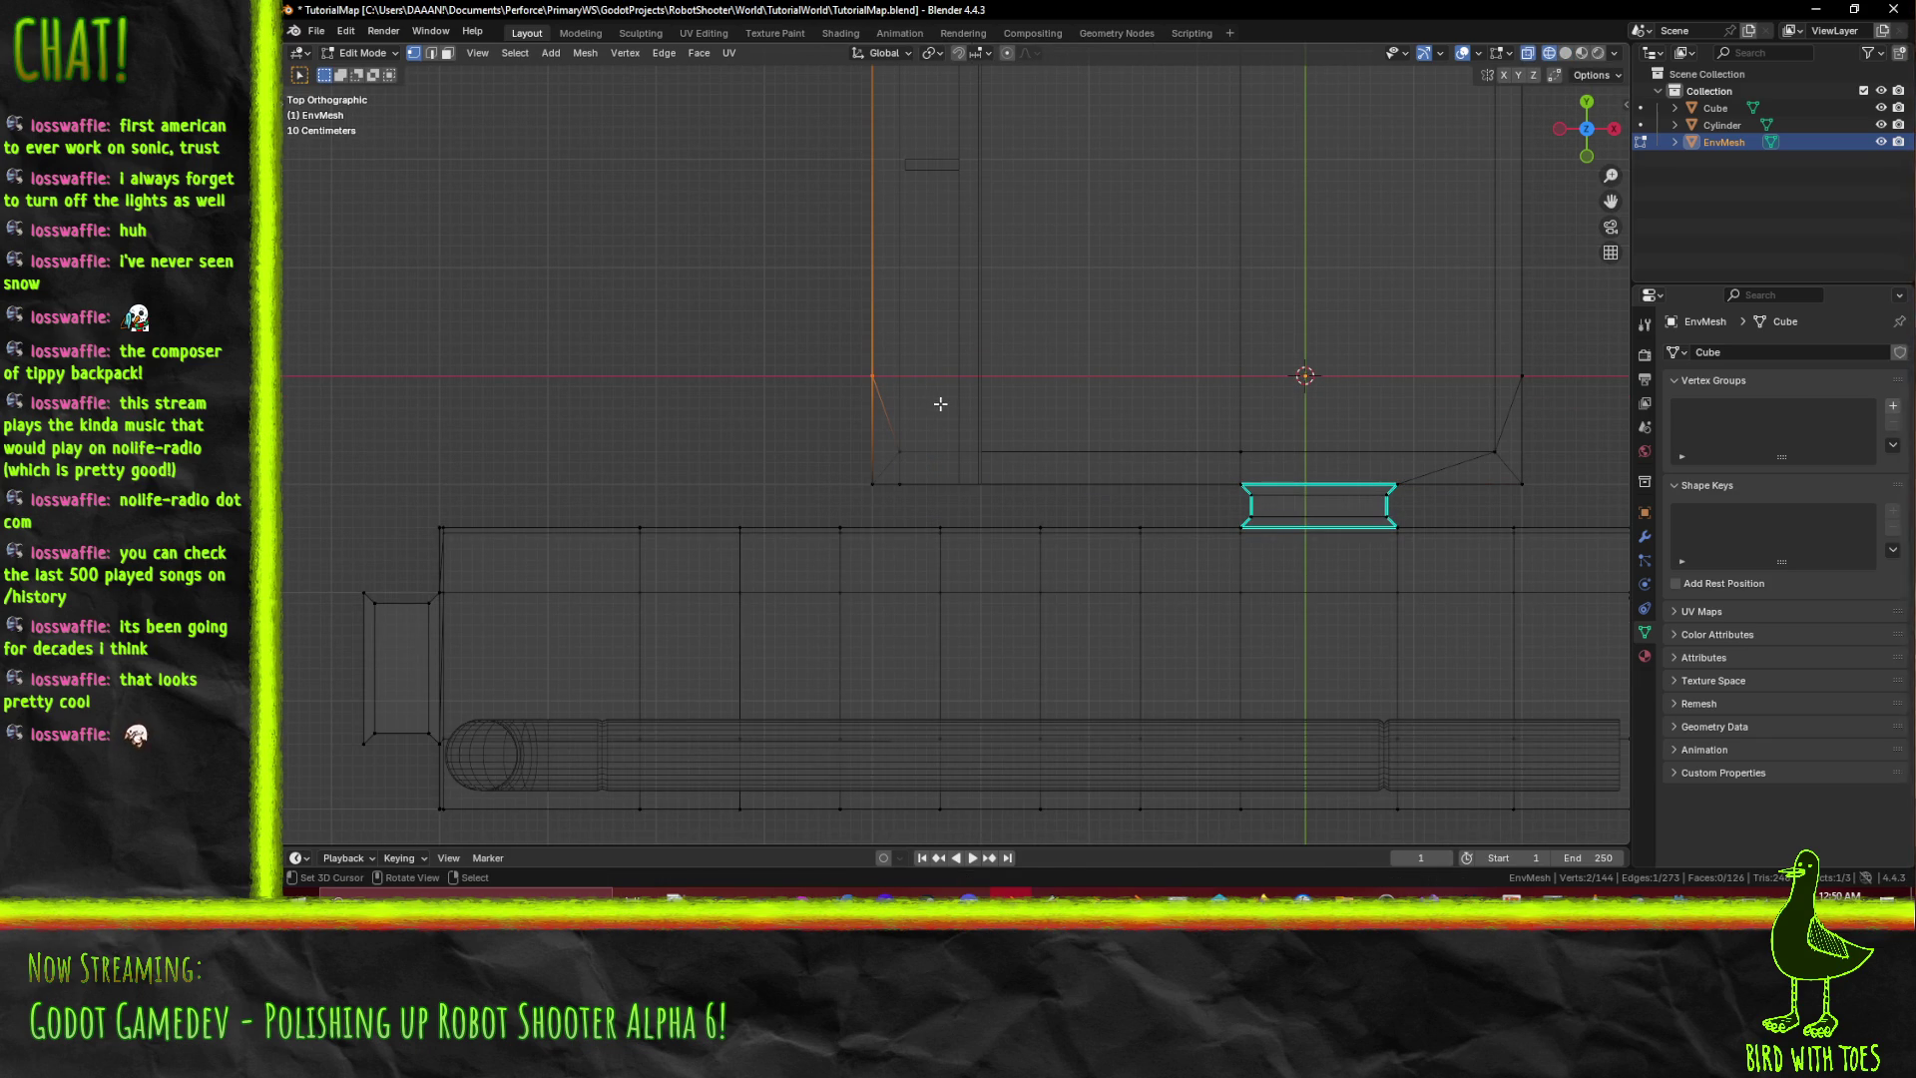
{"action": "key", "text": "g"}
{"action": "left_click", "coordinate": [942, 477]}
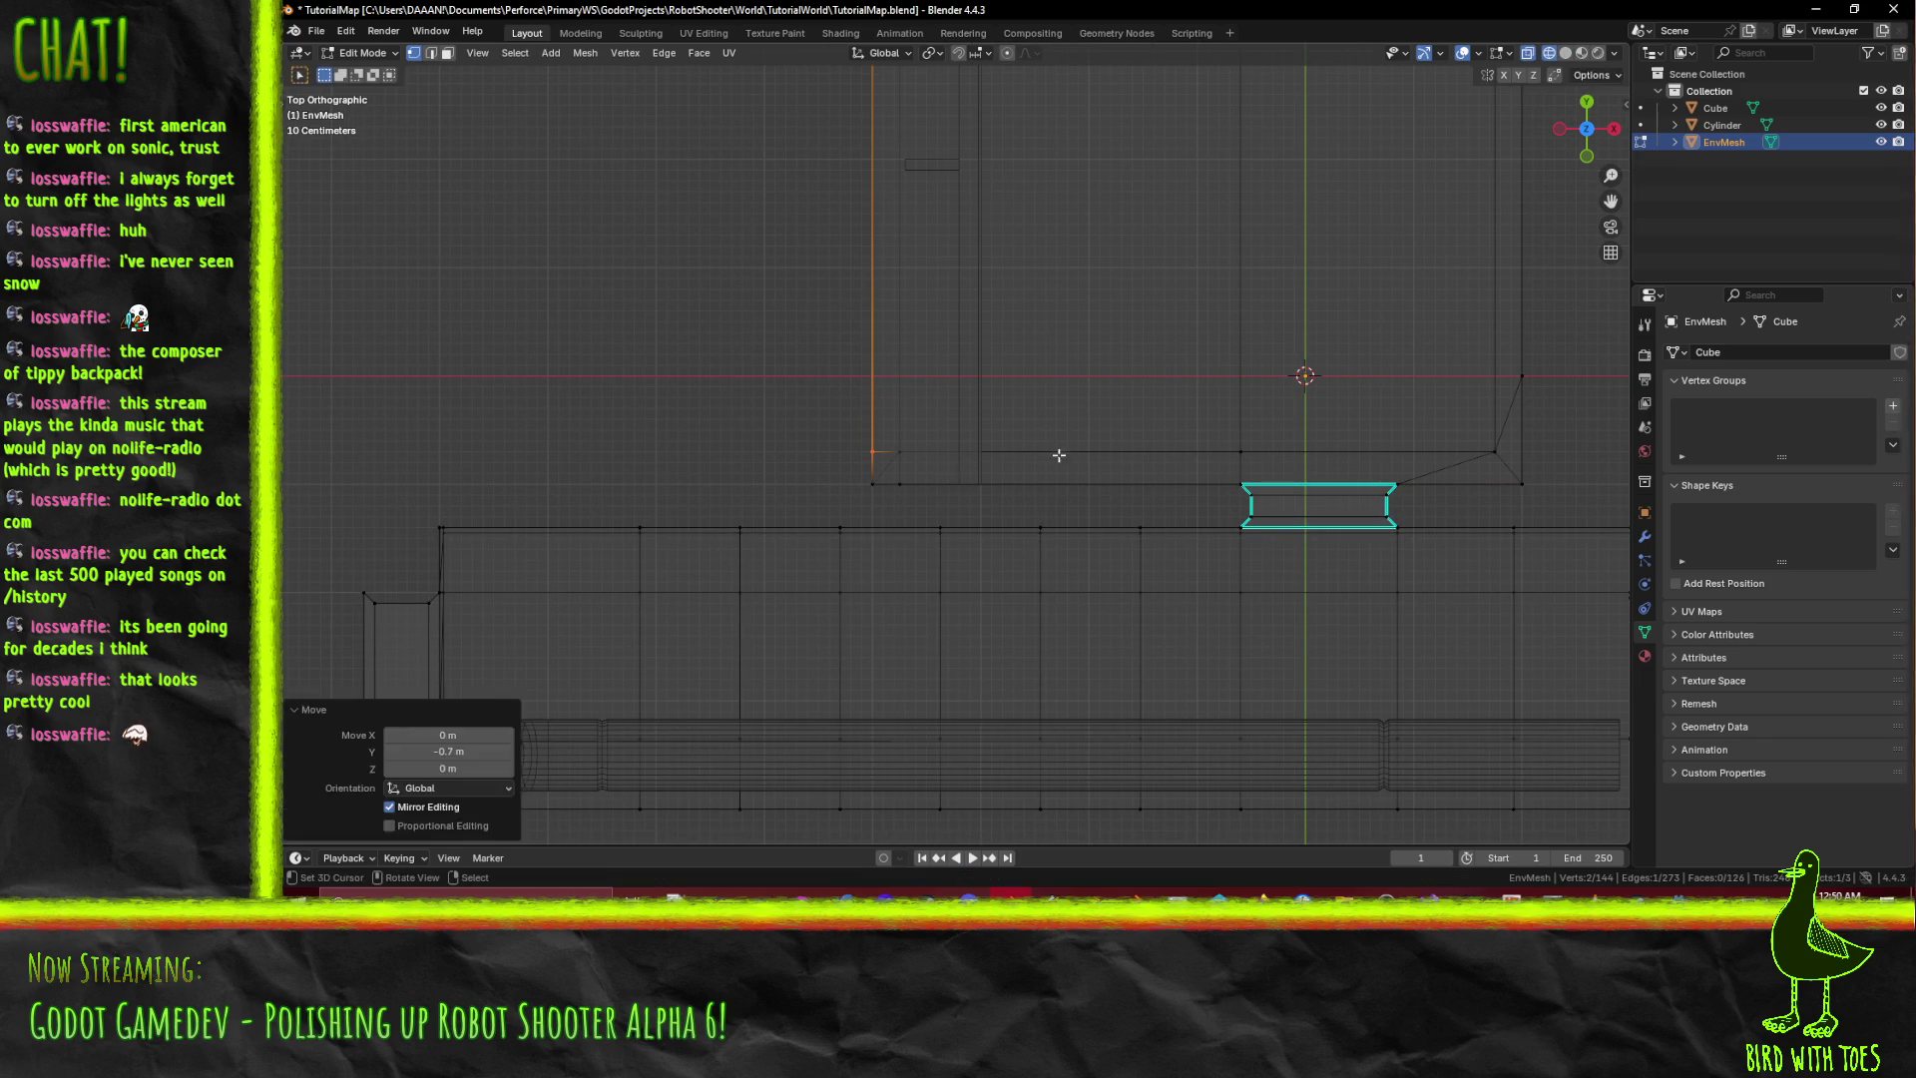
{"action": "key", "text": "alt+a"}
Move the left wall's vertical edge 0.7 m along −Y.
{"action": "middle_click_drag", "start_coordinate": [1366, 465], "coordinate": [965, 496], "text": "shift"}
{"action": "key", "text": "n"}
{"action": "left_click_drag", "start_coordinate": [1109, 393], "coordinate": [1163, 439]}
{"action": "key", "text": "g"}
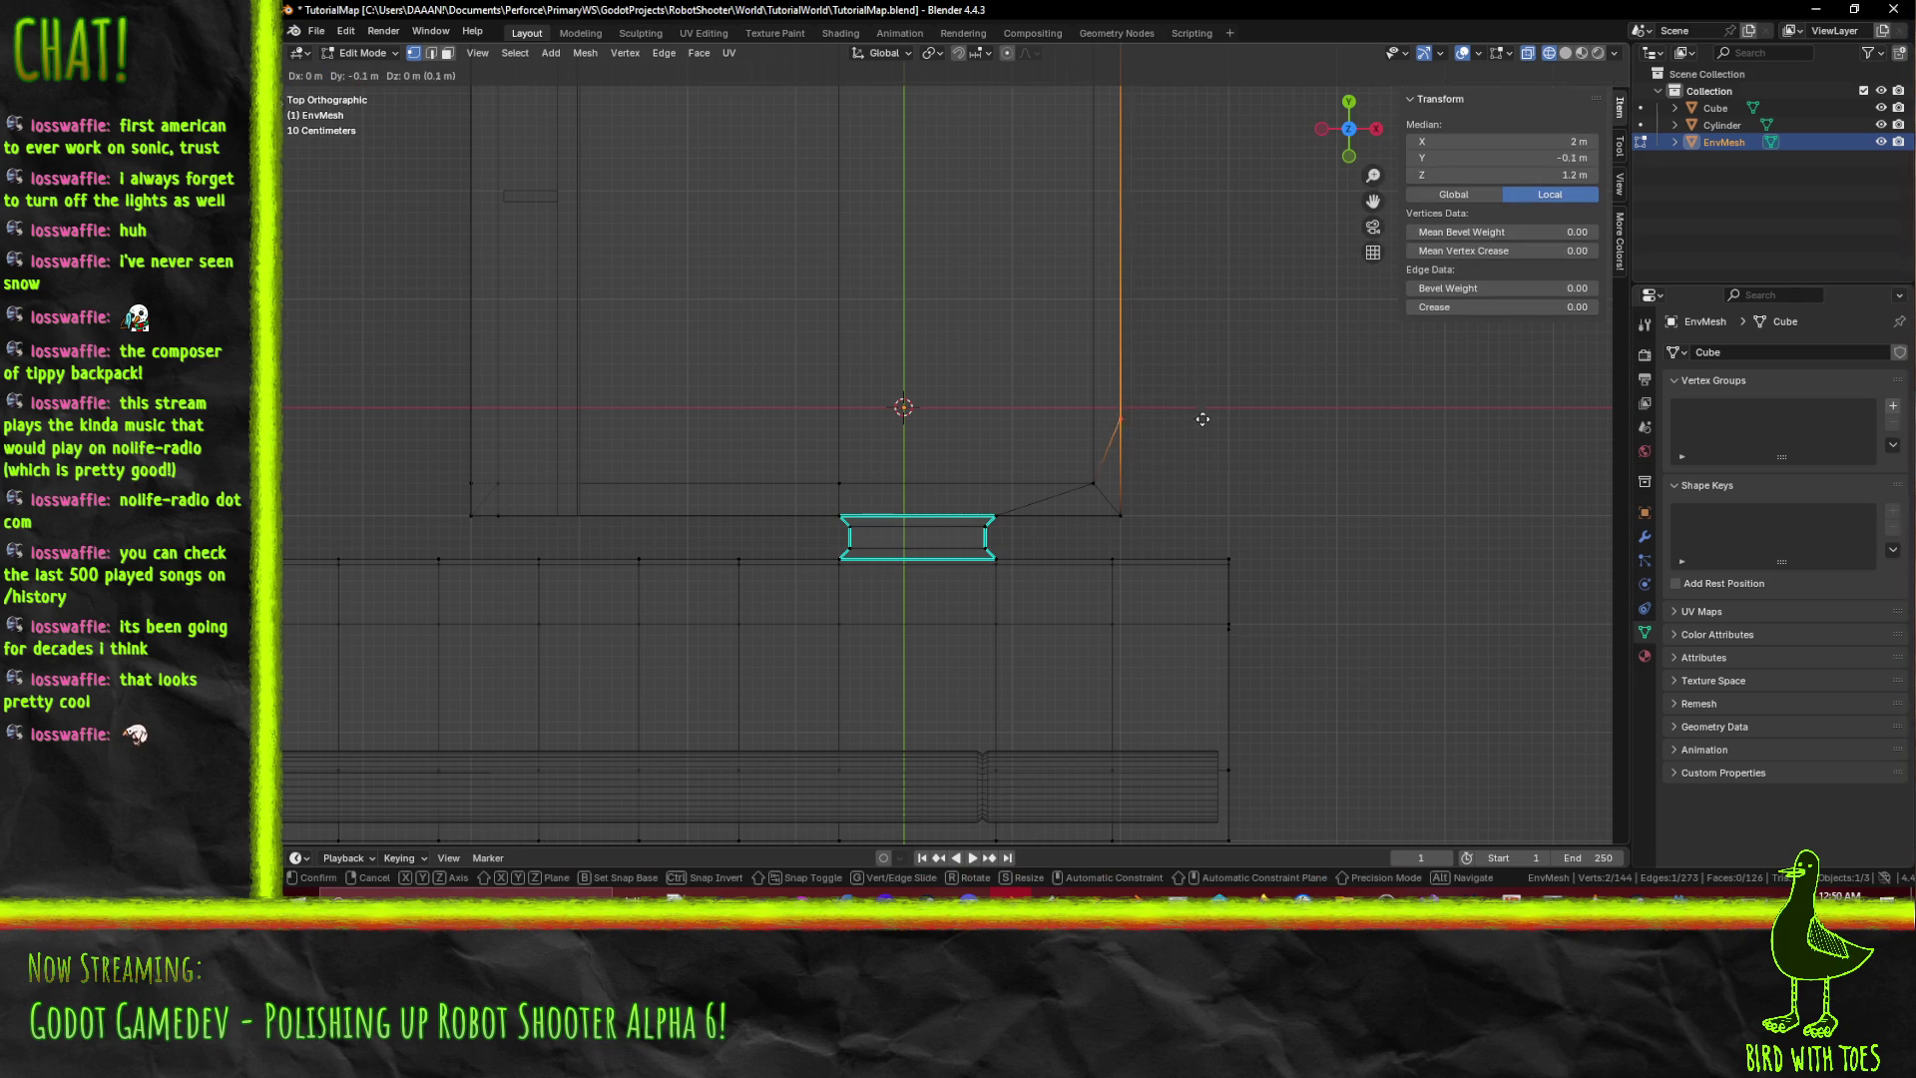
{"action": "left_click", "coordinate": [1202, 476]}
{"action": "key", "text": "alt+a"}
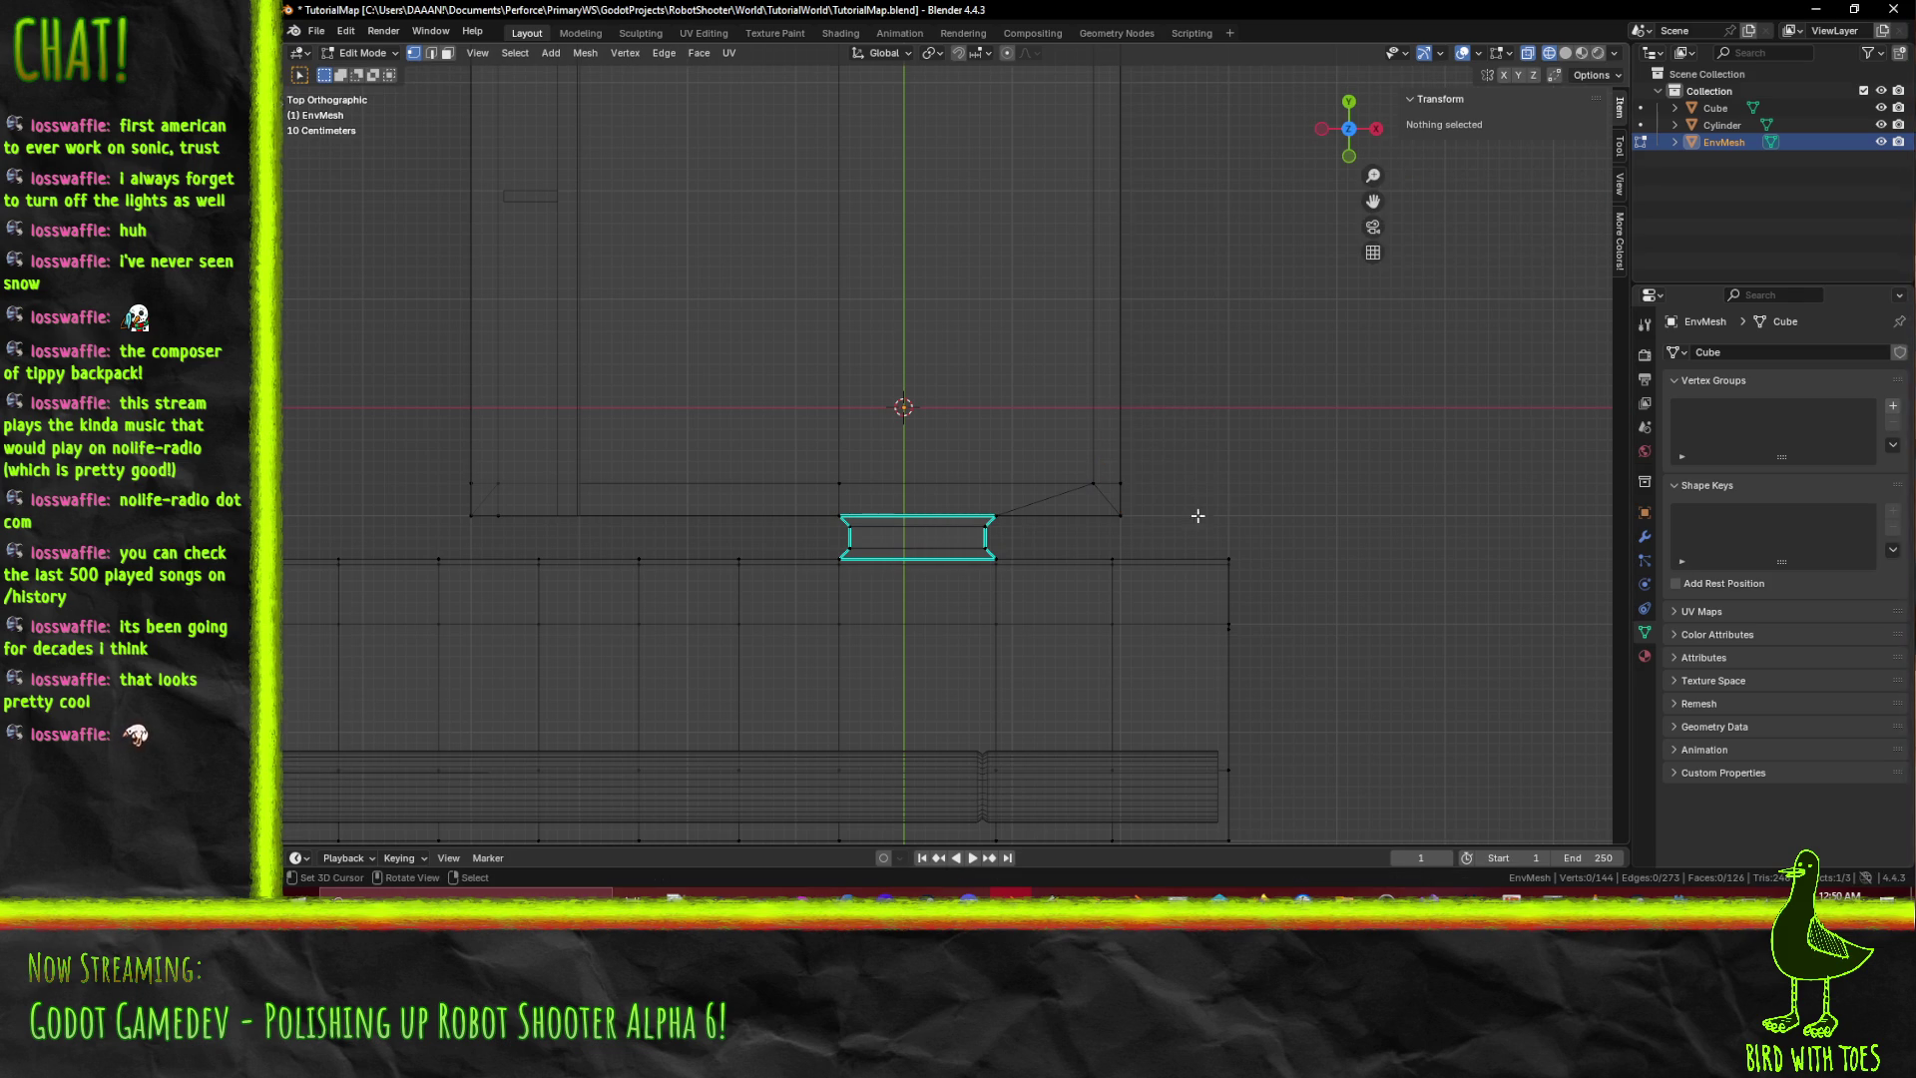
Switch back to solid shading and save TutorialMap.blend.
{"action": "middle_click_drag", "start_coordinate": [1300, 444], "coordinate": [1051, 391]}
{"action": "key", "text": "z"}
{"action": "left_click", "coordinate": [1176, 399]}
{"action": "mouse_move", "coordinate": [1176, 399]}
{"action": "middle_mouse_down"}
{"action": "mouse_move", "coordinate": [1187, 476]}
{"action": "mouse_move", "coordinate": [1014, 472]}
{"action": "mouse_move", "coordinate": [1297, 524]}
{"action": "mouse_move", "coordinate": [1350, 504]}
{"action": "mouse_move", "coordinate": [994, 518]}
{"action": "middle_mouse_up"}
{"action": "key", "text": "ctrl+s"}
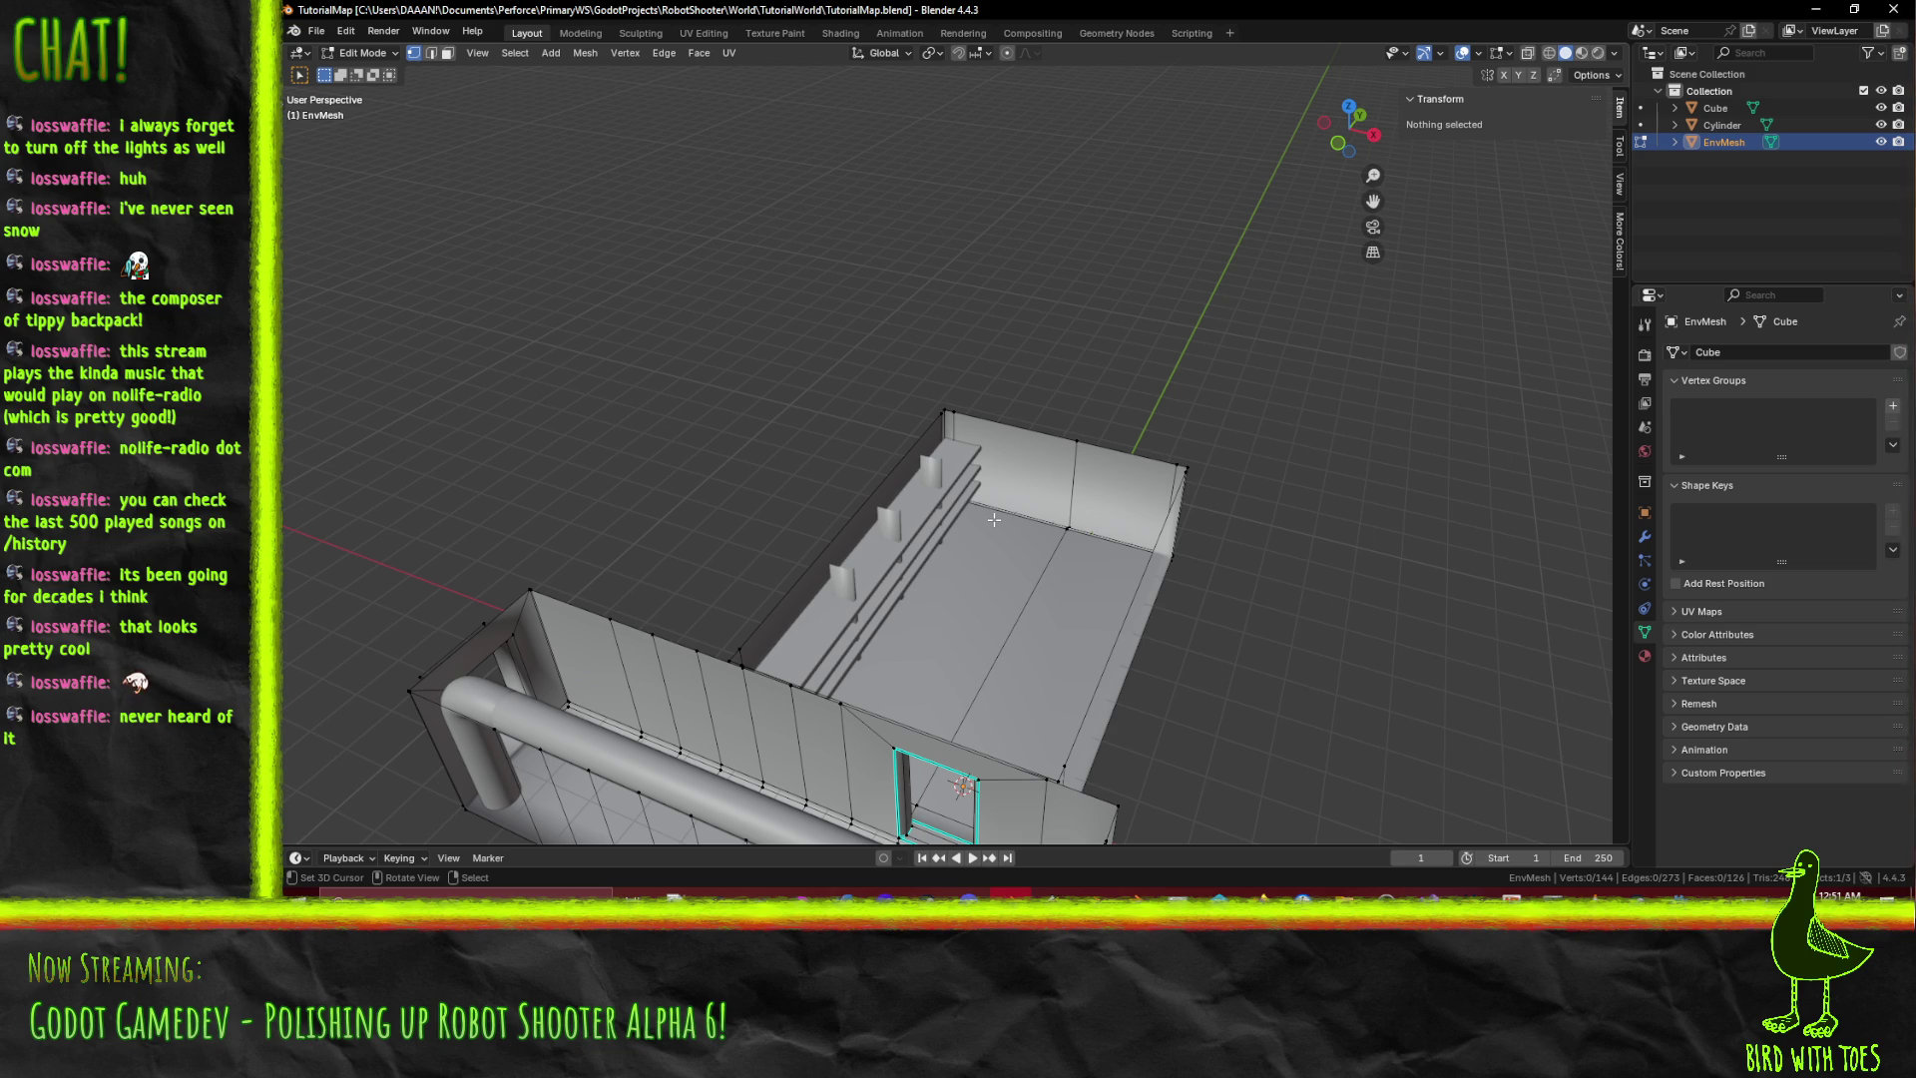
Select the window-frame vertex and the wall's top corner vertex, viewed from Top.
{"action": "mouse_move", "coordinate": [943, 429]}
{"action": "middle_mouse_down"}
{"action": "mouse_move", "coordinate": [1040, 509]}
{"action": "mouse_move", "coordinate": [1018, 290]}
{"action": "mouse_move", "coordinate": [1172, 296]}
{"action": "middle_mouse_up"}
{"action": "scroll", "coordinate": [1173, 296], "scroll_direction": "up", "scroll_amount": 6}
{"action": "scroll", "coordinate": [1098, 285], "scroll_direction": "down", "scroll_amount": 3}
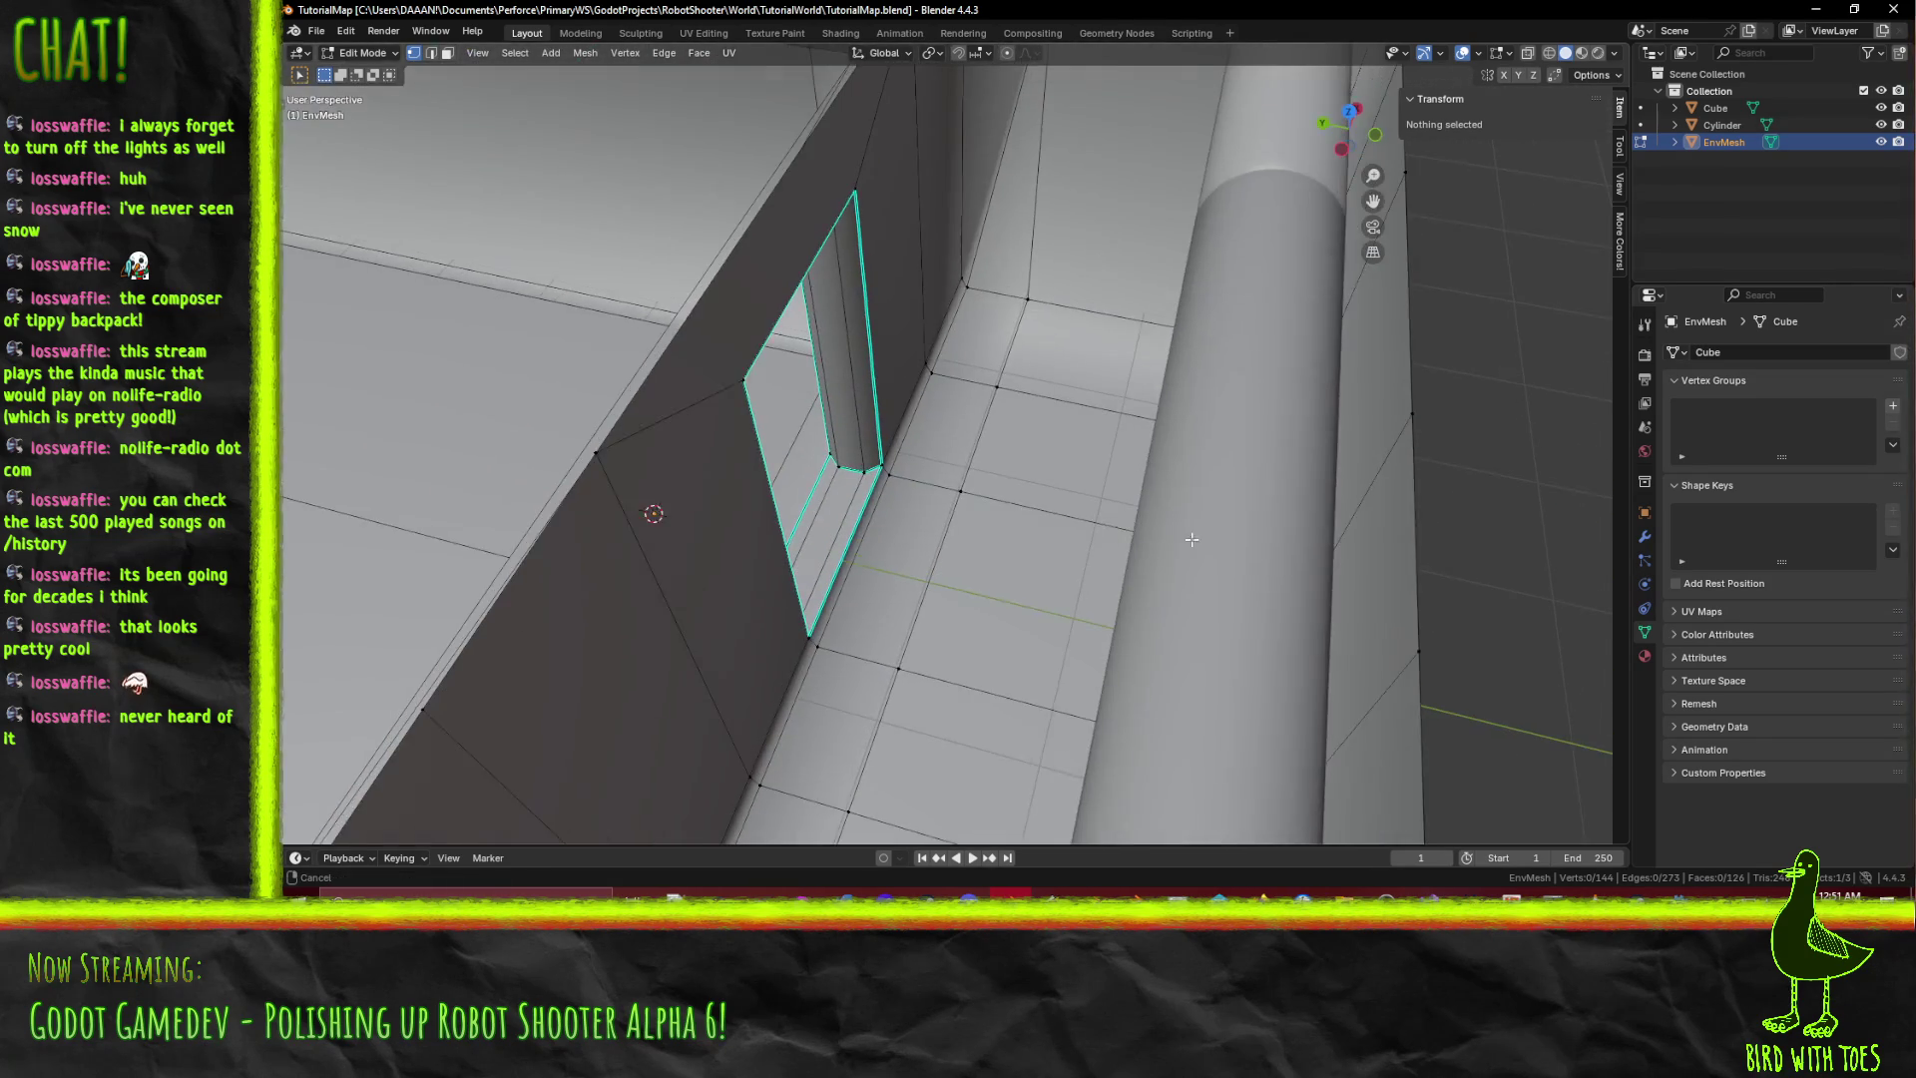
{"action": "left_click", "coordinate": [959, 324]}
{"action": "scroll", "coordinate": [1006, 272], "scroll_direction": "down", "scroll_amount": 3}
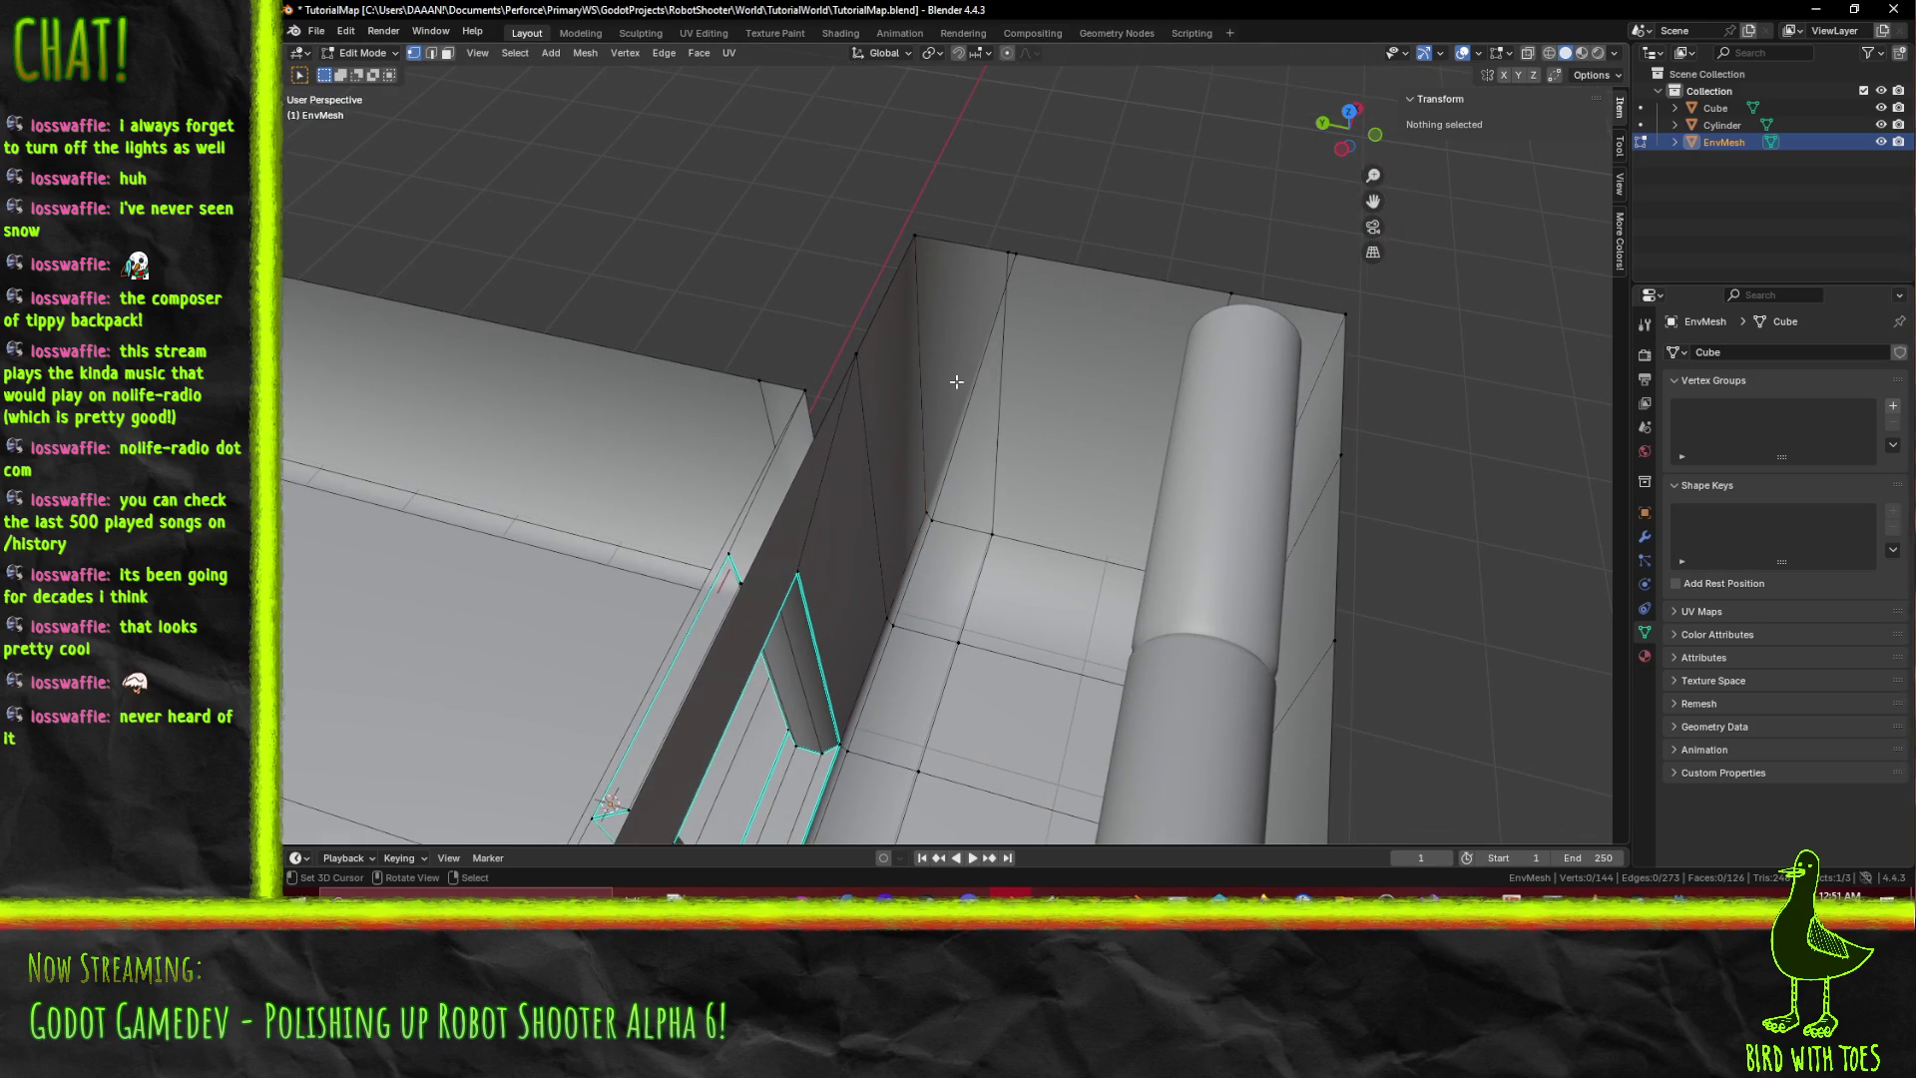
{"action": "left_click", "coordinate": [1013, 307]}
{"action": "middle_click_drag", "start_coordinate": [1080, 400], "coordinate": [1043, 317]}
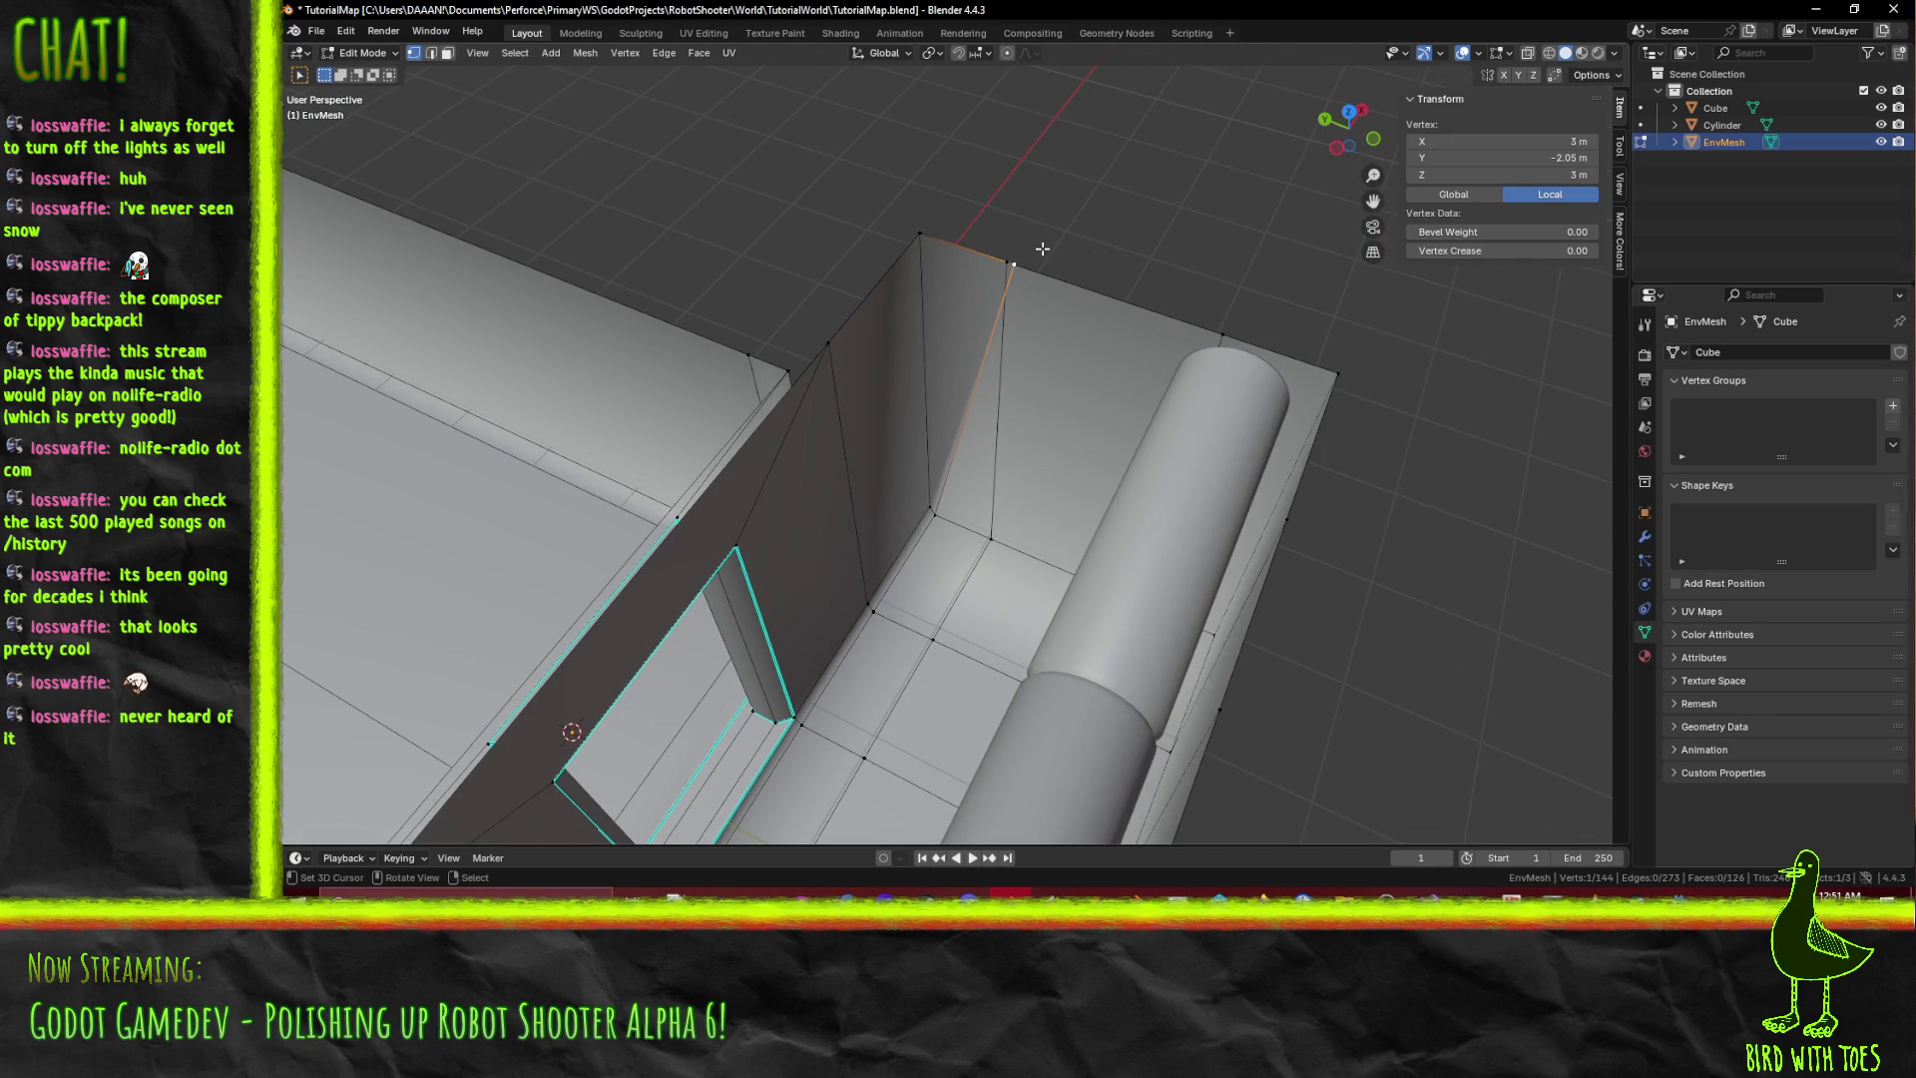
{"action": "key", "text": "KP_7"}
{"action": "scroll", "coordinate": [938, 708], "scroll_direction": "up", "scroll_amount": 3}
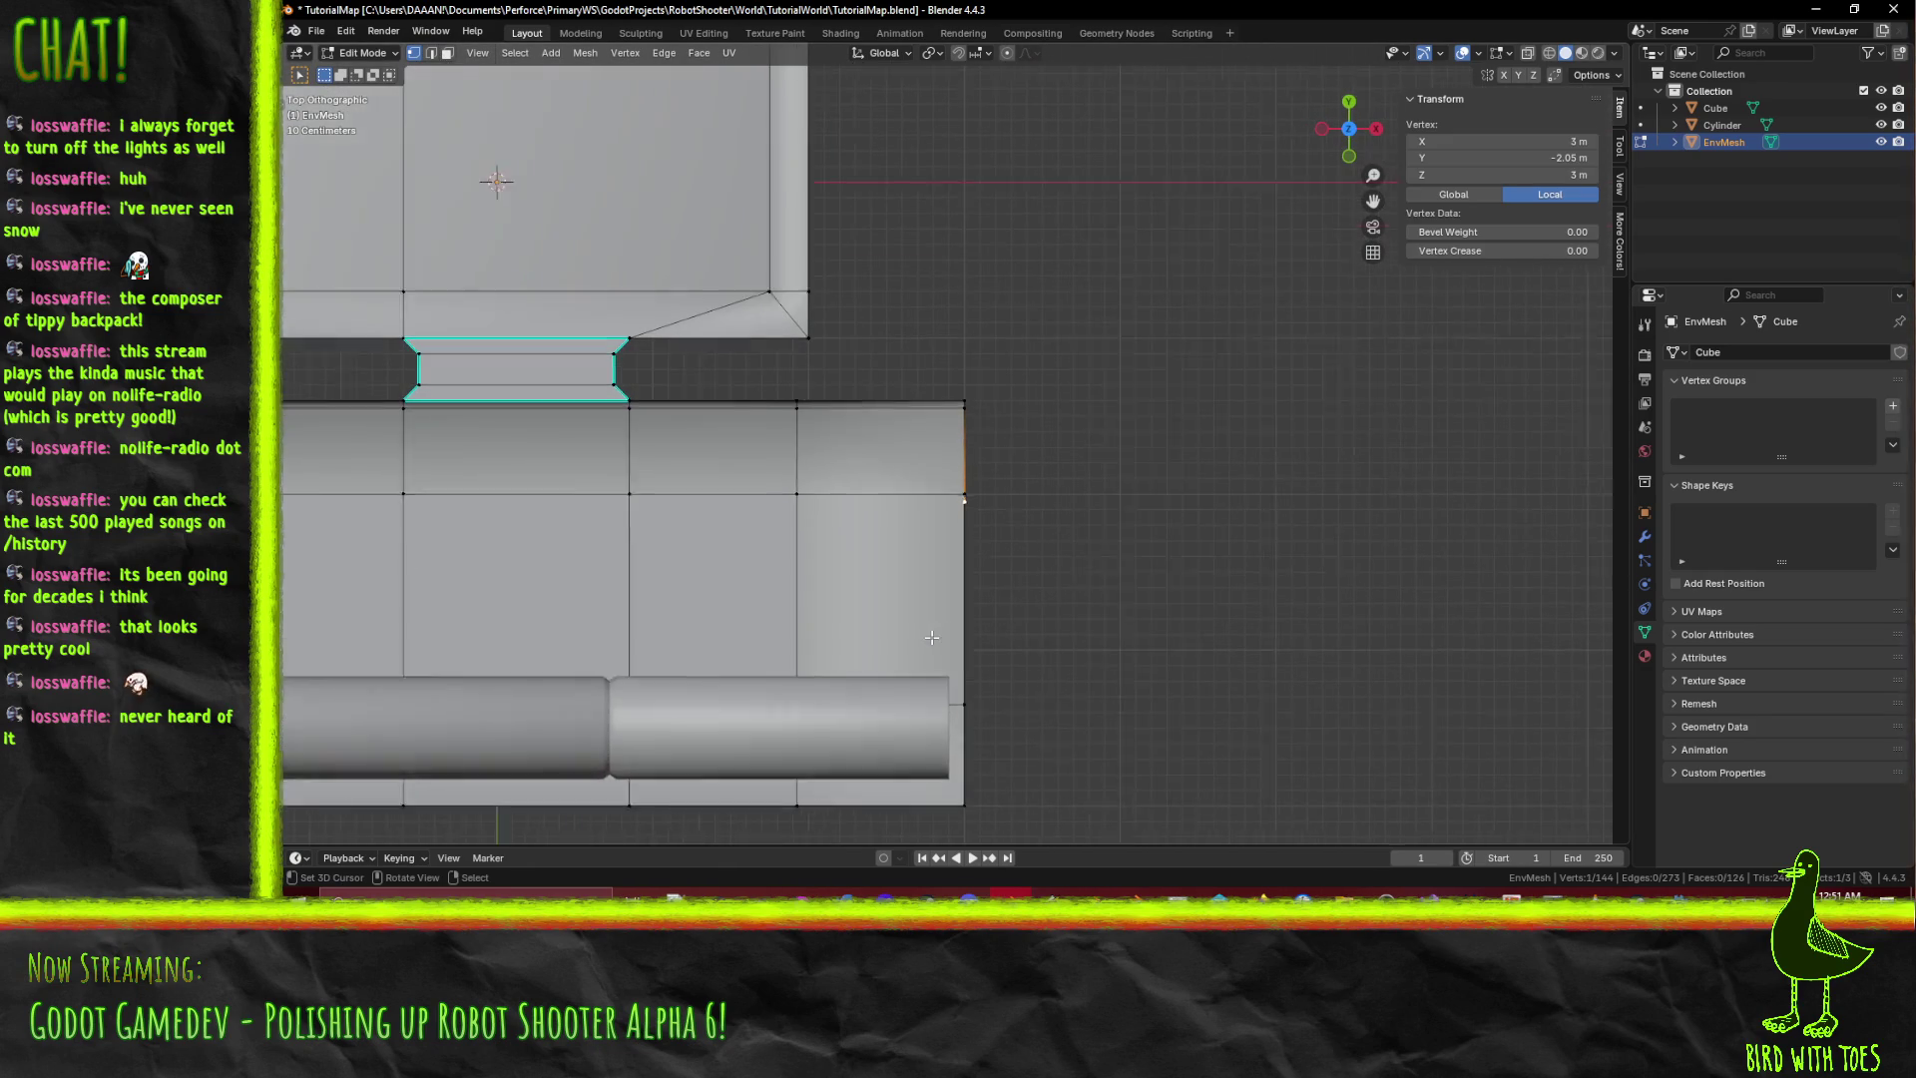
Move the vertices 0.6 m along Y, from −2.05 to −1.45 m, and save TutorialMap.blend.
{"action": "key", "text": "g"}
{"action": "key", "text": "y"}
{"action": "left_click", "coordinate": [976, 569]}
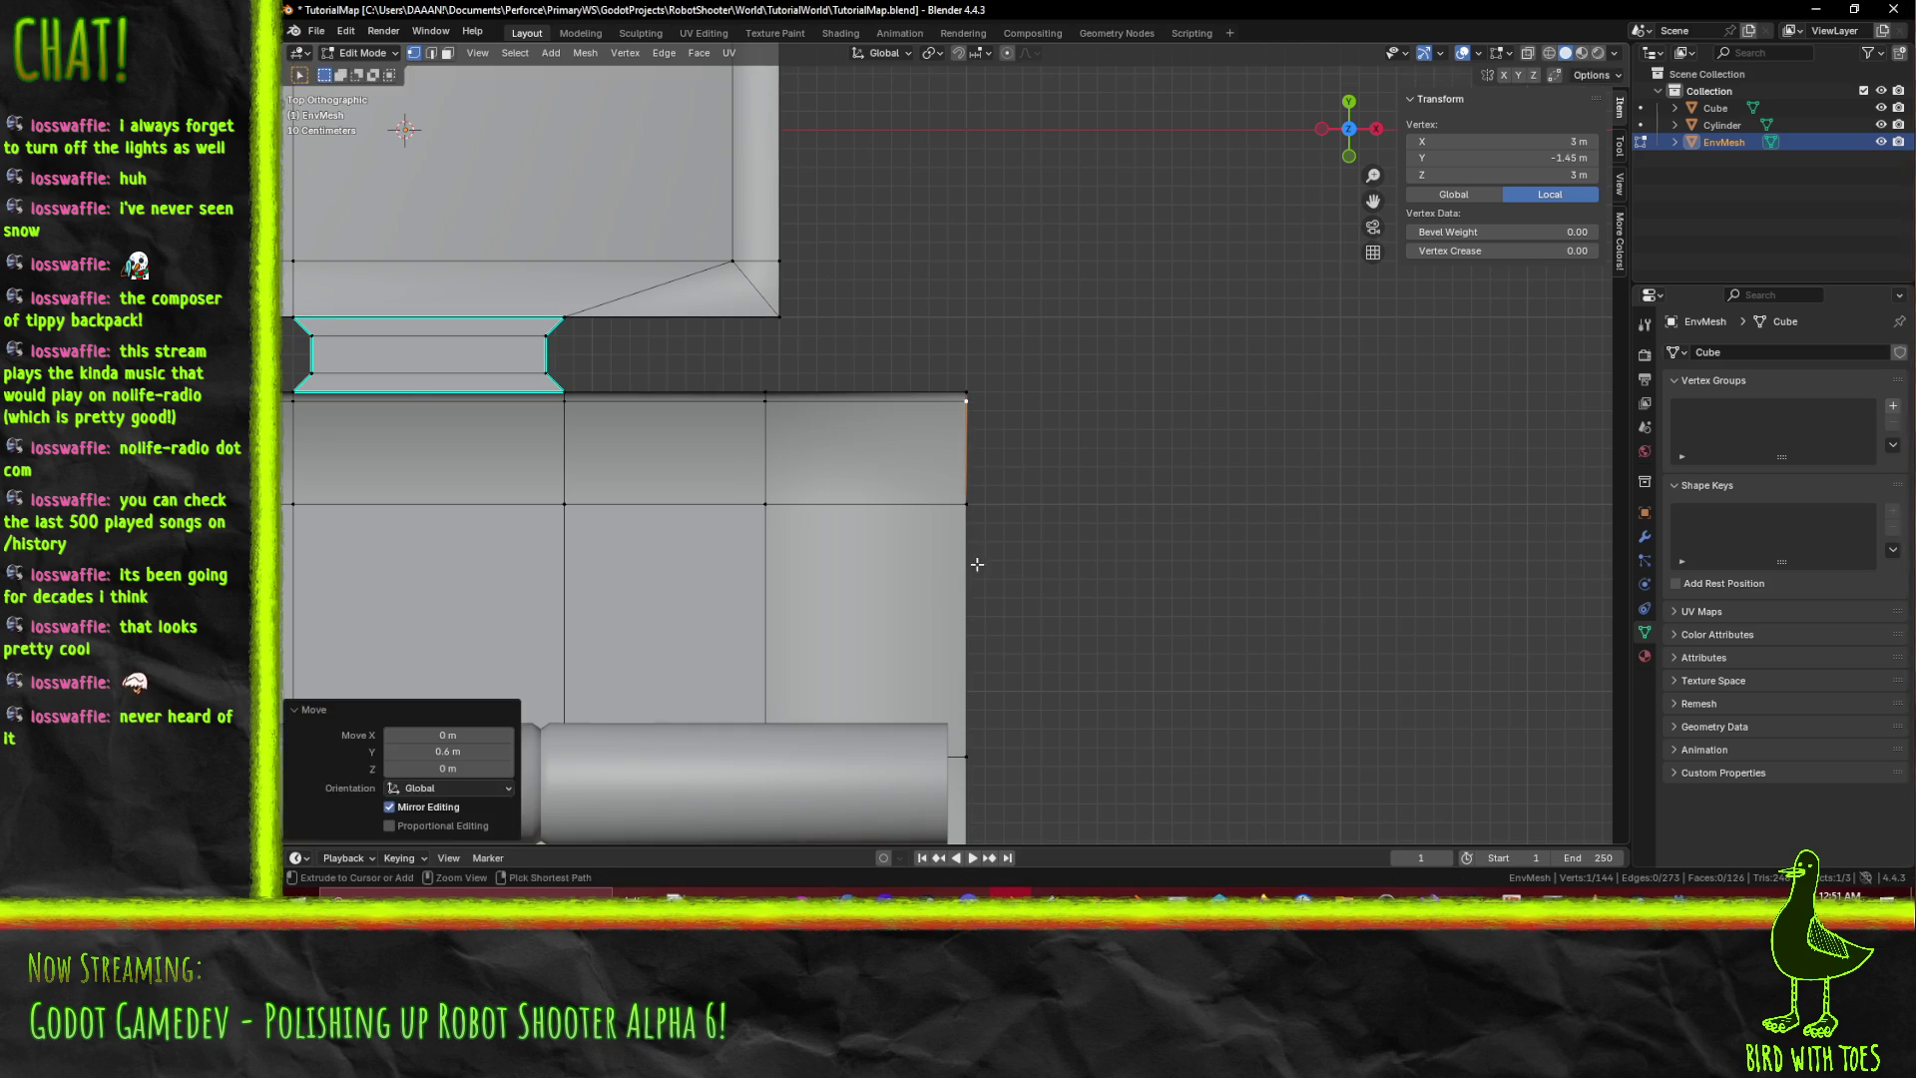
{"action": "middle_click_drag", "start_coordinate": [976, 569], "coordinate": [958, 523]}
{"action": "scroll", "coordinate": [958, 523], "scroll_direction": "down", "scroll_amount": 5}
{"action": "key", "text": "ctrl+s"}
{"action": "scroll", "coordinate": [938, 596], "scroll_direction": "down", "scroll_amount": 4}
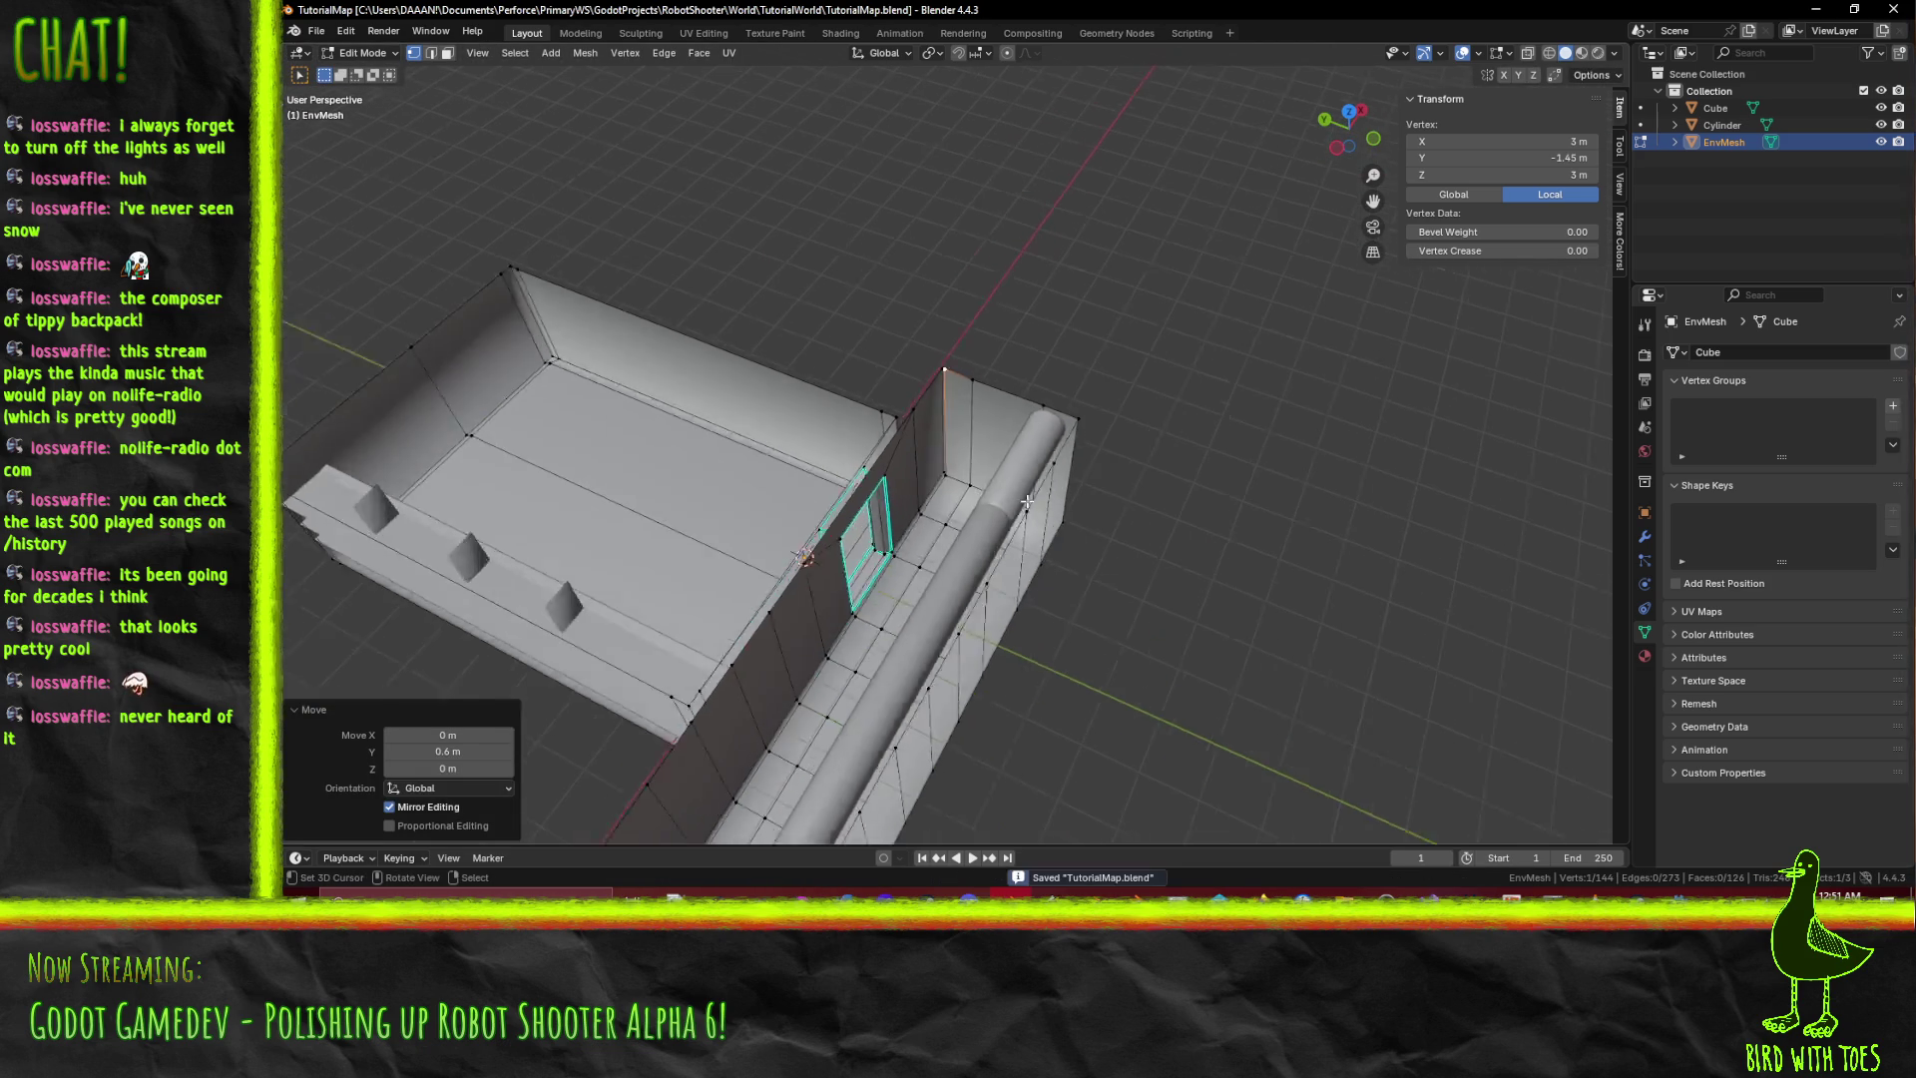
{"action": "mouse_move", "coordinate": [938, 596]}
{"action": "middle_mouse_down"}
{"action": "mouse_move", "coordinate": [1027, 449]}
{"action": "mouse_move", "coordinate": [1022, 475]}
{"action": "mouse_move", "coordinate": [922, 499]}
{"action": "mouse_move", "coordinate": [878, 469]}
{"action": "middle_mouse_up"}
{"action": "scroll", "coordinate": [1016, 483], "scroll_direction": "up", "scroll_amount": 5}
{"action": "scroll", "coordinate": [1057, 451], "scroll_direction": "down", "scroll_amount": 2}
{"action": "scroll", "coordinate": [1055, 449], "scroll_direction": "up", "scroll_amount": 2}
{"action": "key", "text": "Tab"}
{"action": "key", "text": "Tab"}
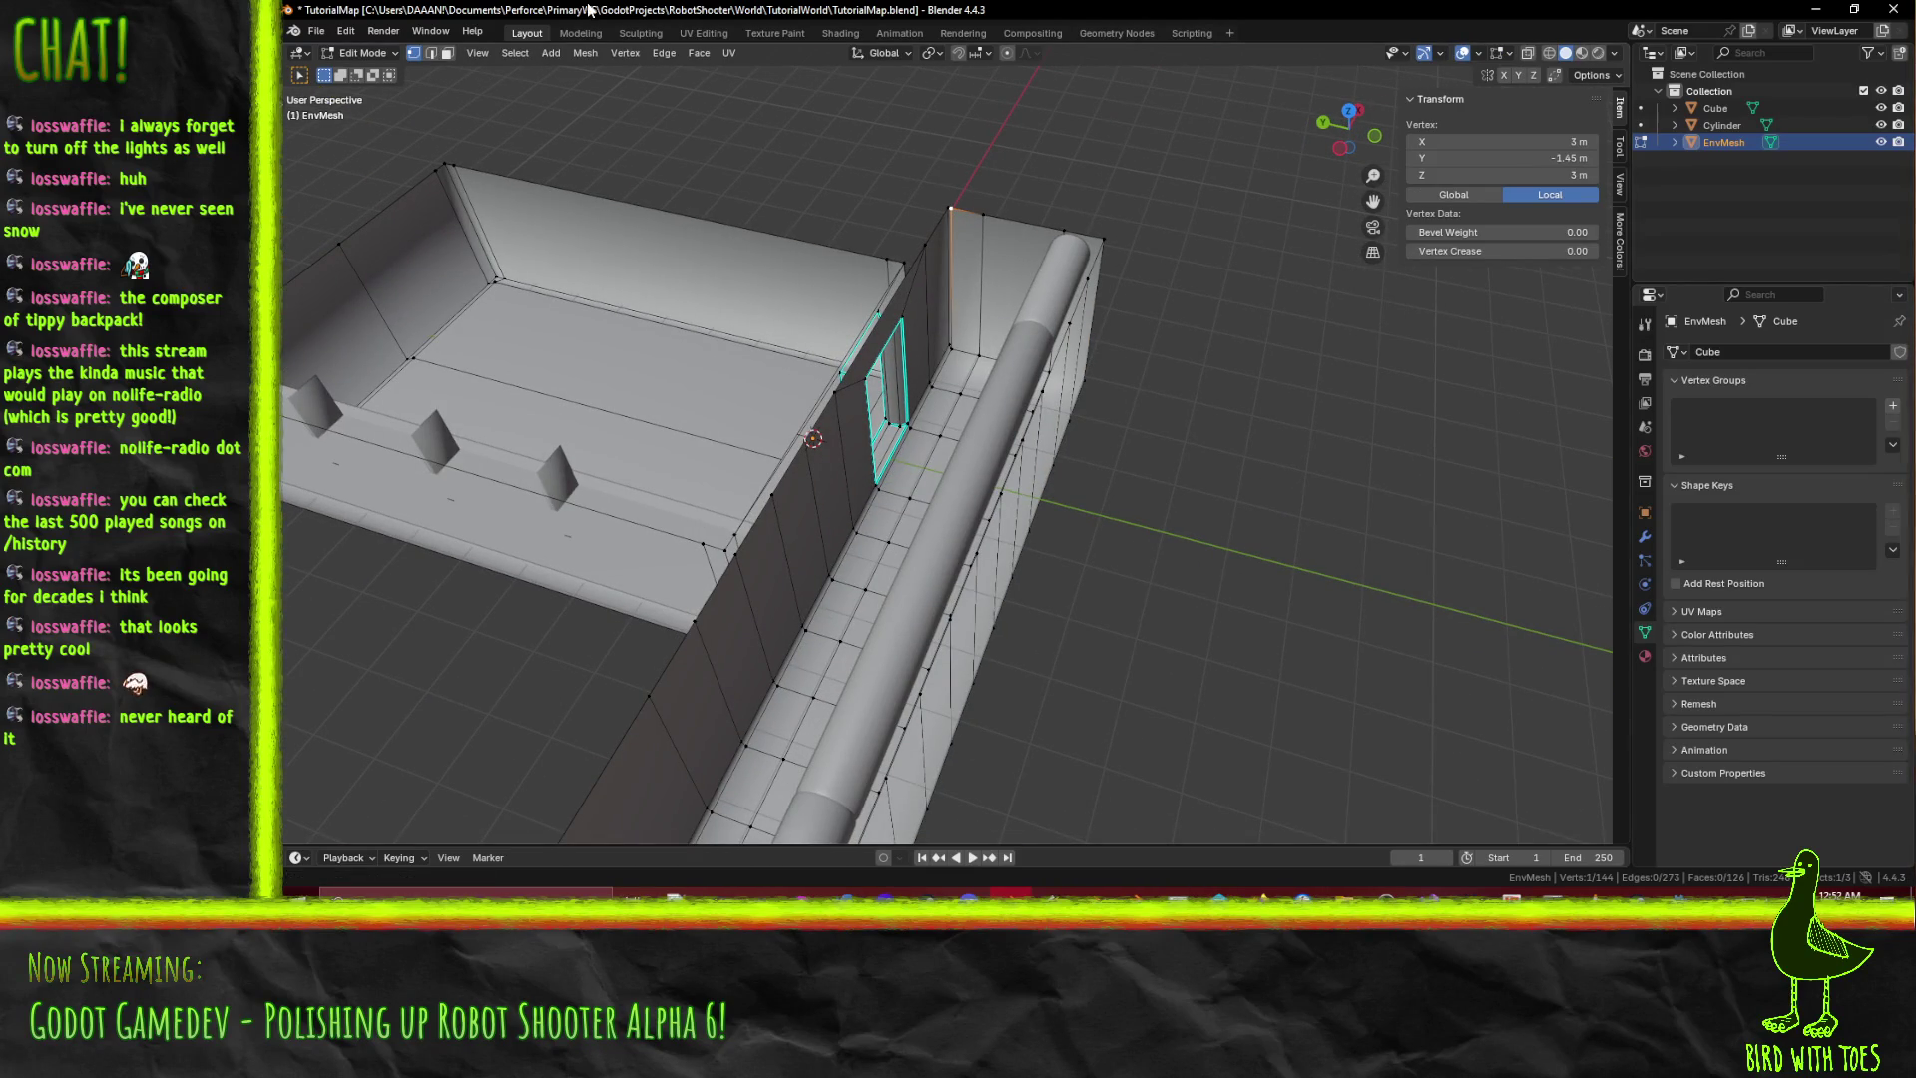
Knife-cut a new edge from the doorway corner vertex along the floor groove.
{"action": "left_click", "coordinate": [431, 52]}
{"action": "left_click", "coordinate": [876, 451], "text": "alt"}
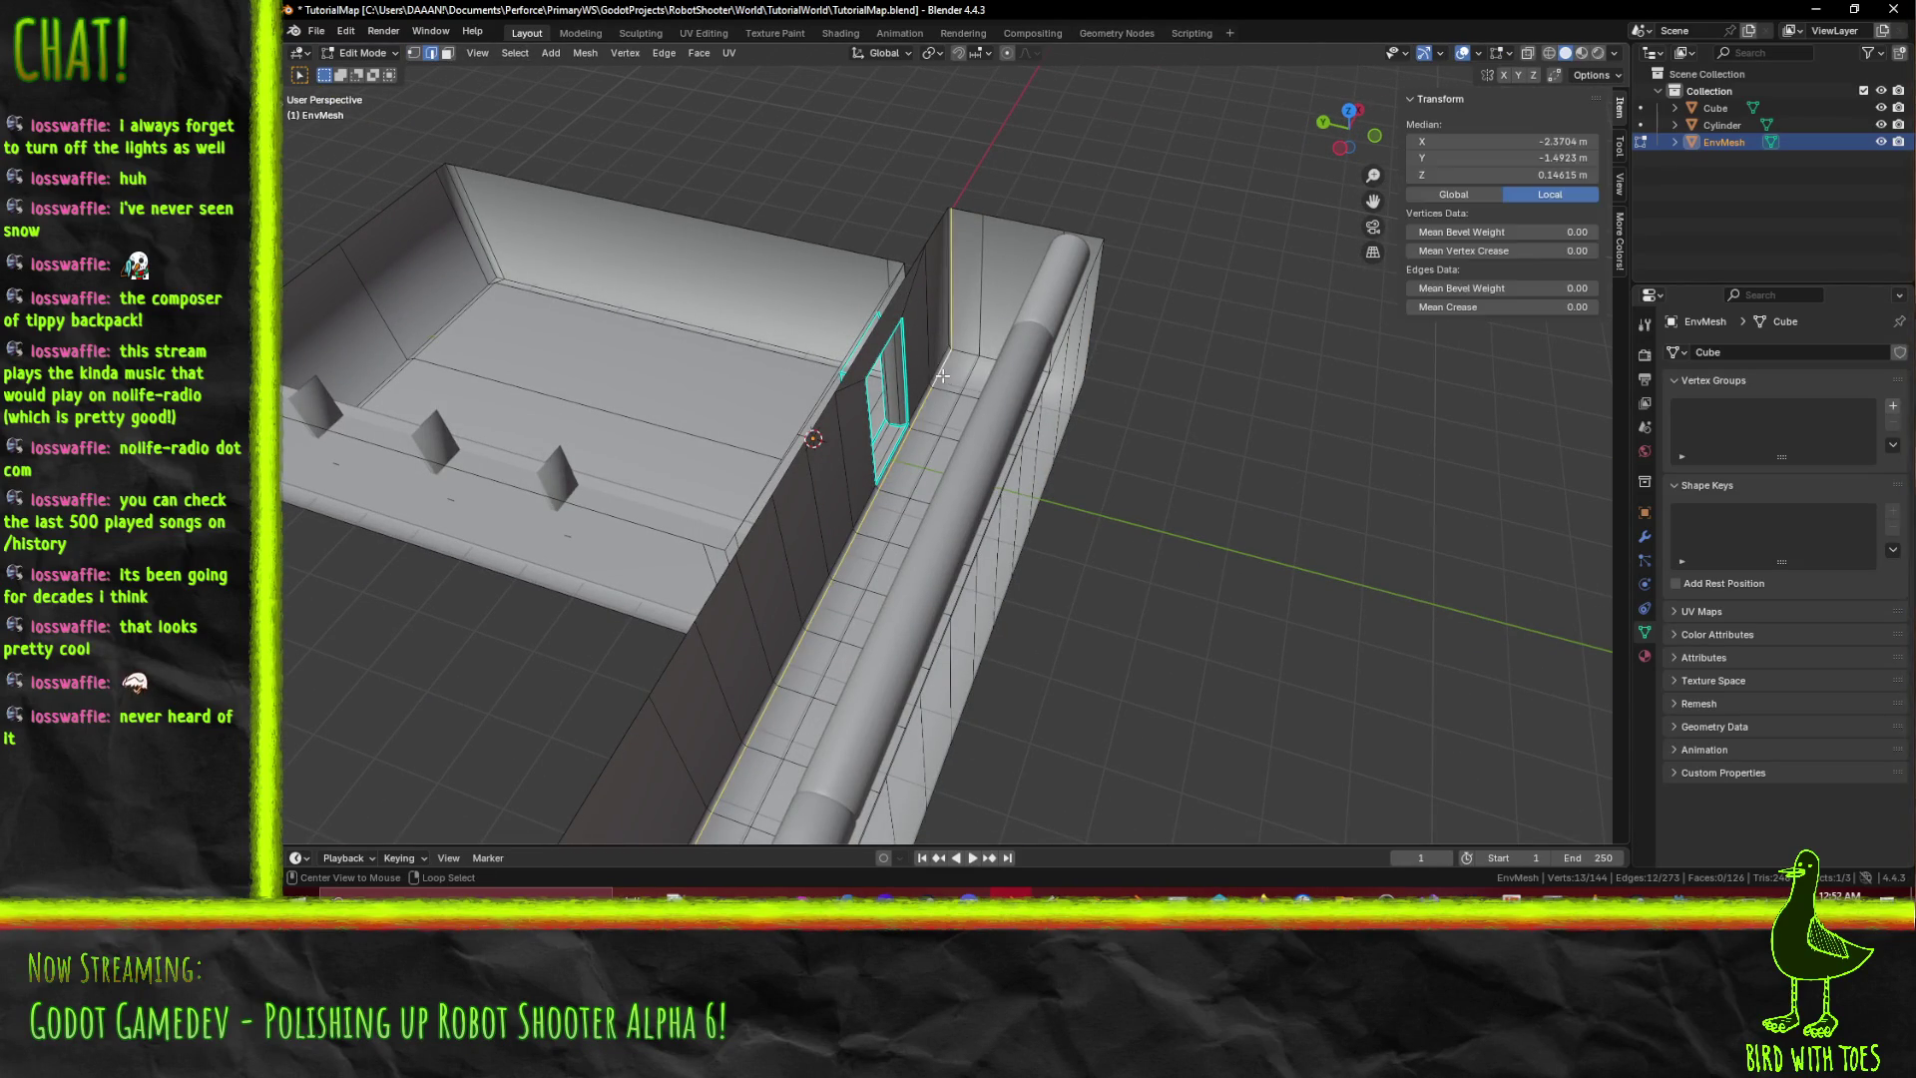
{"action": "mouse_move", "coordinate": [876, 451]}
{"action": "middle_mouse_down"}
{"action": "mouse_move", "coordinate": [1222, 406]}
{"action": "mouse_move", "coordinate": [1241, 369]}
{"action": "mouse_move", "coordinate": [1330, 512]}
{"action": "mouse_move", "coordinate": [1148, 583]}
{"action": "mouse_move", "coordinate": [1137, 504]}
{"action": "middle_mouse_up"}
{"action": "scroll", "coordinate": [1097, 414], "scroll_direction": "up", "scroll_amount": 5}
{"action": "left_click", "coordinate": [1195, 400], "text": "shift"}
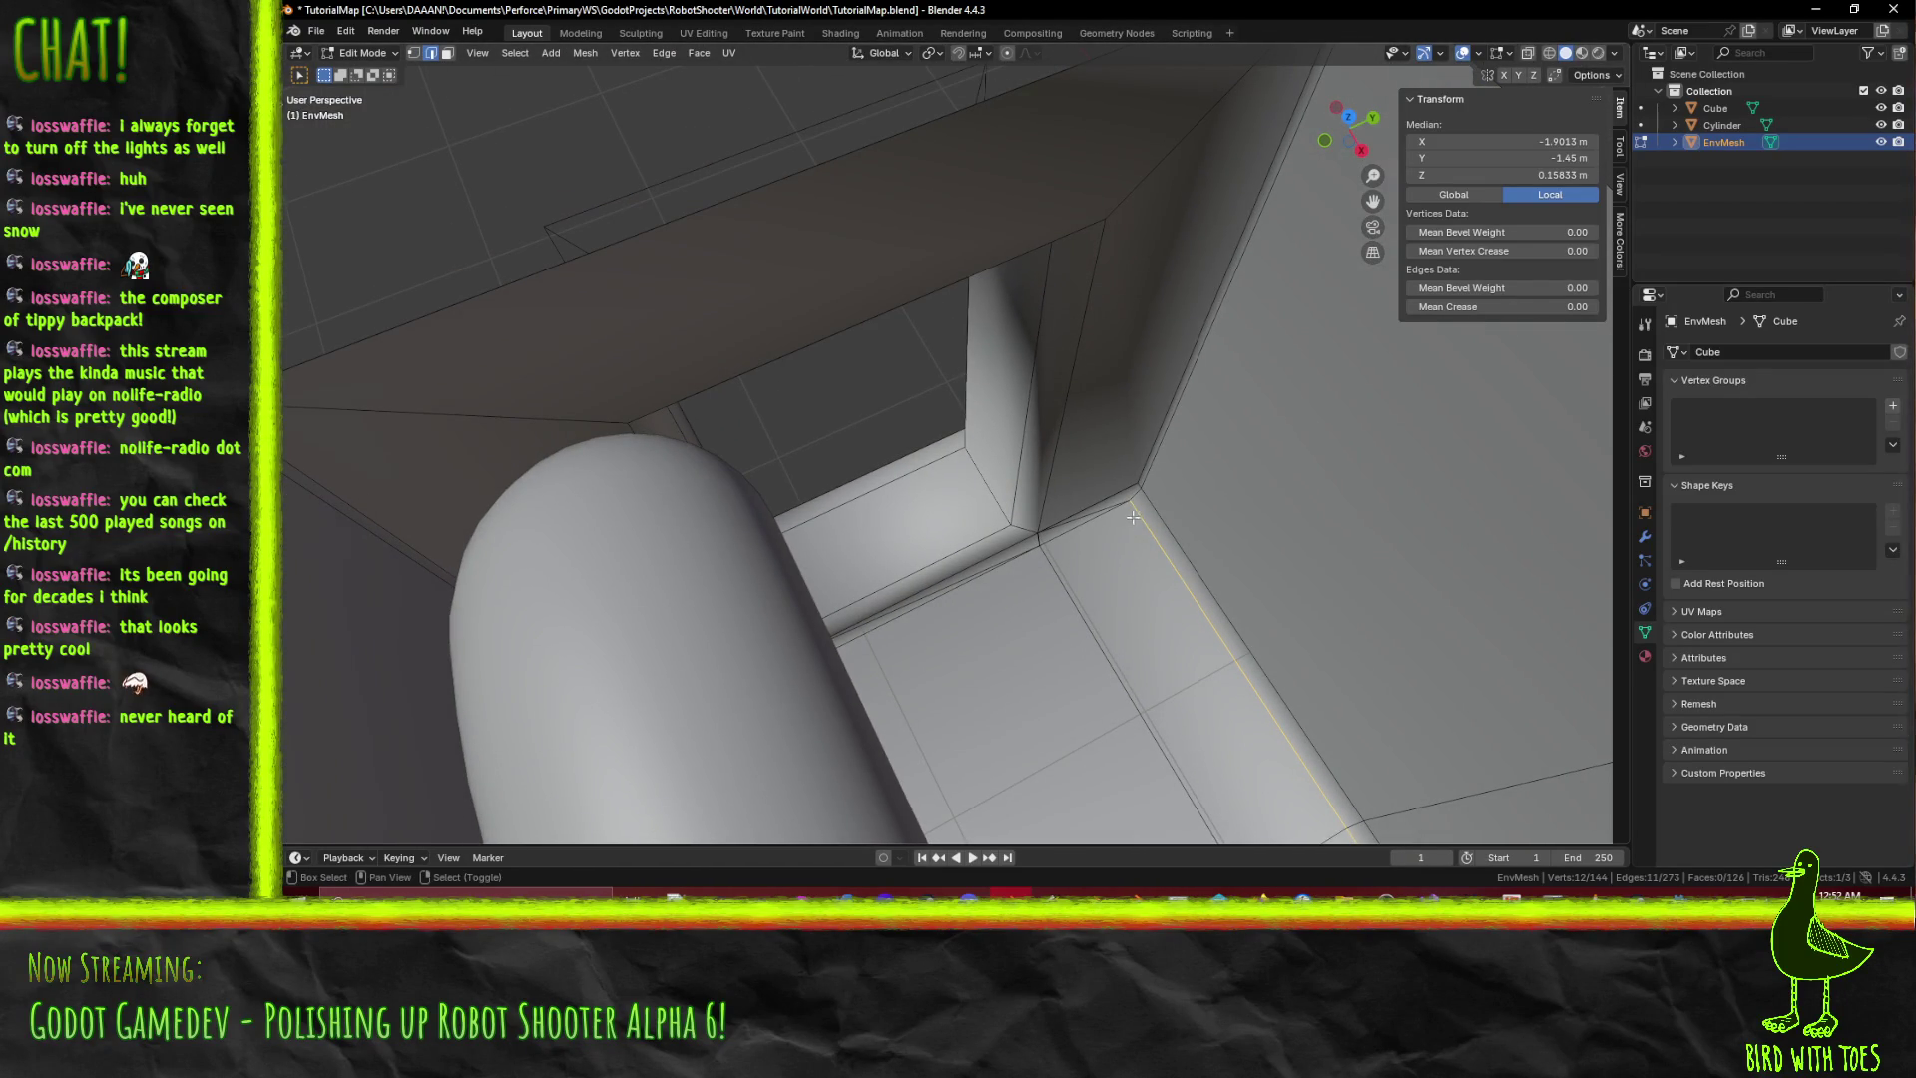
{"action": "scroll", "coordinate": [1117, 494], "scroll_direction": "up", "scroll_amount": 4}
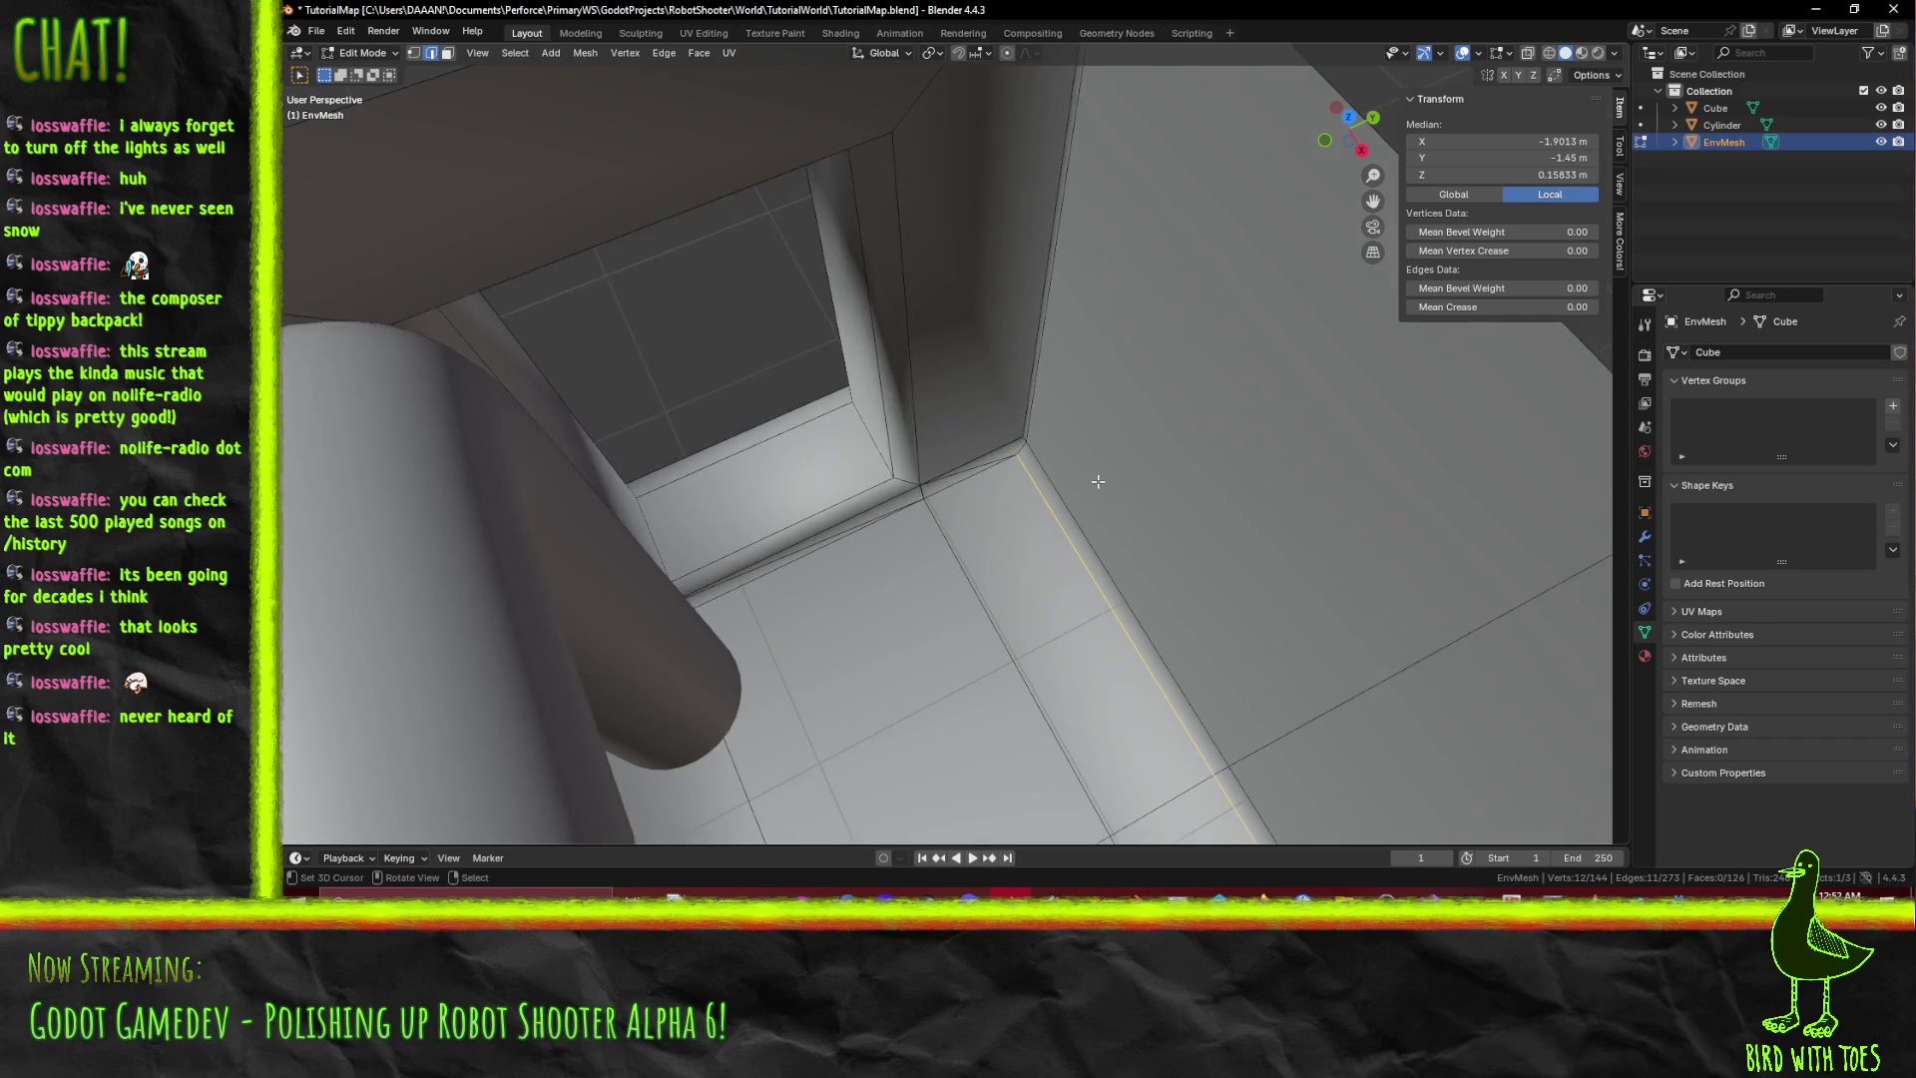
{"action": "key", "text": "alt+a"}
{"action": "scroll", "coordinate": [1103, 481], "scroll_direction": "up", "scroll_amount": 3}
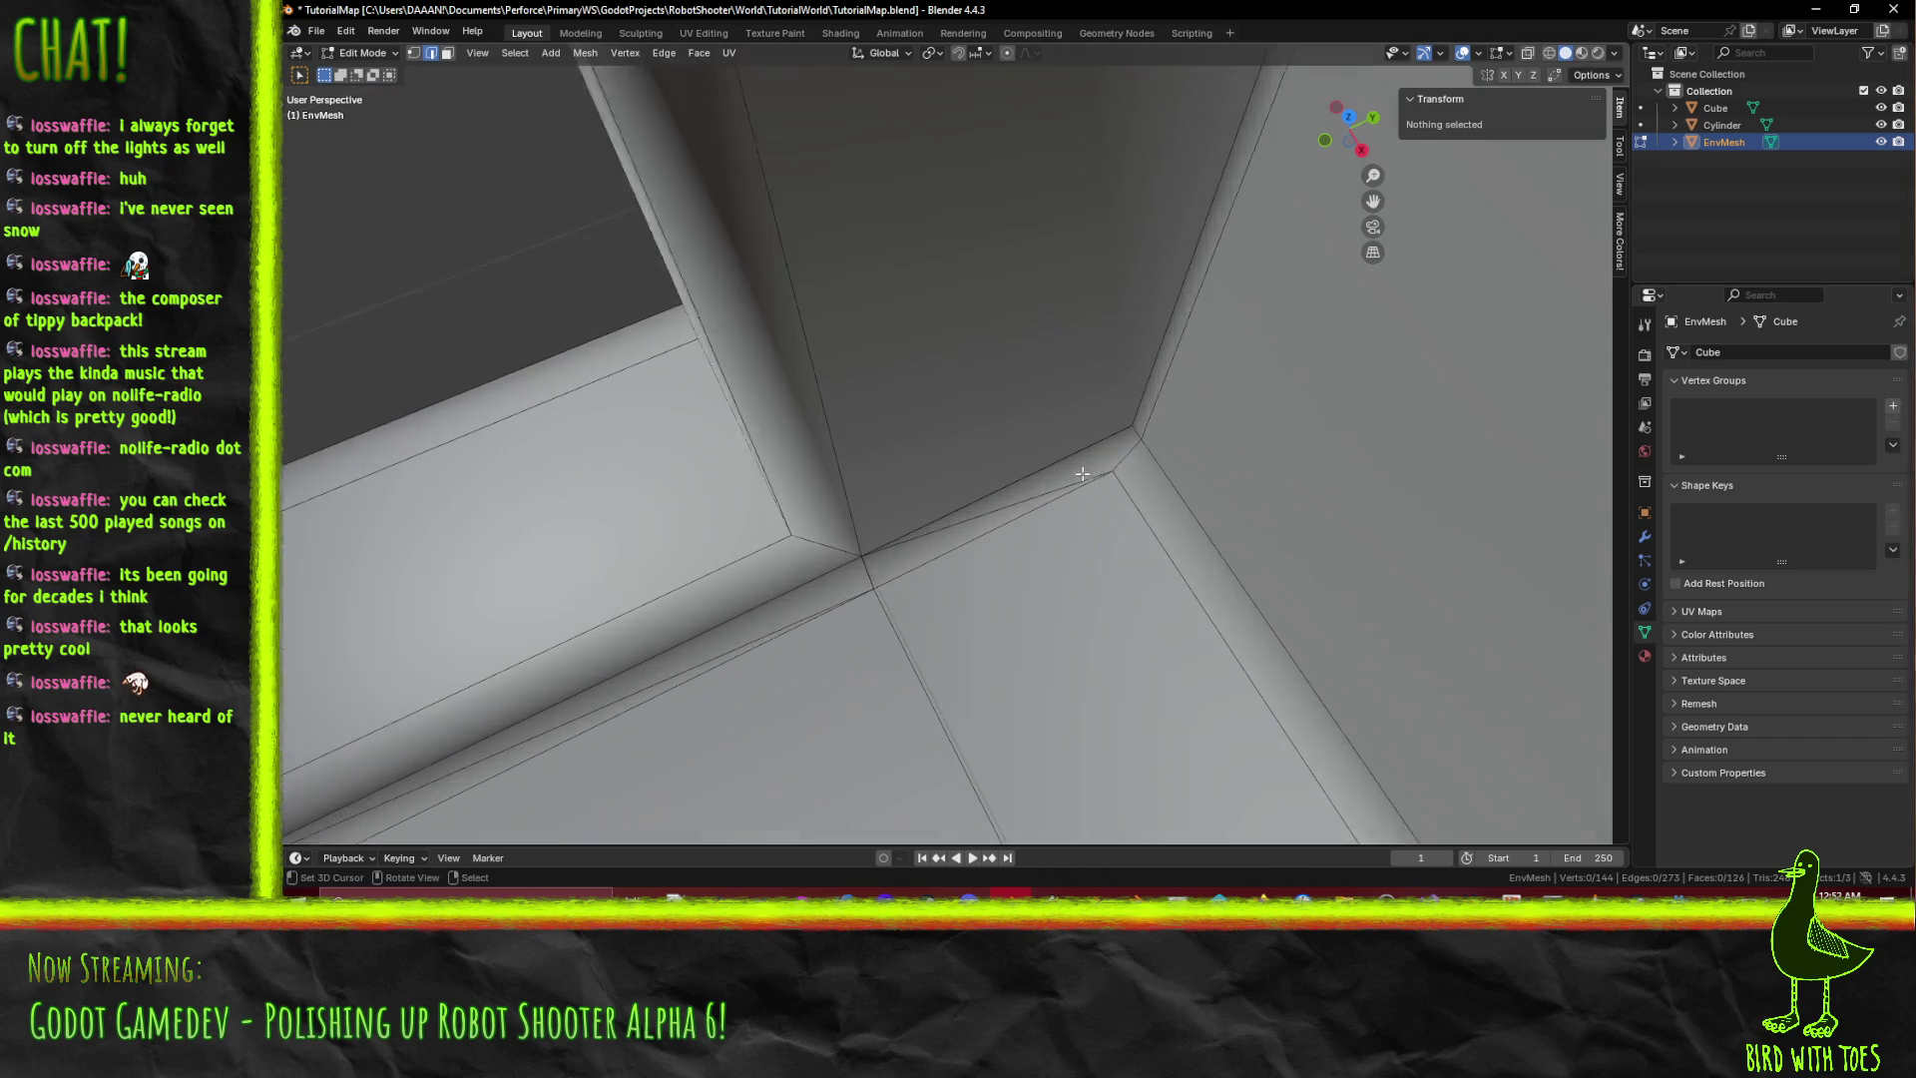
{"action": "key", "text": "k"}
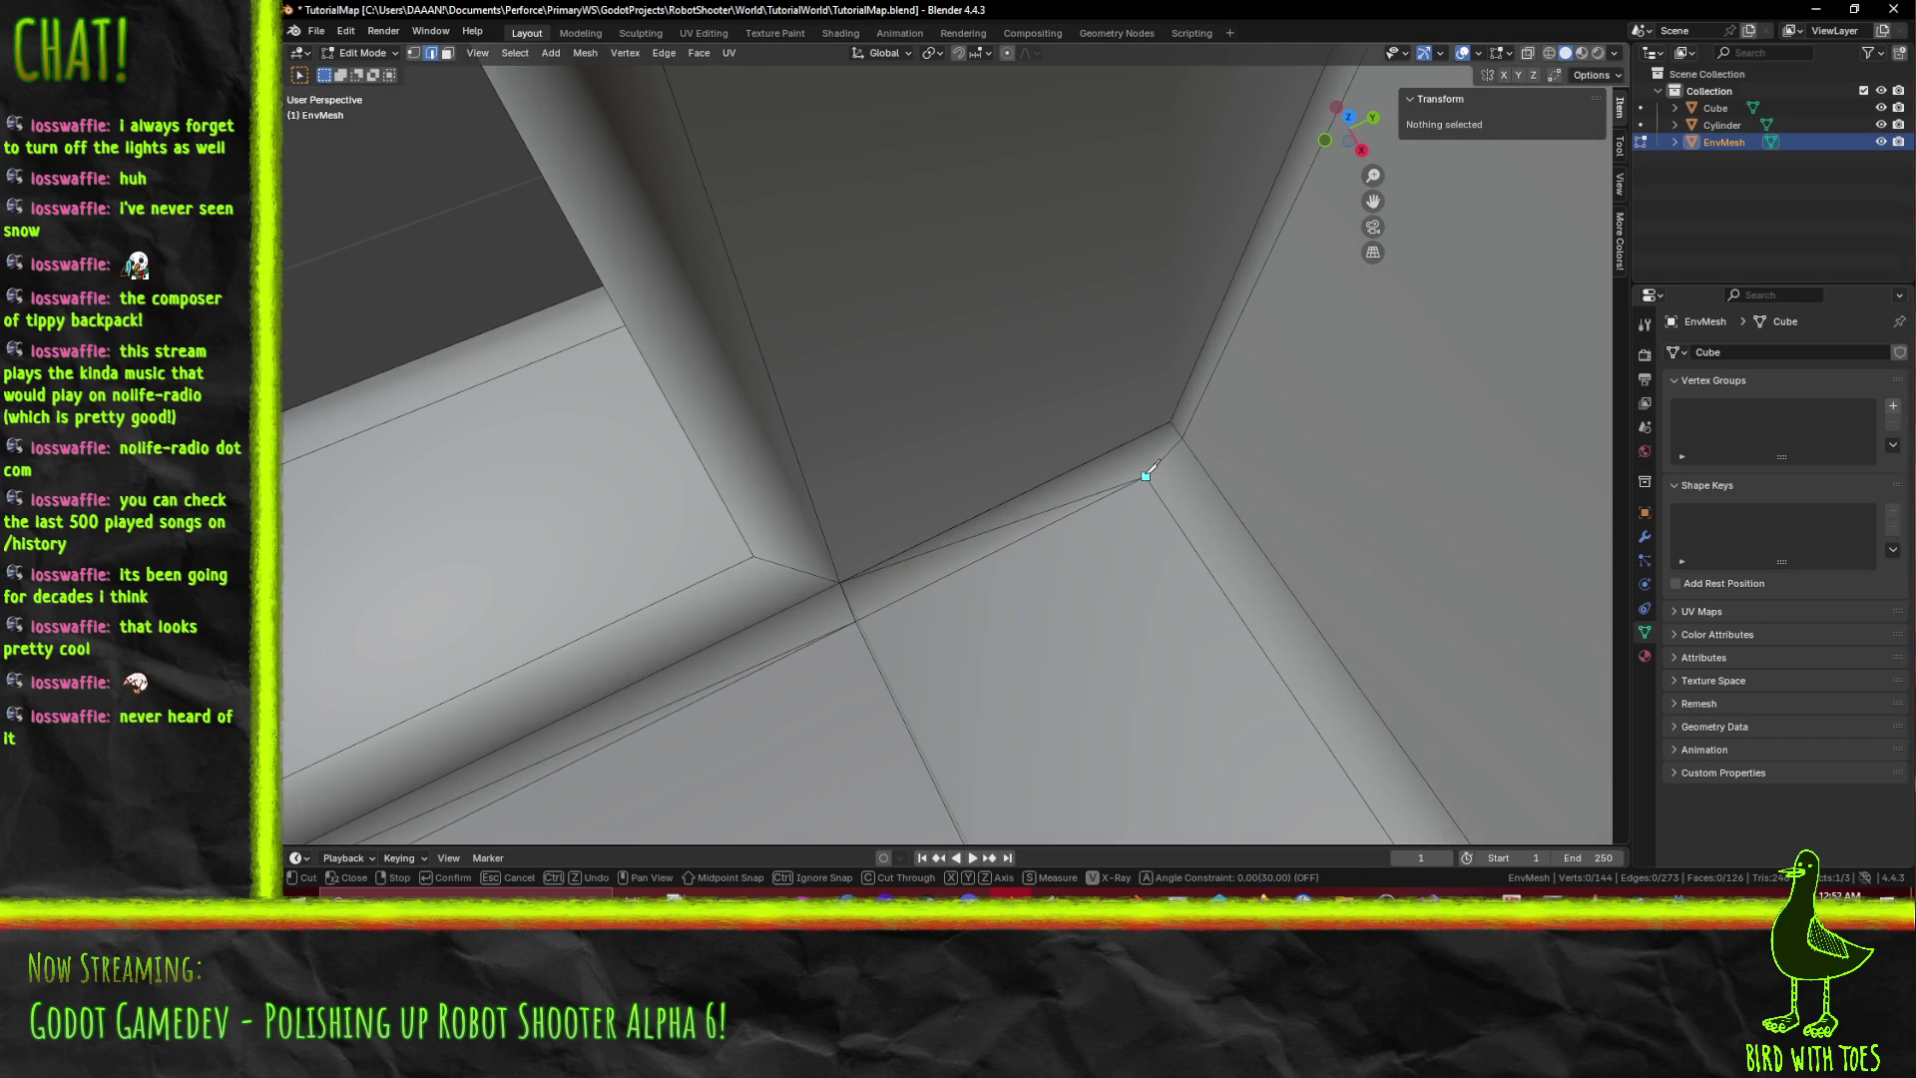
{"action": "left_click", "coordinate": [1146, 477]}
{"action": "left_click", "coordinate": [1170, 425]}
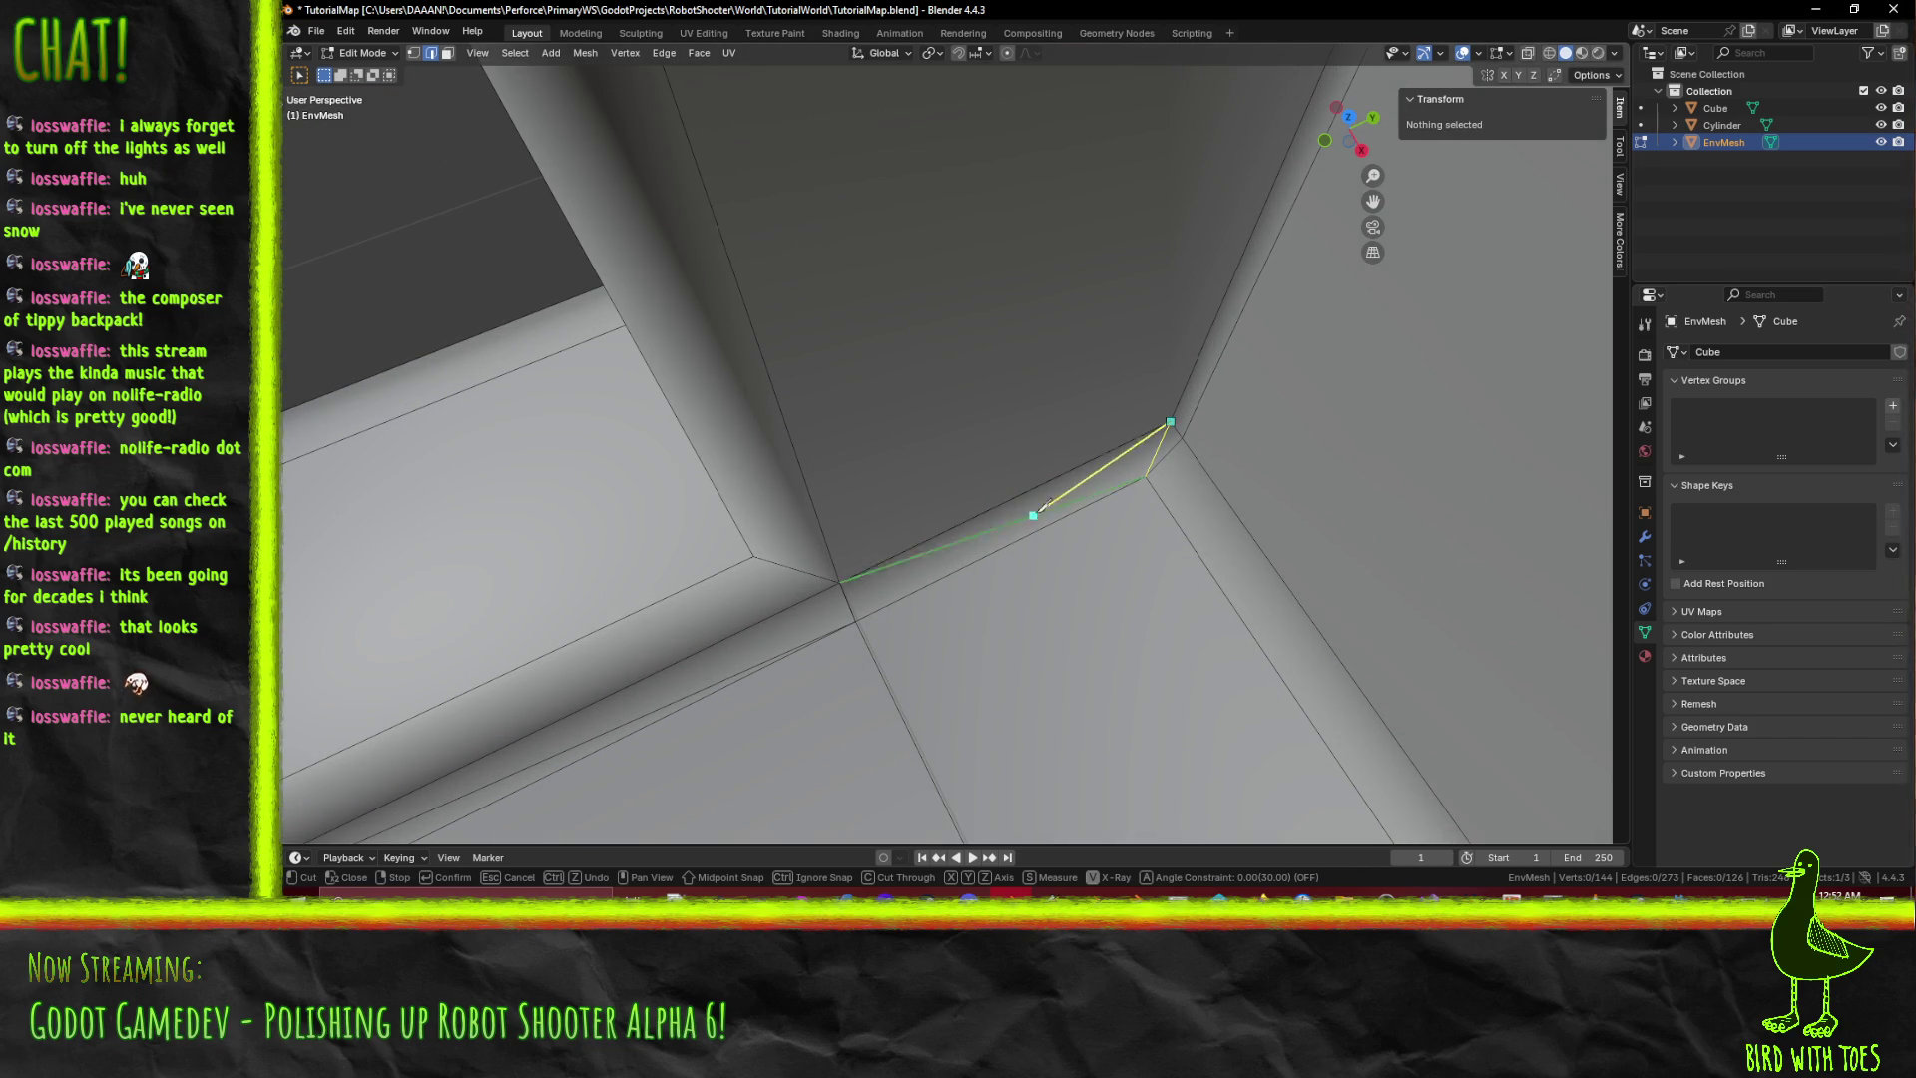
{"action": "key", "text": "Return"}
Dissolve the long lower groove edge at the corner.
{"action": "left_click", "coordinate": [1057, 499]}
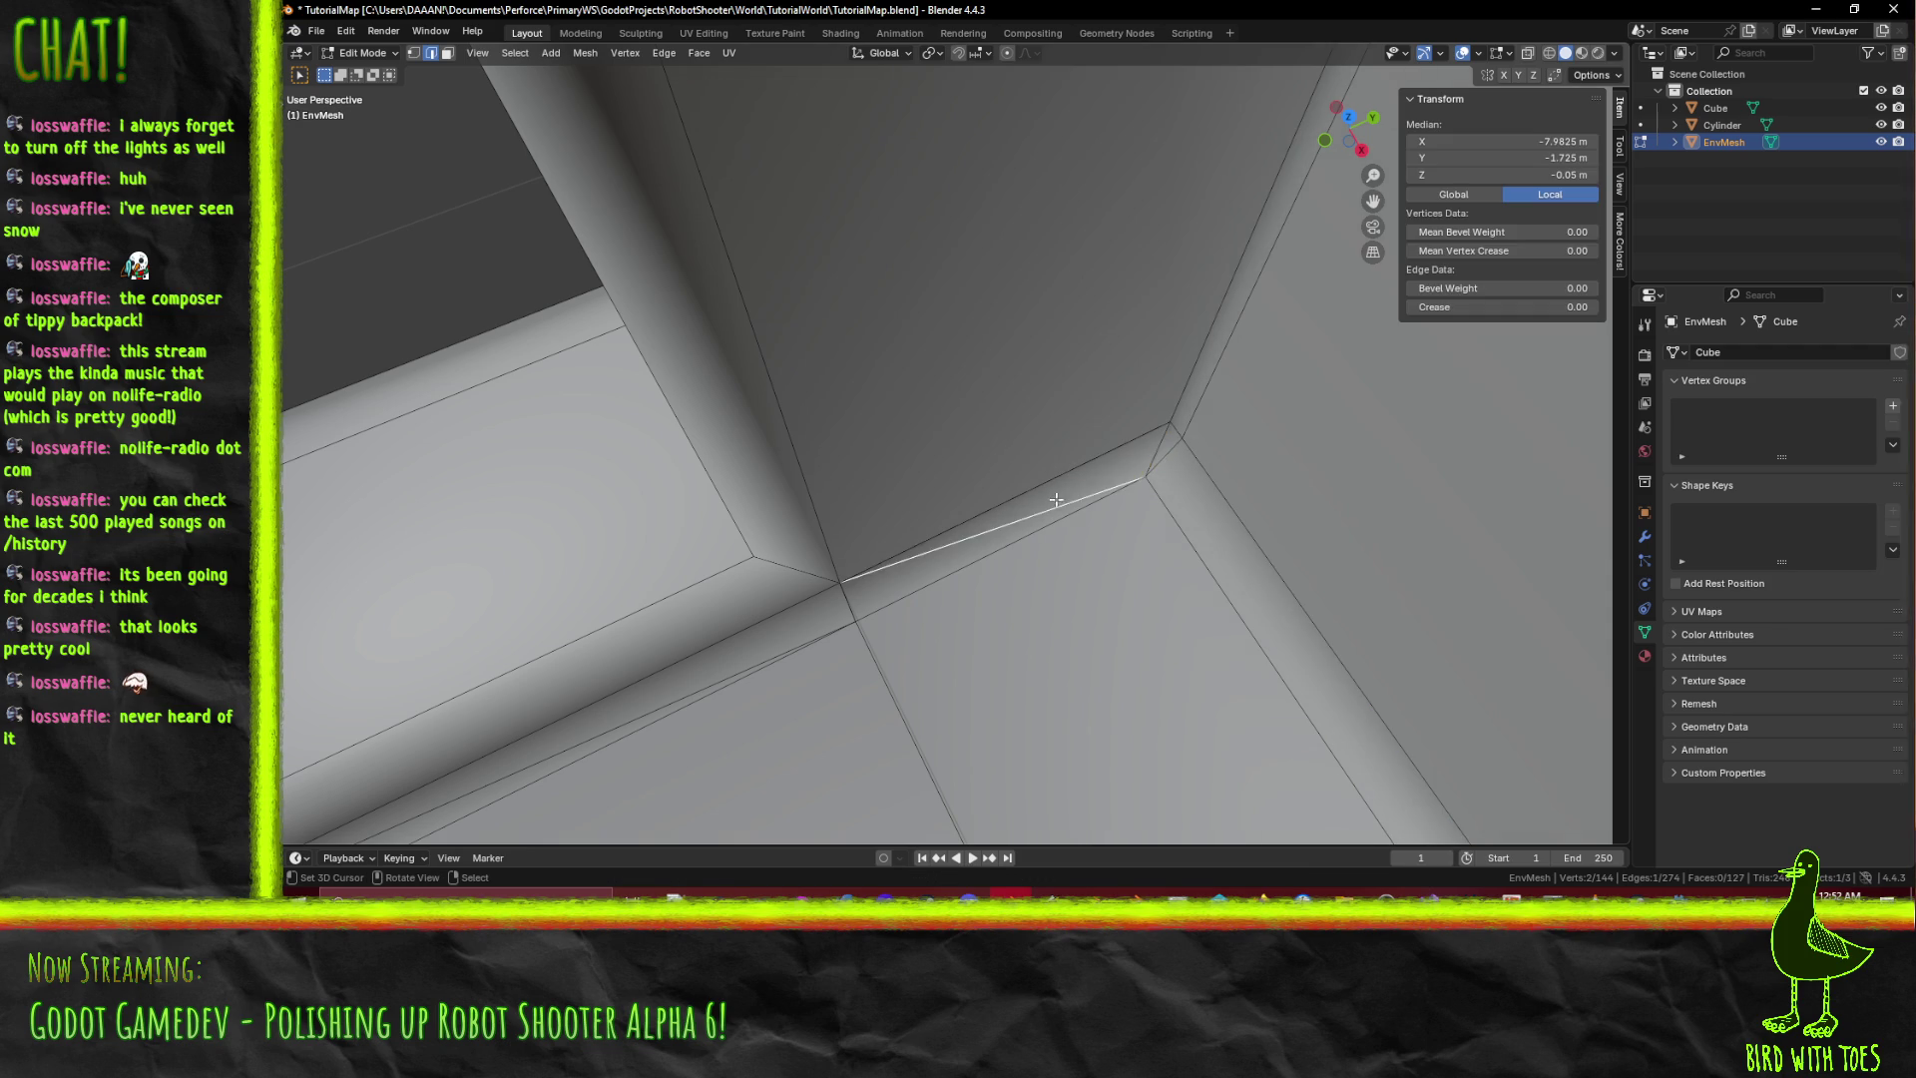
{"action": "key", "text": "x"}
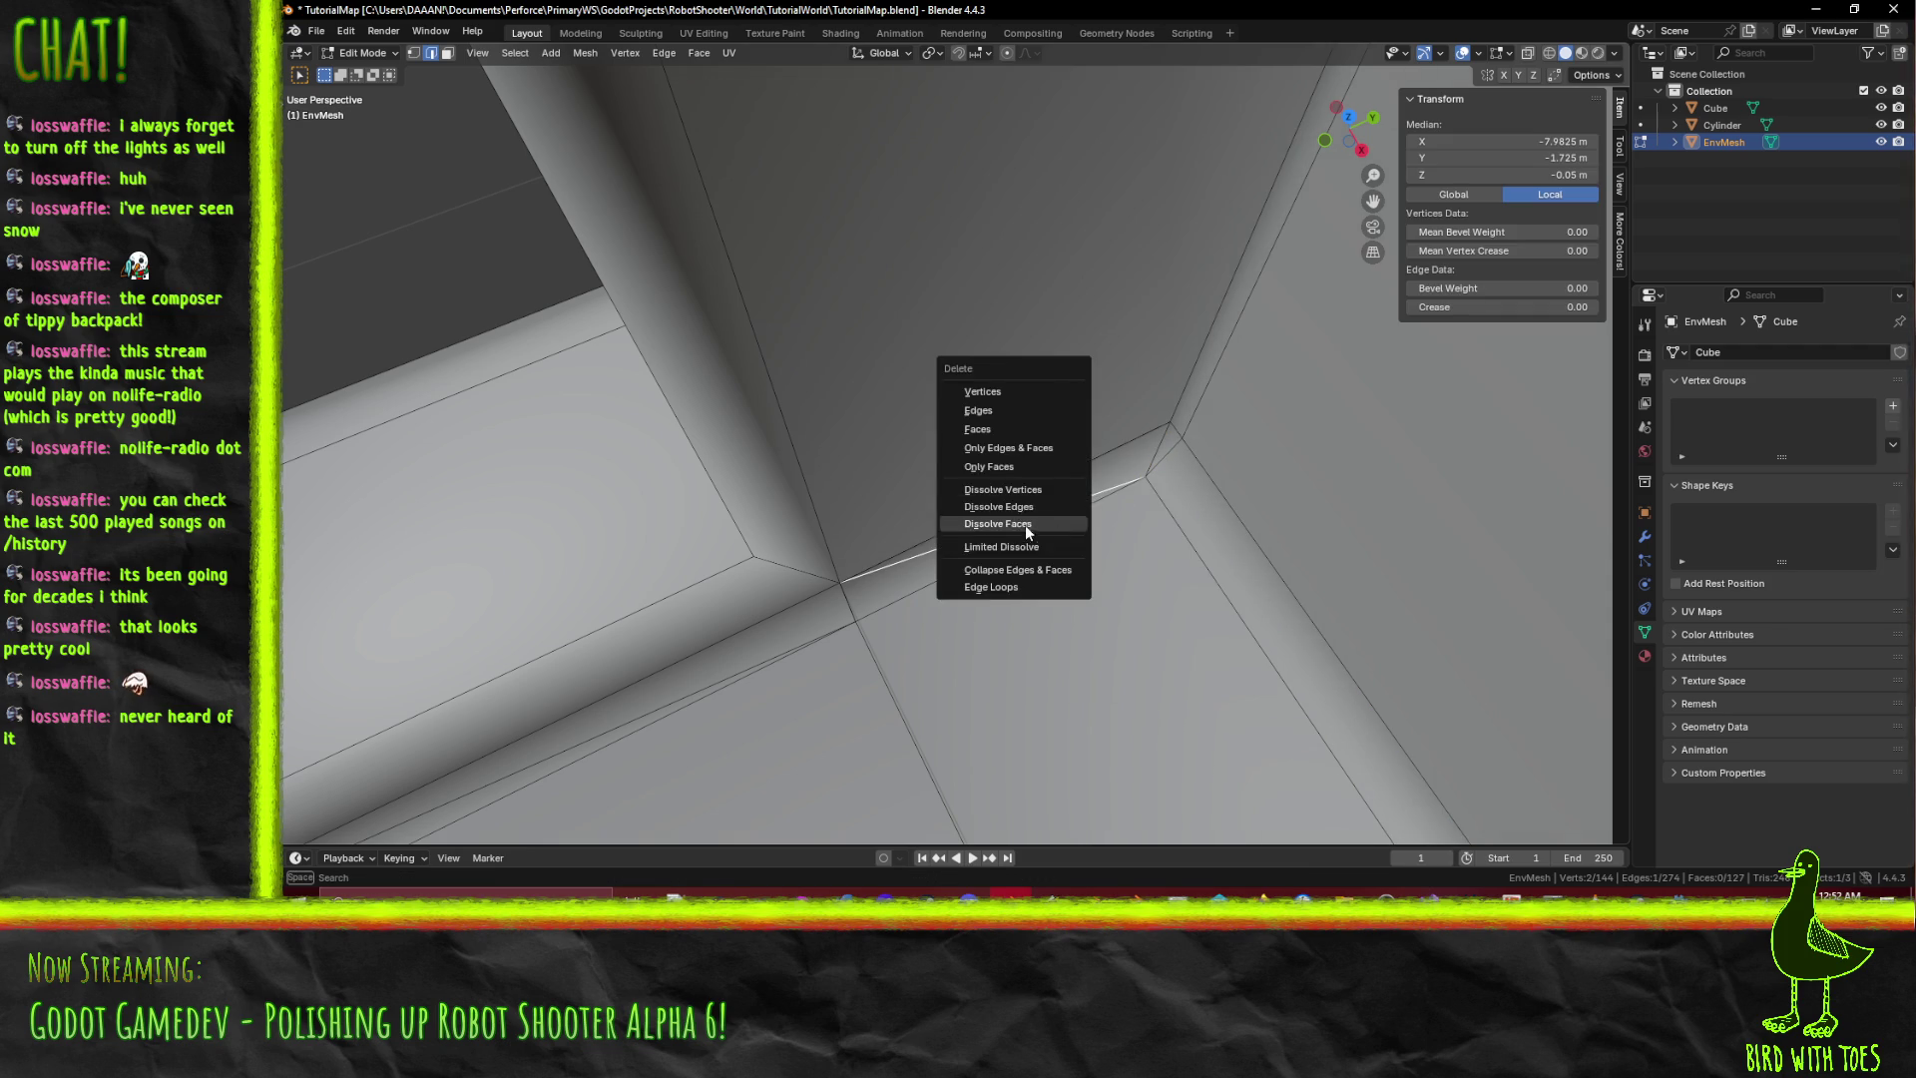
{"action": "left_click", "coordinate": [1033, 511]}
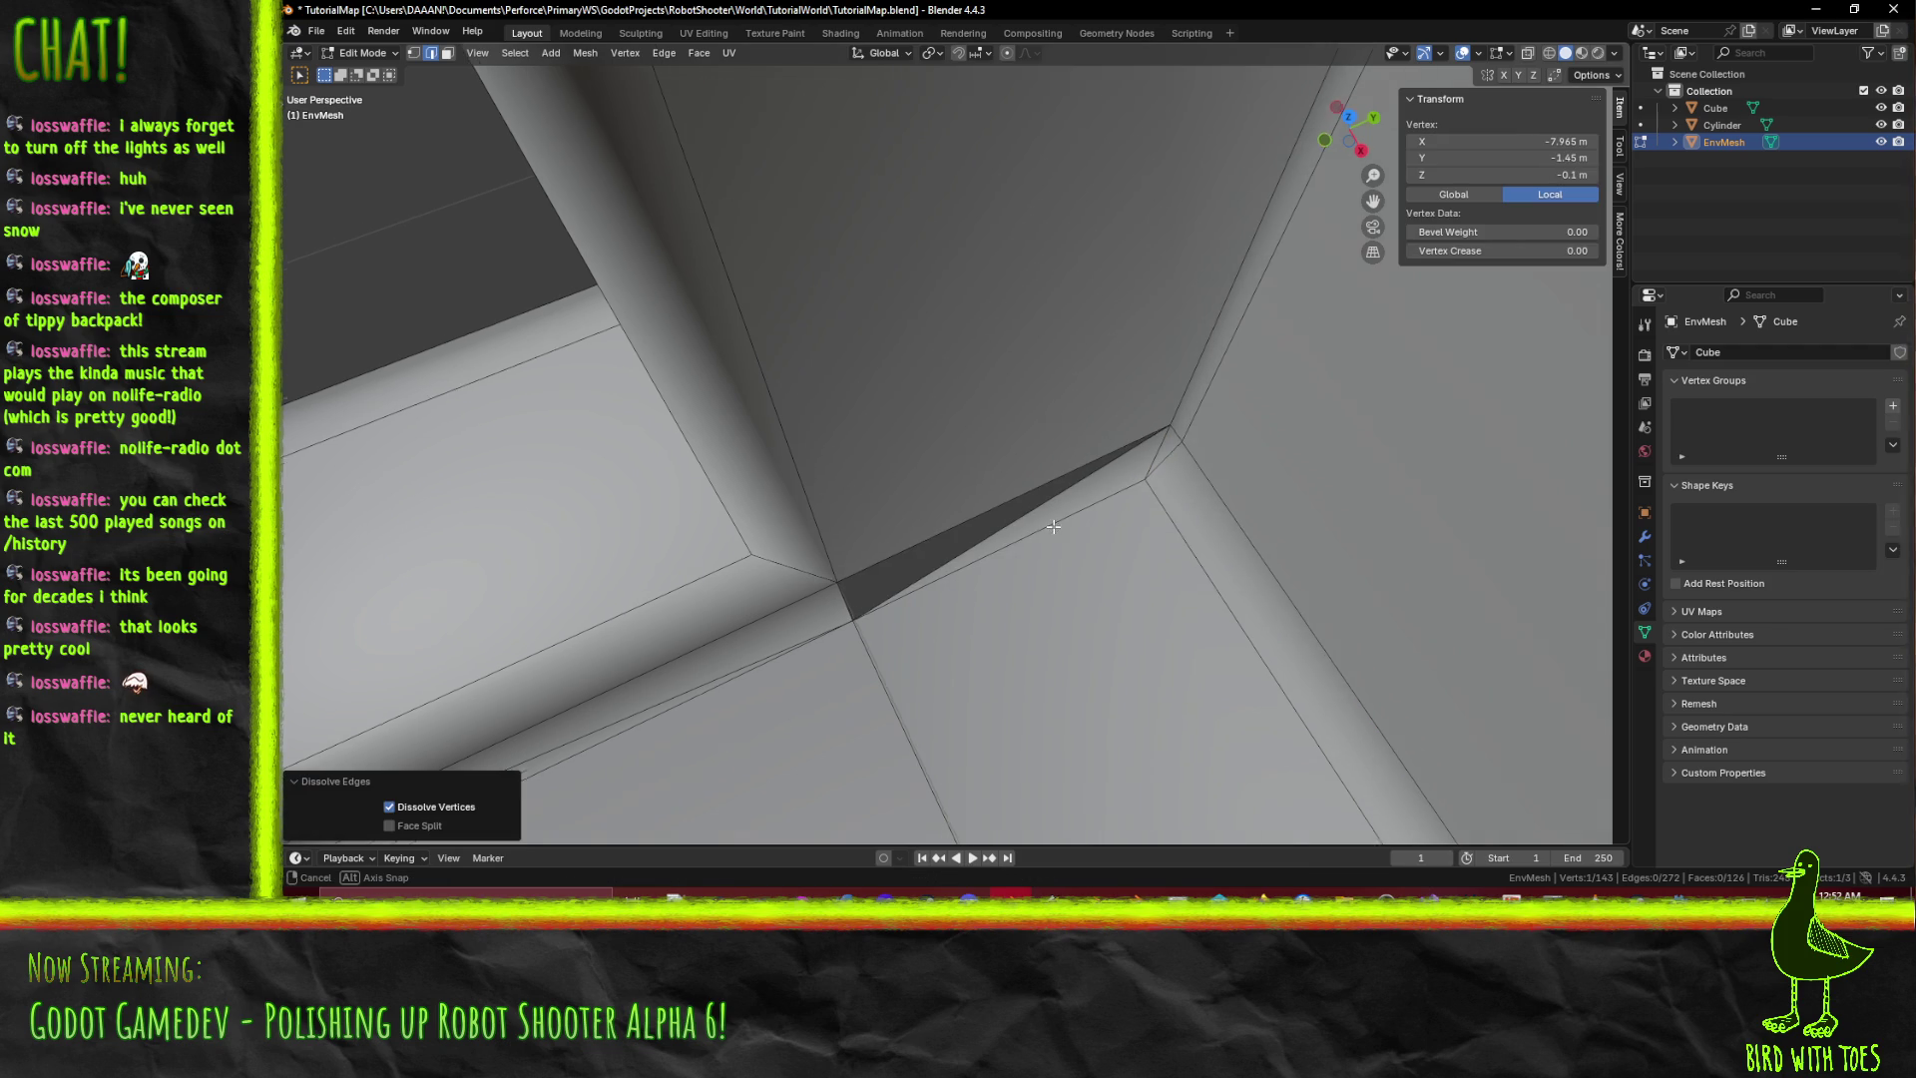
{"action": "mouse_move", "coordinate": [1054, 526]}
{"action": "middle_mouse_down"}
{"action": "mouse_move", "coordinate": [997, 479]}
{"action": "mouse_move", "coordinate": [997, 445]}
{"action": "mouse_move", "coordinate": [897, 424]}
{"action": "mouse_move", "coordinate": [1023, 489]}
{"action": "mouse_move", "coordinate": [898, 439]}
{"action": "middle_mouse_up"}
Delete the triangular sliver face in the wall-to-floor corner.
{"action": "left_click", "coordinate": [898, 422]}
{"action": "left_click", "coordinate": [1022, 491]}
{"action": "left_click", "coordinate": [448, 53]}
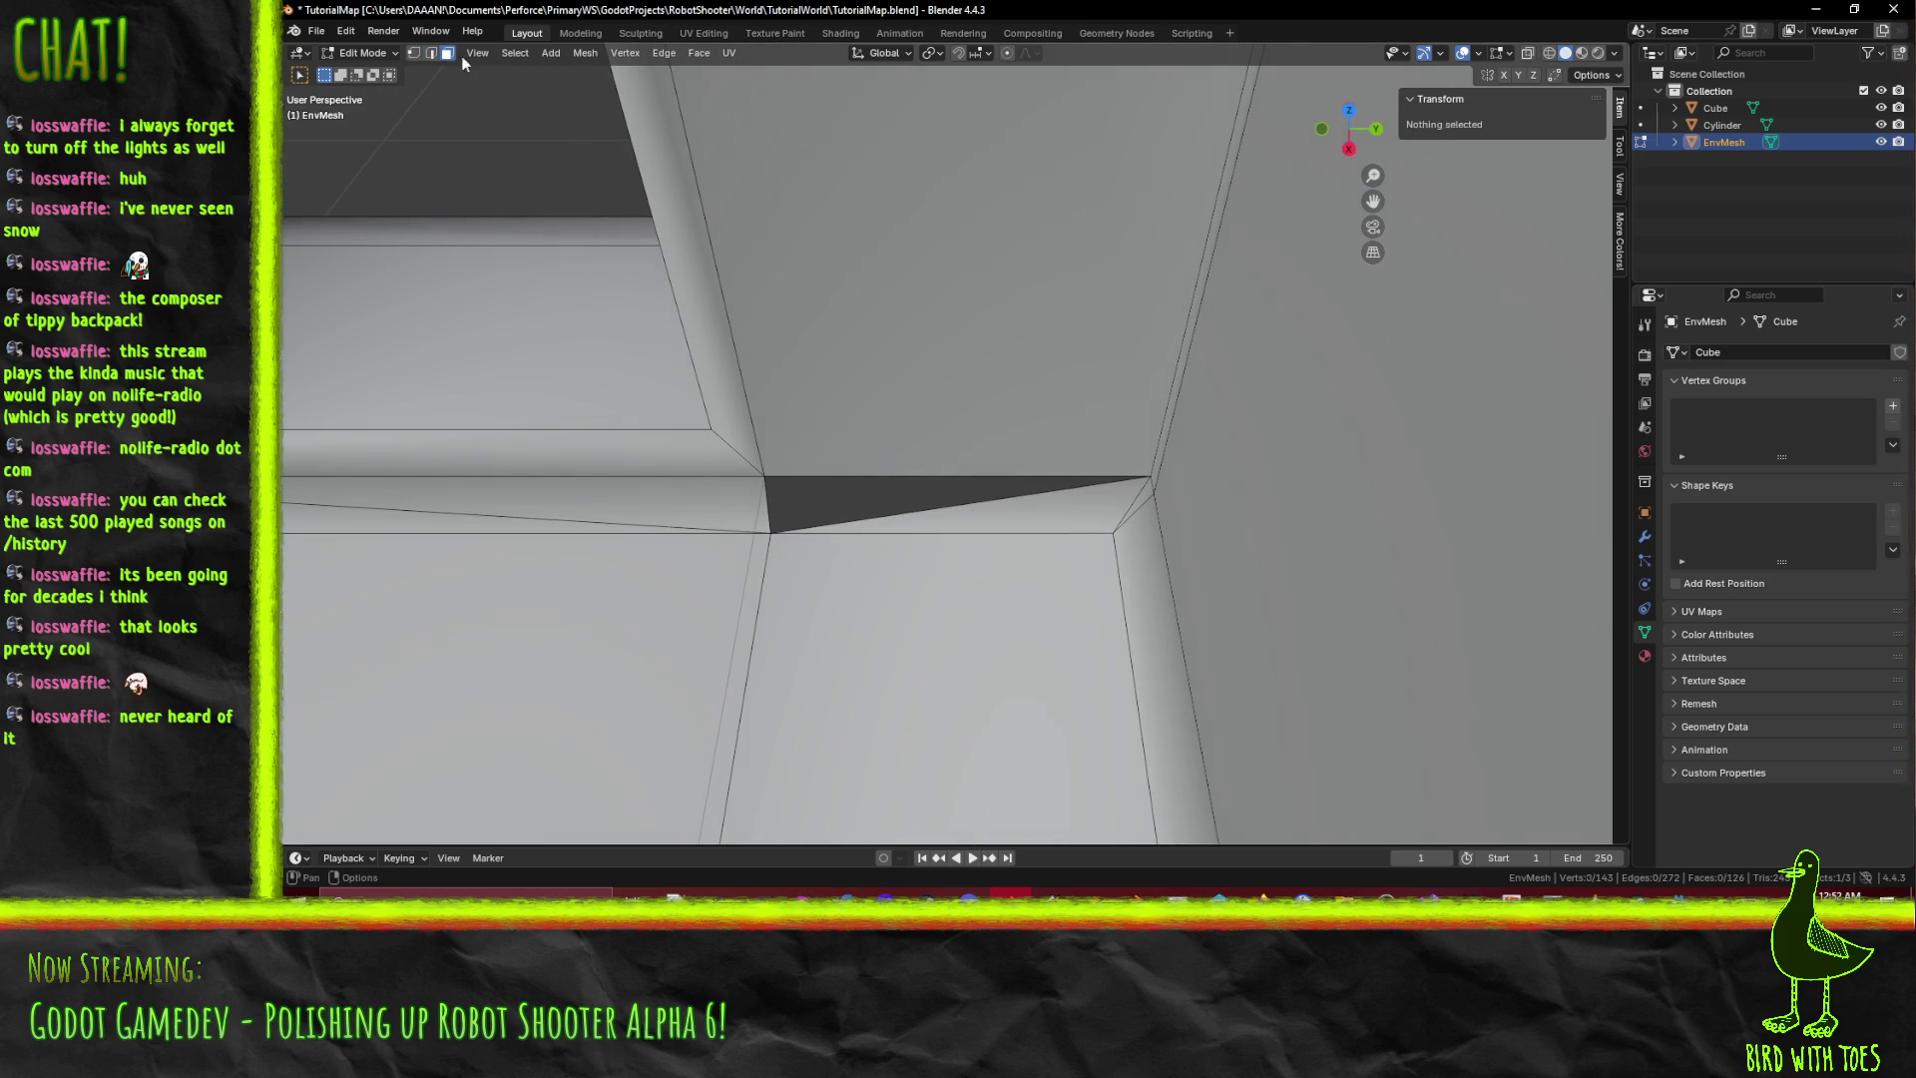
{"action": "left_click", "coordinate": [1053, 514]}
{"action": "right_click", "coordinate": [1056, 524]}
{"action": "key", "text": "Escape"}
{"action": "key", "text": "x"}
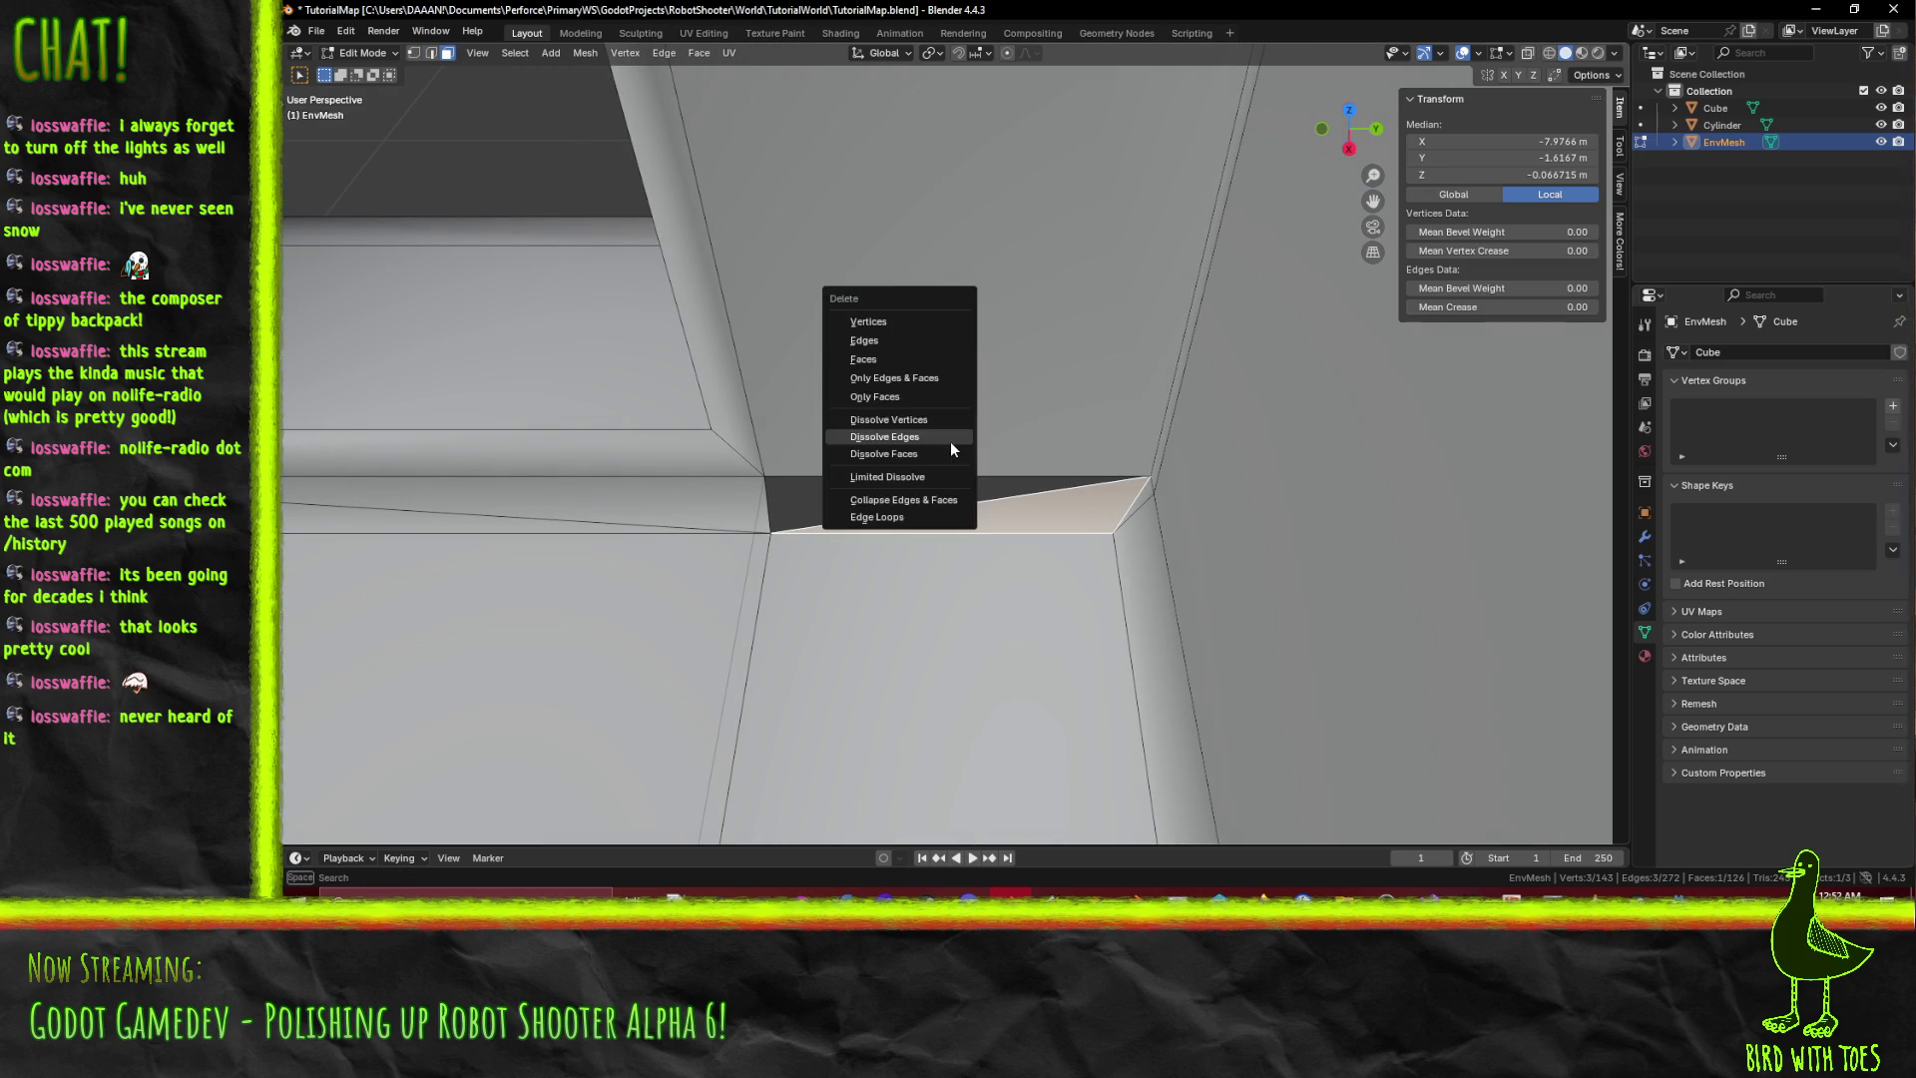
{"action": "left_click", "coordinate": [890, 361]}
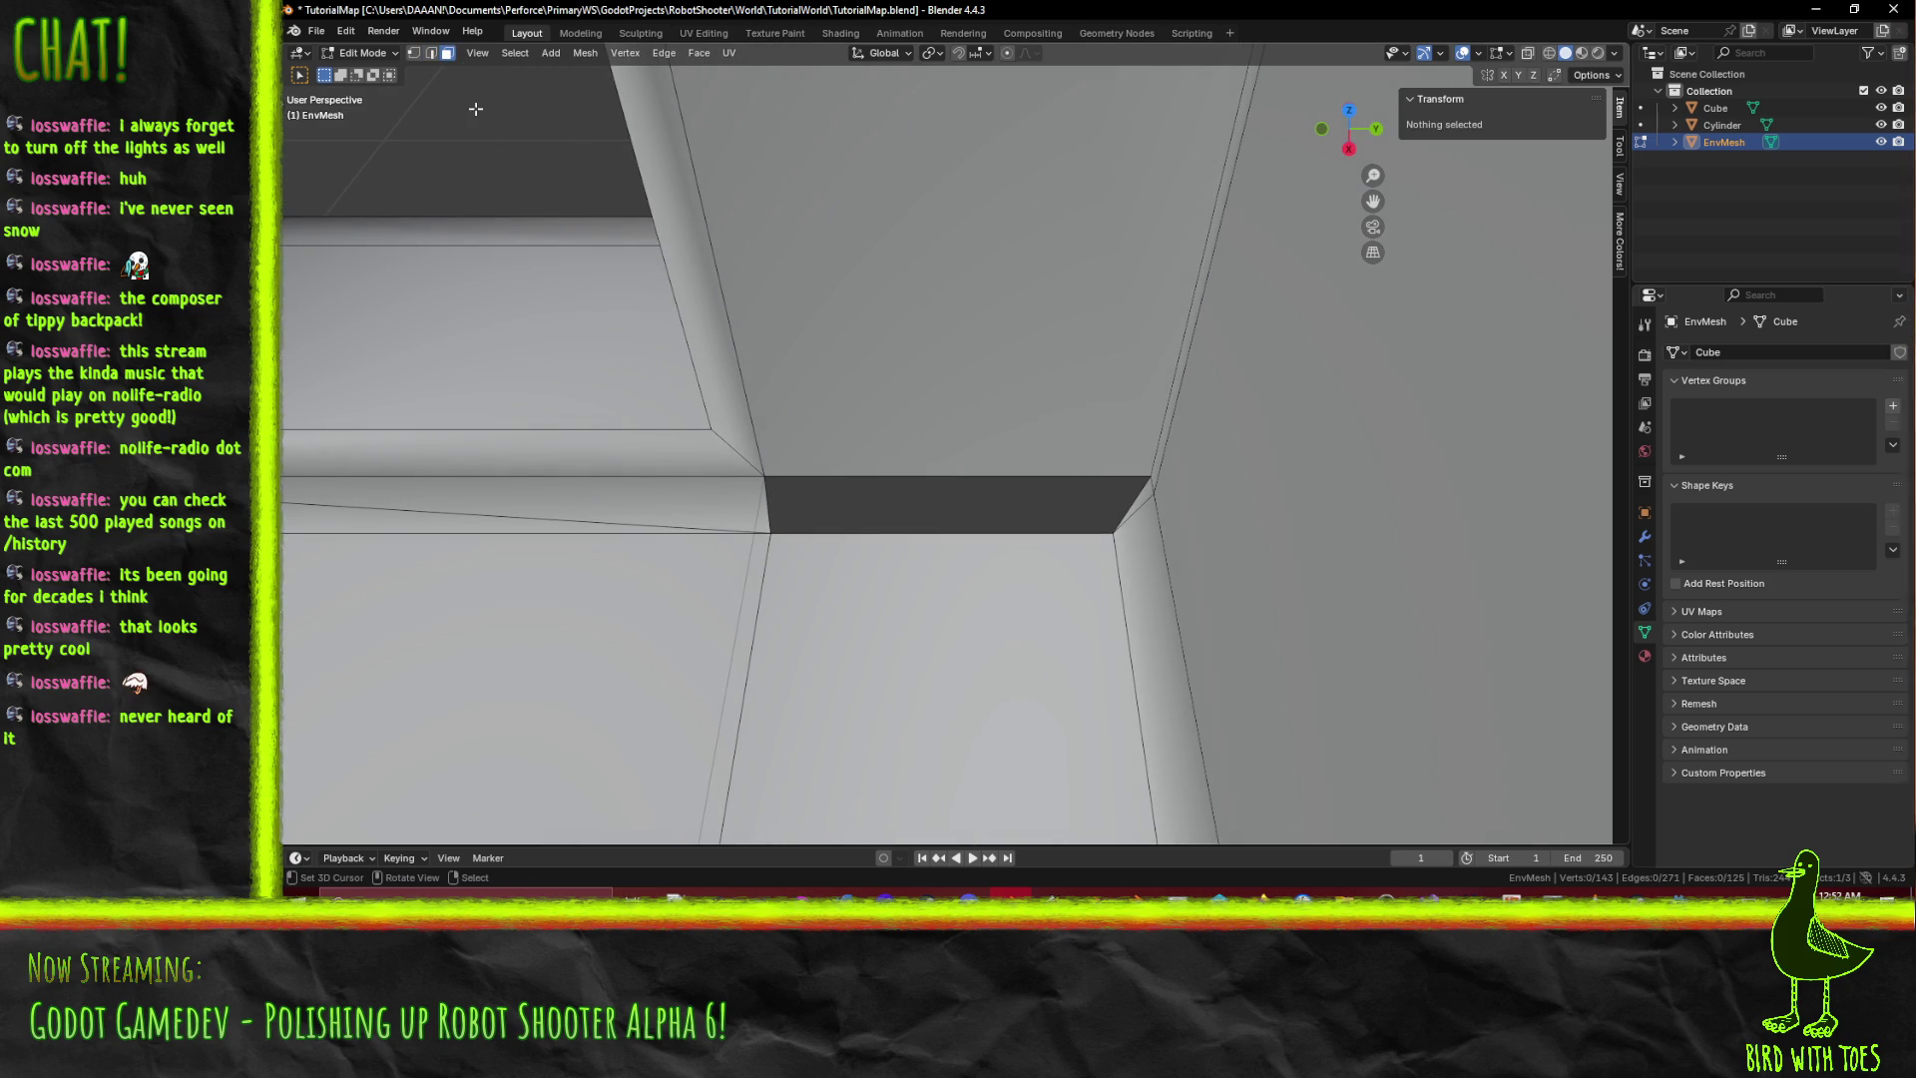
Fill the gap between the bottom and top edges with a new face.
{"action": "left_click", "coordinate": [430, 53]}
{"action": "left_click", "coordinate": [910, 529]}
{"action": "left_click", "coordinate": [917, 479], "text": "shift"}
{"action": "key", "text": "f"}
{"action": "mouse_move", "coordinate": [918, 484]}
{"action": "middle_mouse_down"}
{"action": "mouse_move", "coordinate": [784, 458]}
{"action": "mouse_move", "coordinate": [771, 479]}
{"action": "mouse_move", "coordinate": [1225, 437]}
{"action": "mouse_move", "coordinate": [998, 388]}
{"action": "middle_mouse_up"}
{"action": "key", "text": "alt+a"}
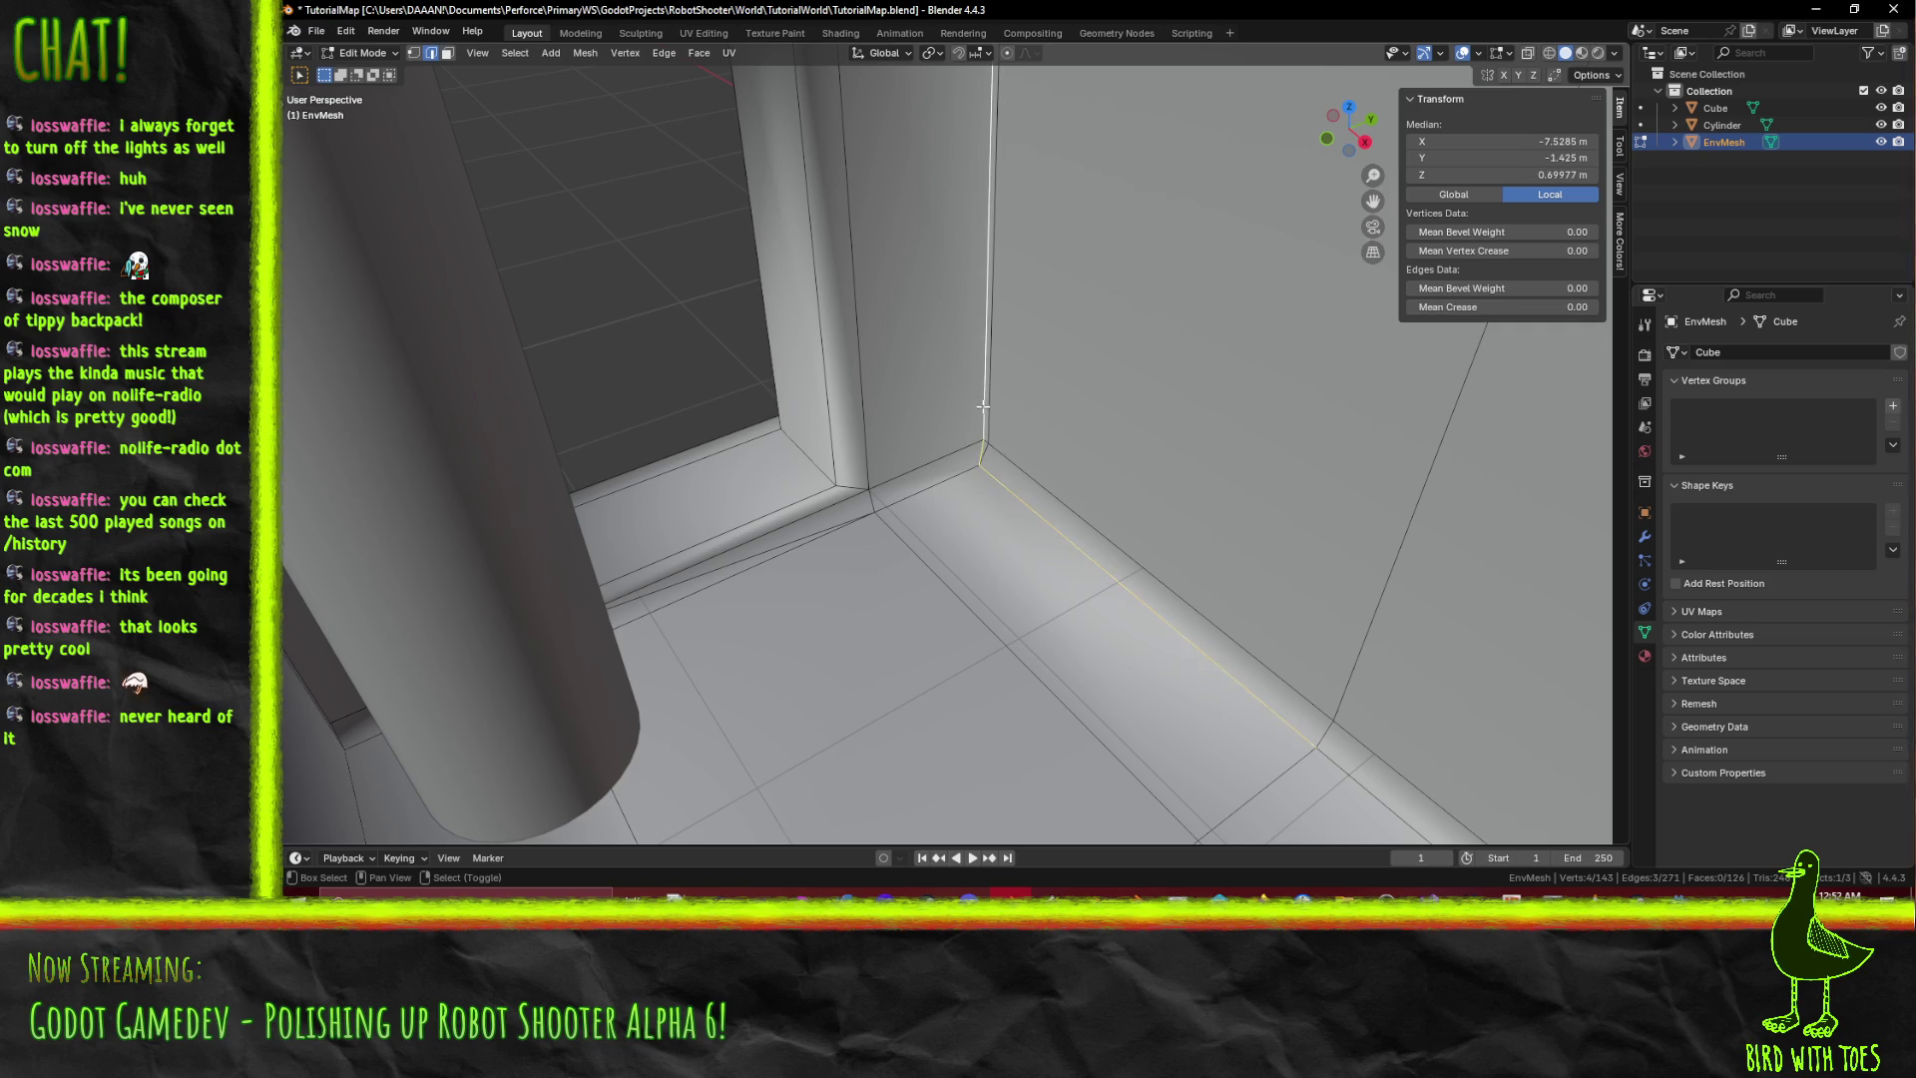
Orbit around the pipe wall and Alt-select the floor edge loop along its base.
{"action": "mouse_move", "coordinate": [983, 406]}
{"action": "middle_mouse_down"}
{"action": "mouse_move", "coordinate": [1200, 448]}
{"action": "mouse_move", "coordinate": [506, 562]}
{"action": "middle_mouse_up"}
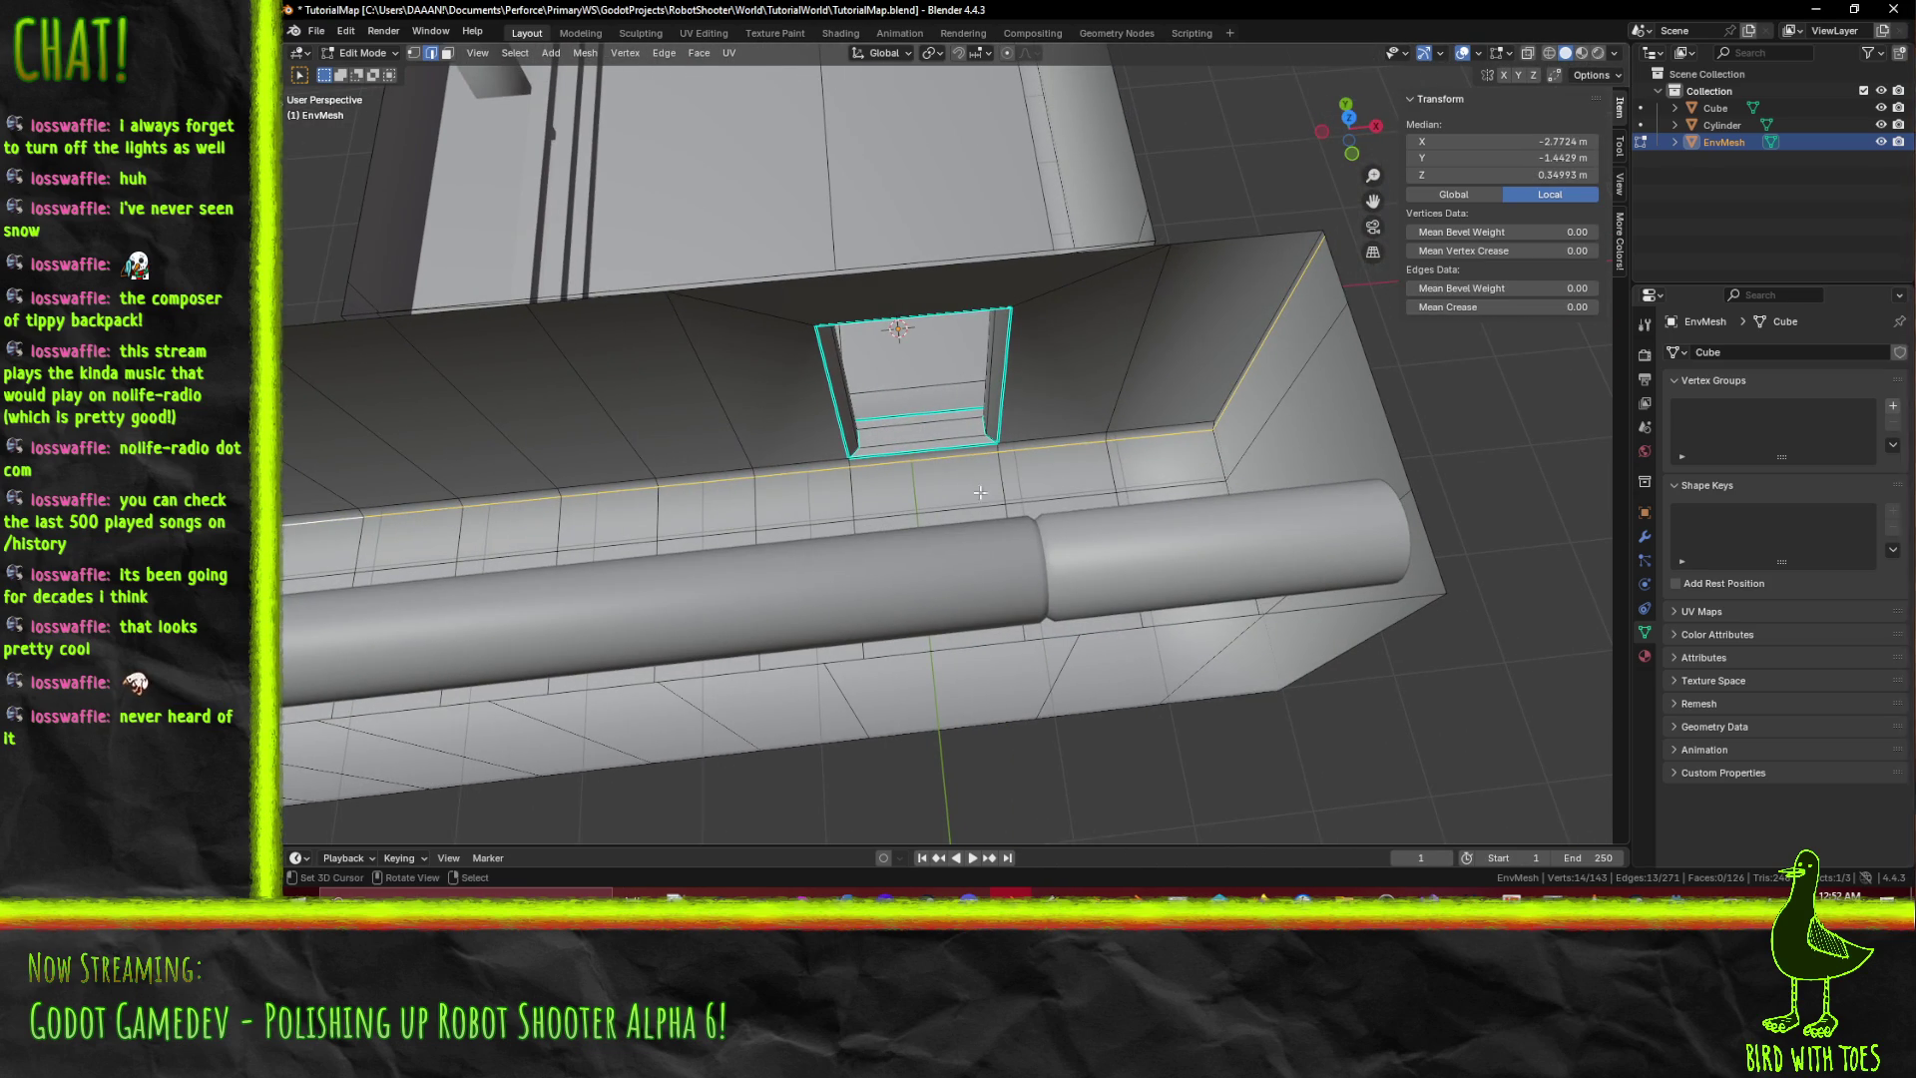
{"action": "middle_click_drag", "start_coordinate": [980, 491], "coordinate": [1141, 460]}
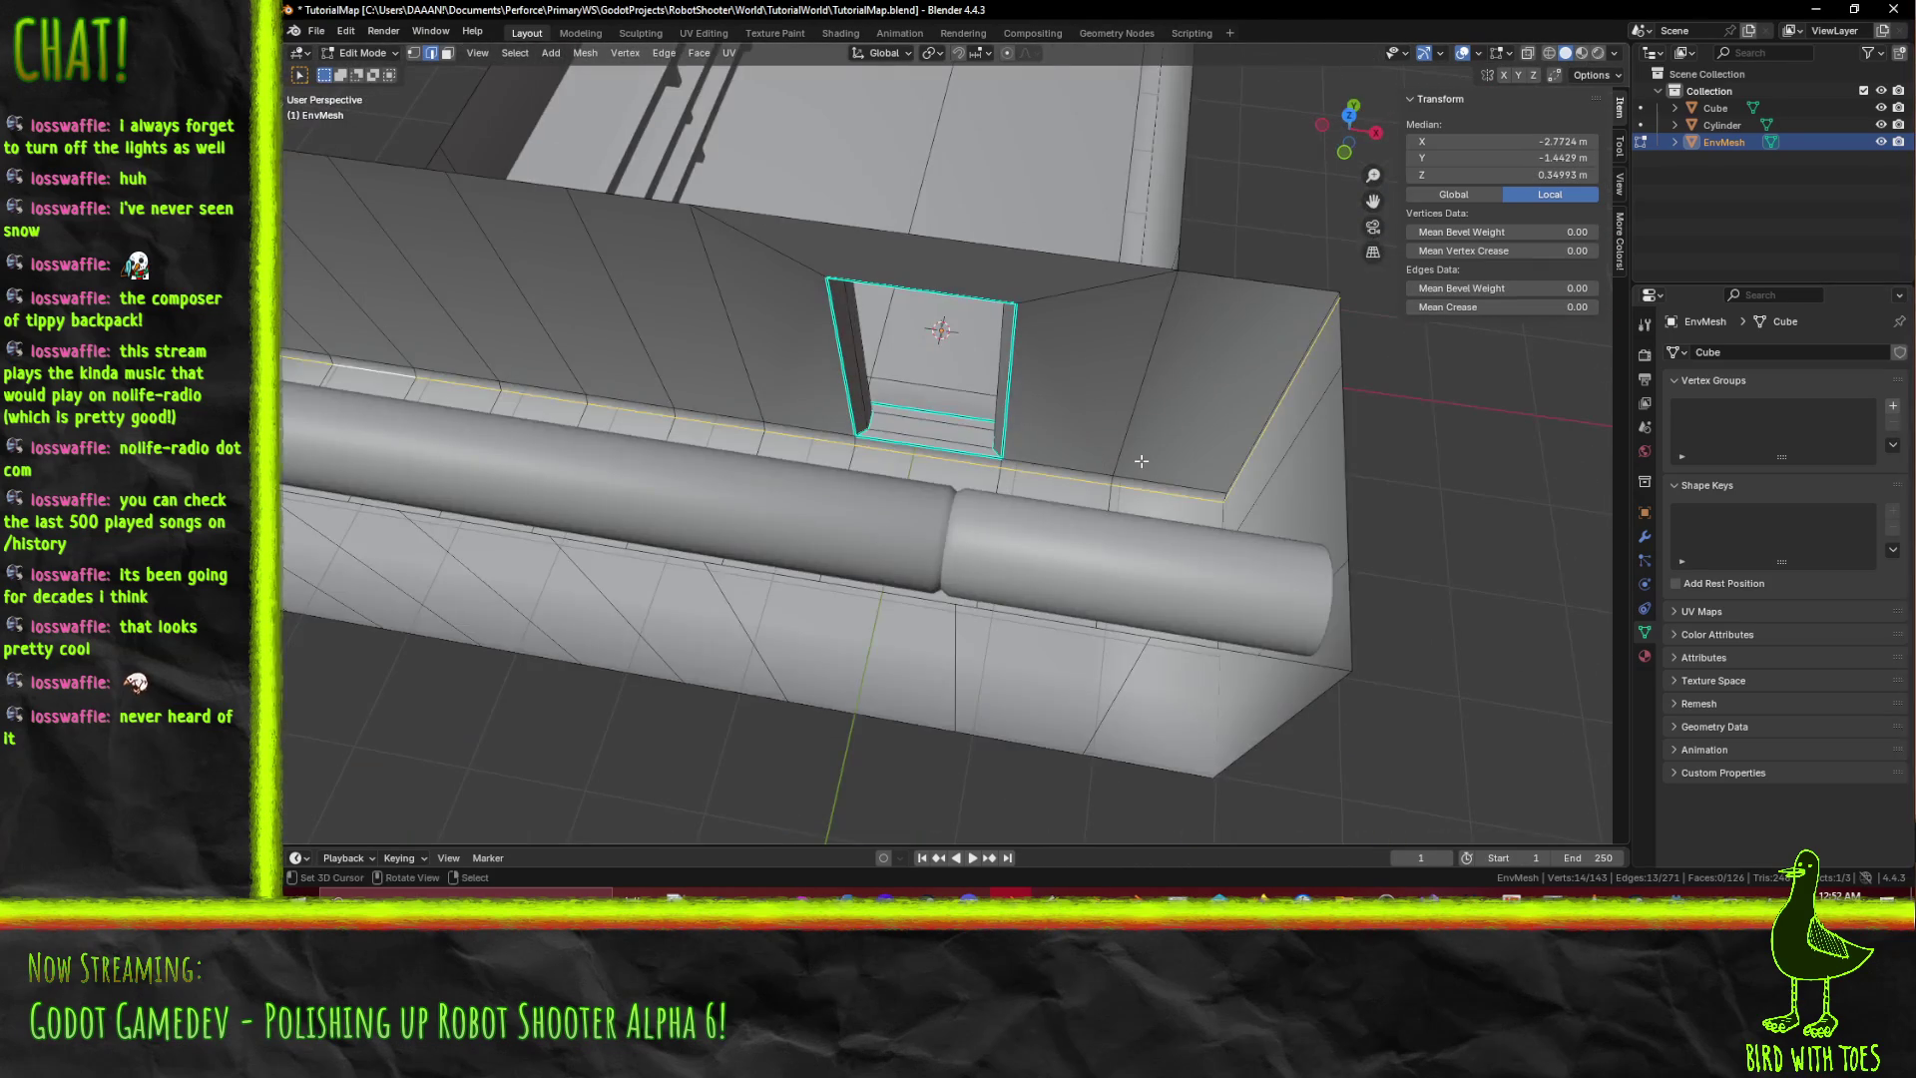
{"action": "key", "text": "F3"}
{"action": "key", "text": "Escape"}
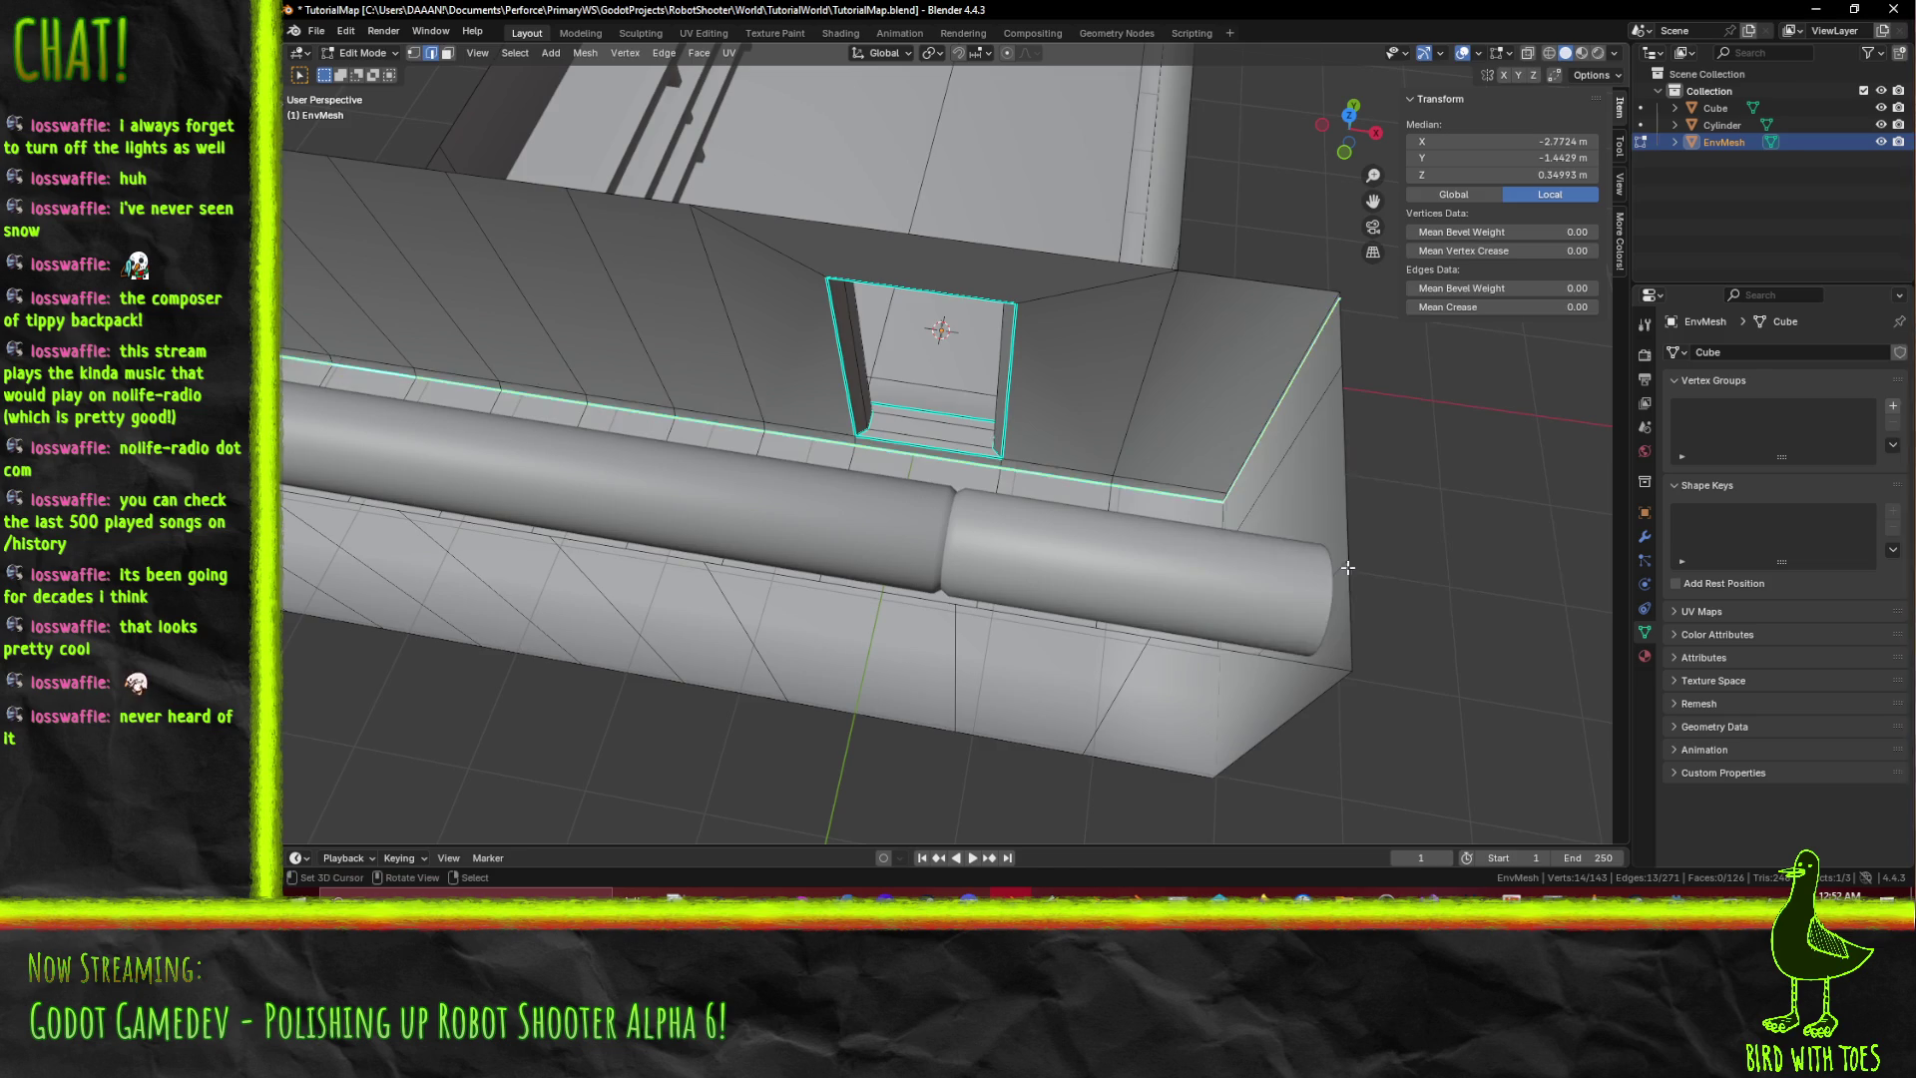
{"action": "key", "text": "Tab"}
{"action": "mouse_move", "coordinate": [846, 499]}
{"action": "middle_mouse_down"}
{"action": "mouse_move", "coordinate": [1096, 436]}
{"action": "mouse_move", "coordinate": [1038, 421]}
{"action": "middle_mouse_up"}
{"action": "key", "text": "Tab"}
{"action": "mouse_move", "coordinate": [1098, 366]}
{"action": "middle_mouse_down"}
{"action": "mouse_move", "coordinate": [1020, 536]}
{"action": "mouse_move", "coordinate": [1064, 499]}
{"action": "middle_mouse_up"}
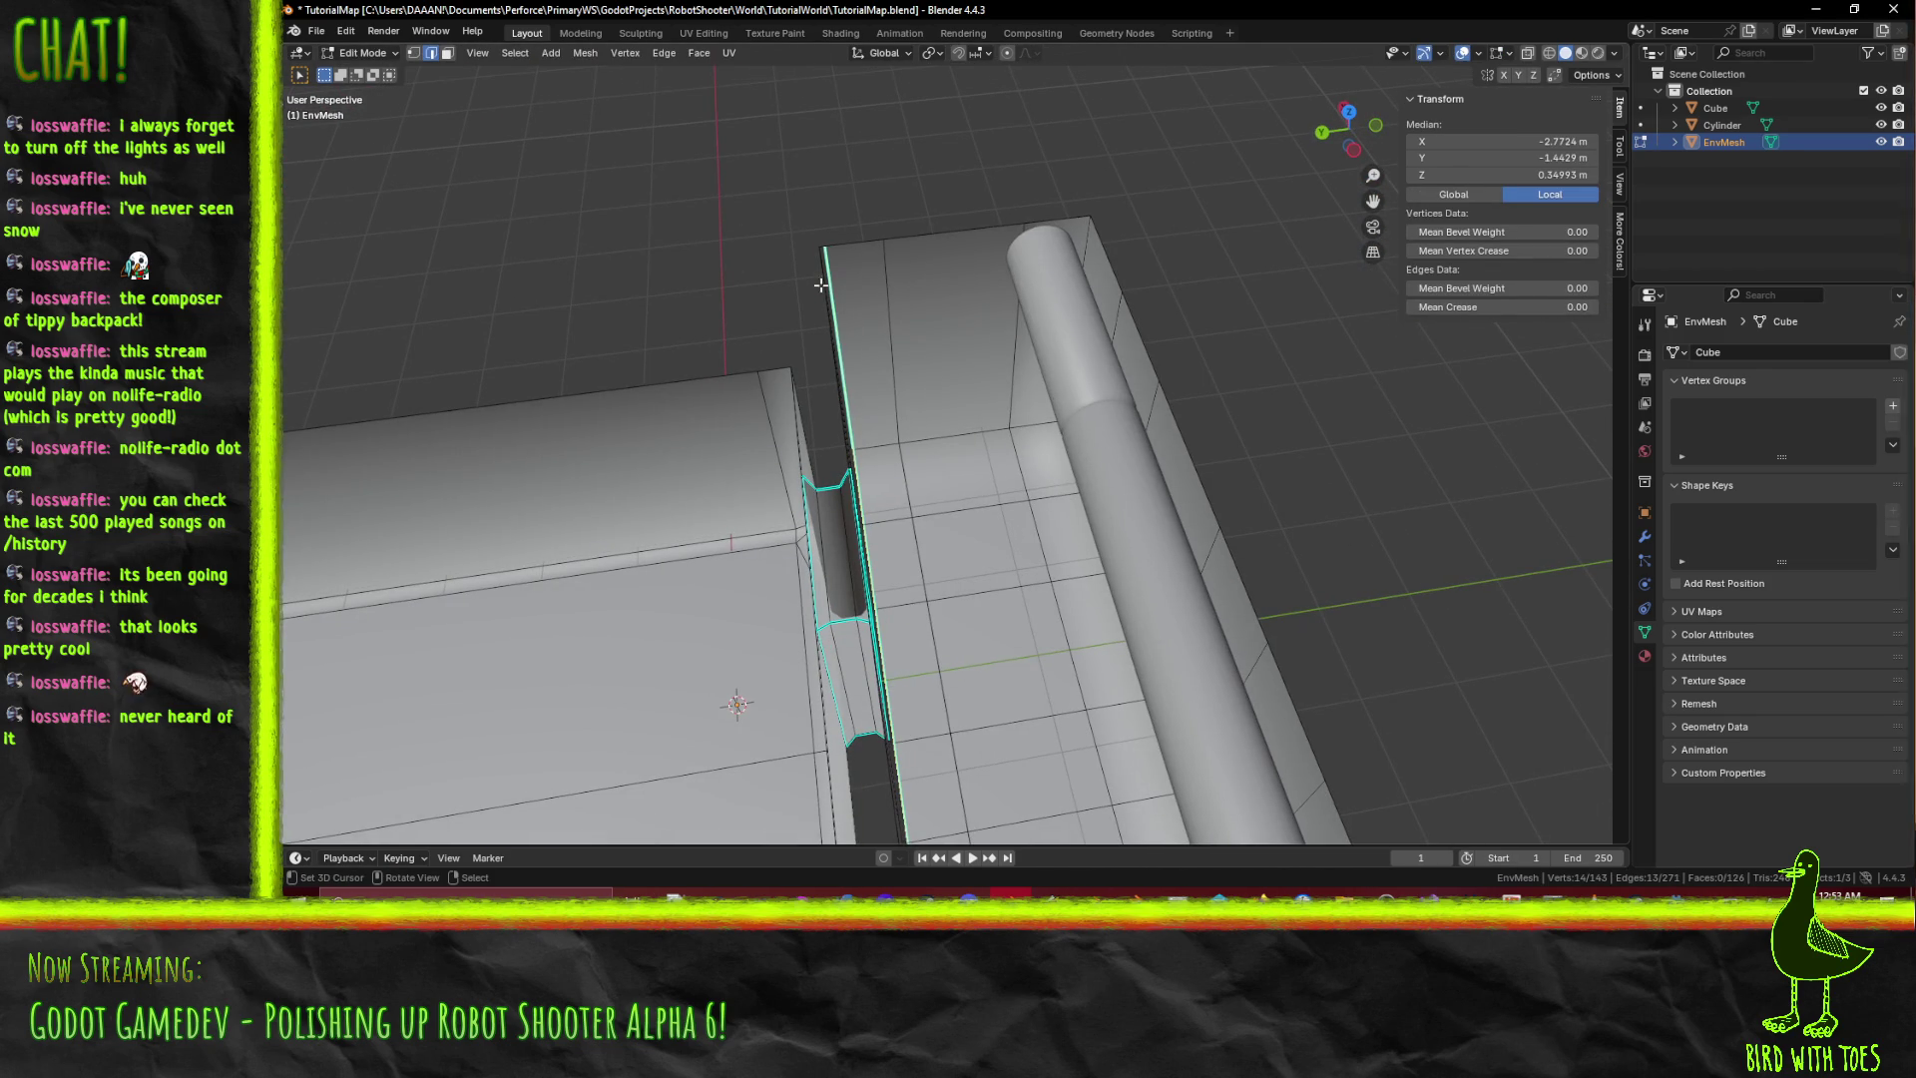
{"action": "middle_click_drag", "start_coordinate": [836, 266], "coordinate": [1005, 430]}
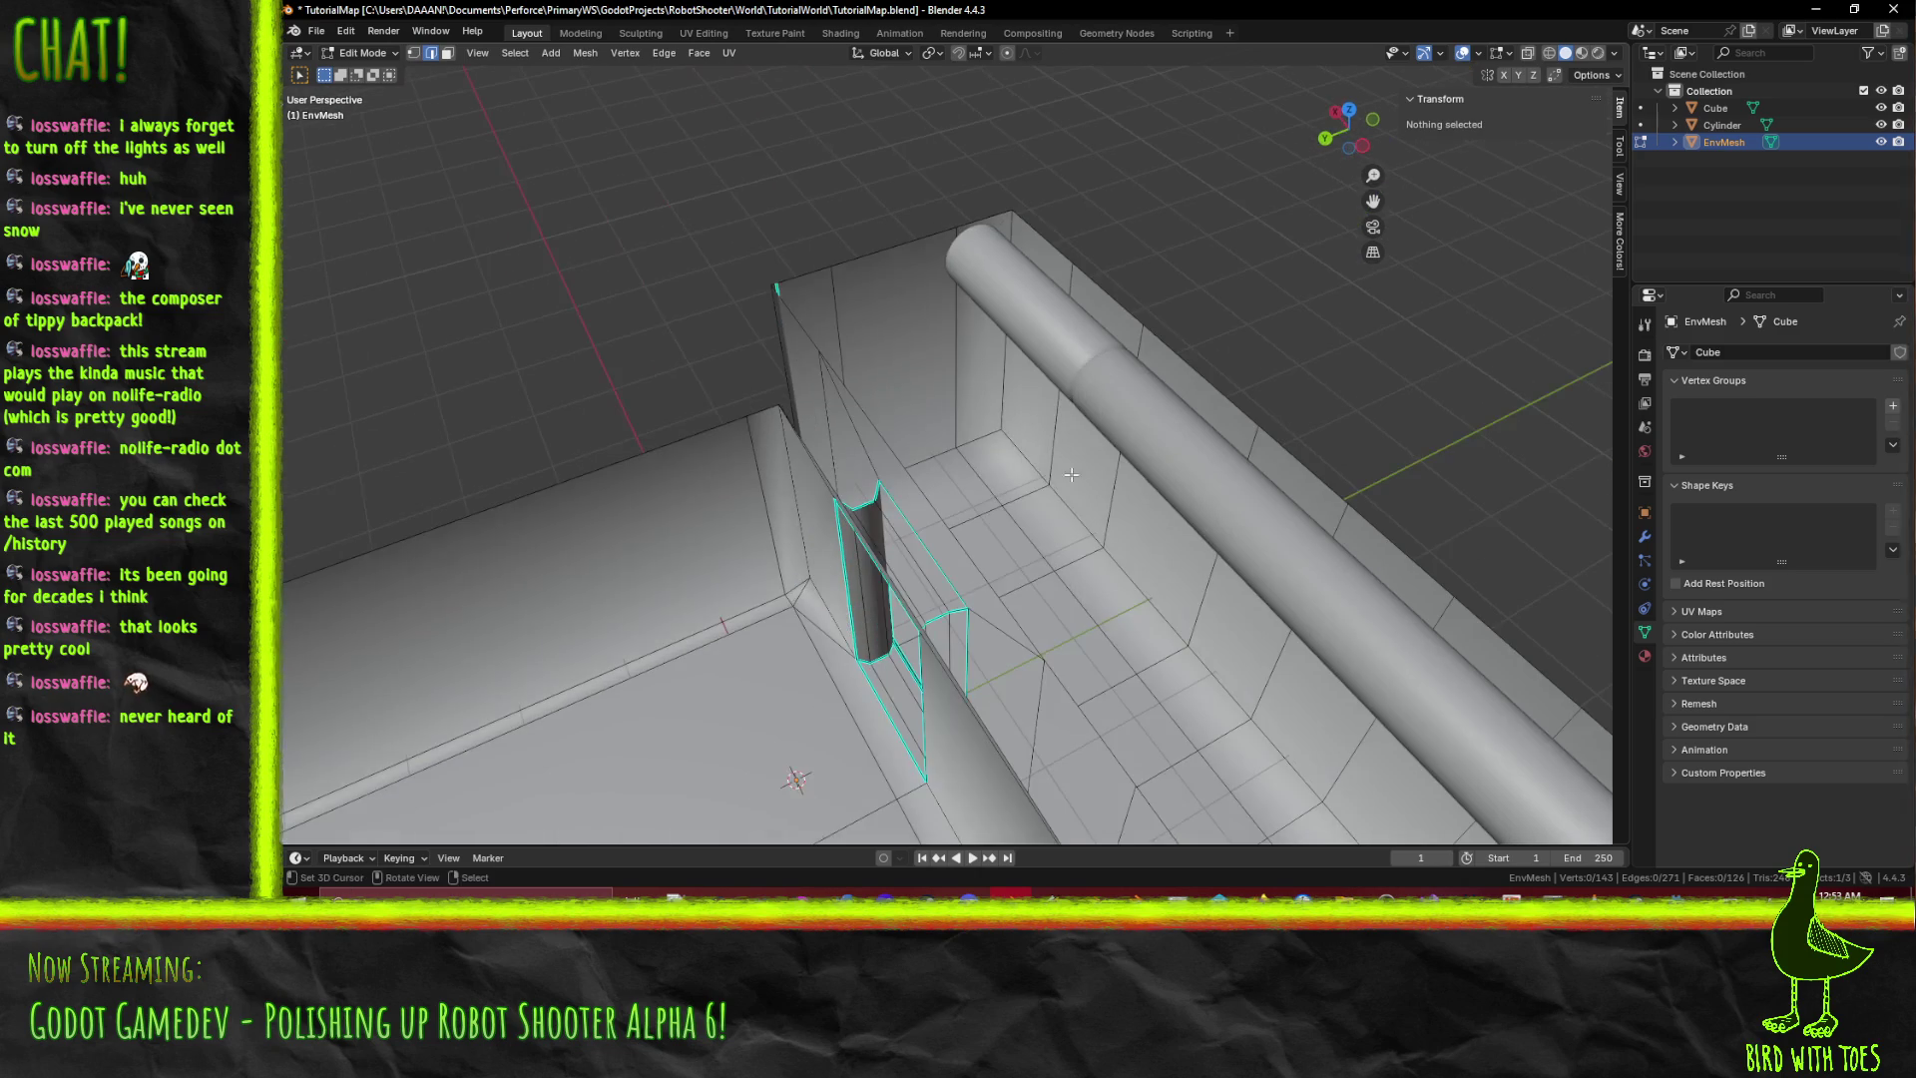
{"action": "left_click", "coordinate": [1032, 457], "text": "alt"}
{"action": "mouse_move", "coordinate": [1528, 554]}
{"action": "middle_mouse_down"}
{"action": "mouse_move", "coordinate": [1013, 442]}
{"action": "mouse_move", "coordinate": [1113, 490]}
{"action": "mouse_move", "coordinate": [618, 409]}
{"action": "middle_mouse_up"}
Run Mark Sharp on the wall-base edge loop via the 'sharp' command search.
{"action": "key", "text": "F3"}
{"action": "type", "text": "sharp"}
{"action": "key", "text": "Return"}
Select the wall face beside the pipe in face select mode.
{"action": "left_click", "coordinate": [595, 395]}
{"action": "key", "text": "F3"}
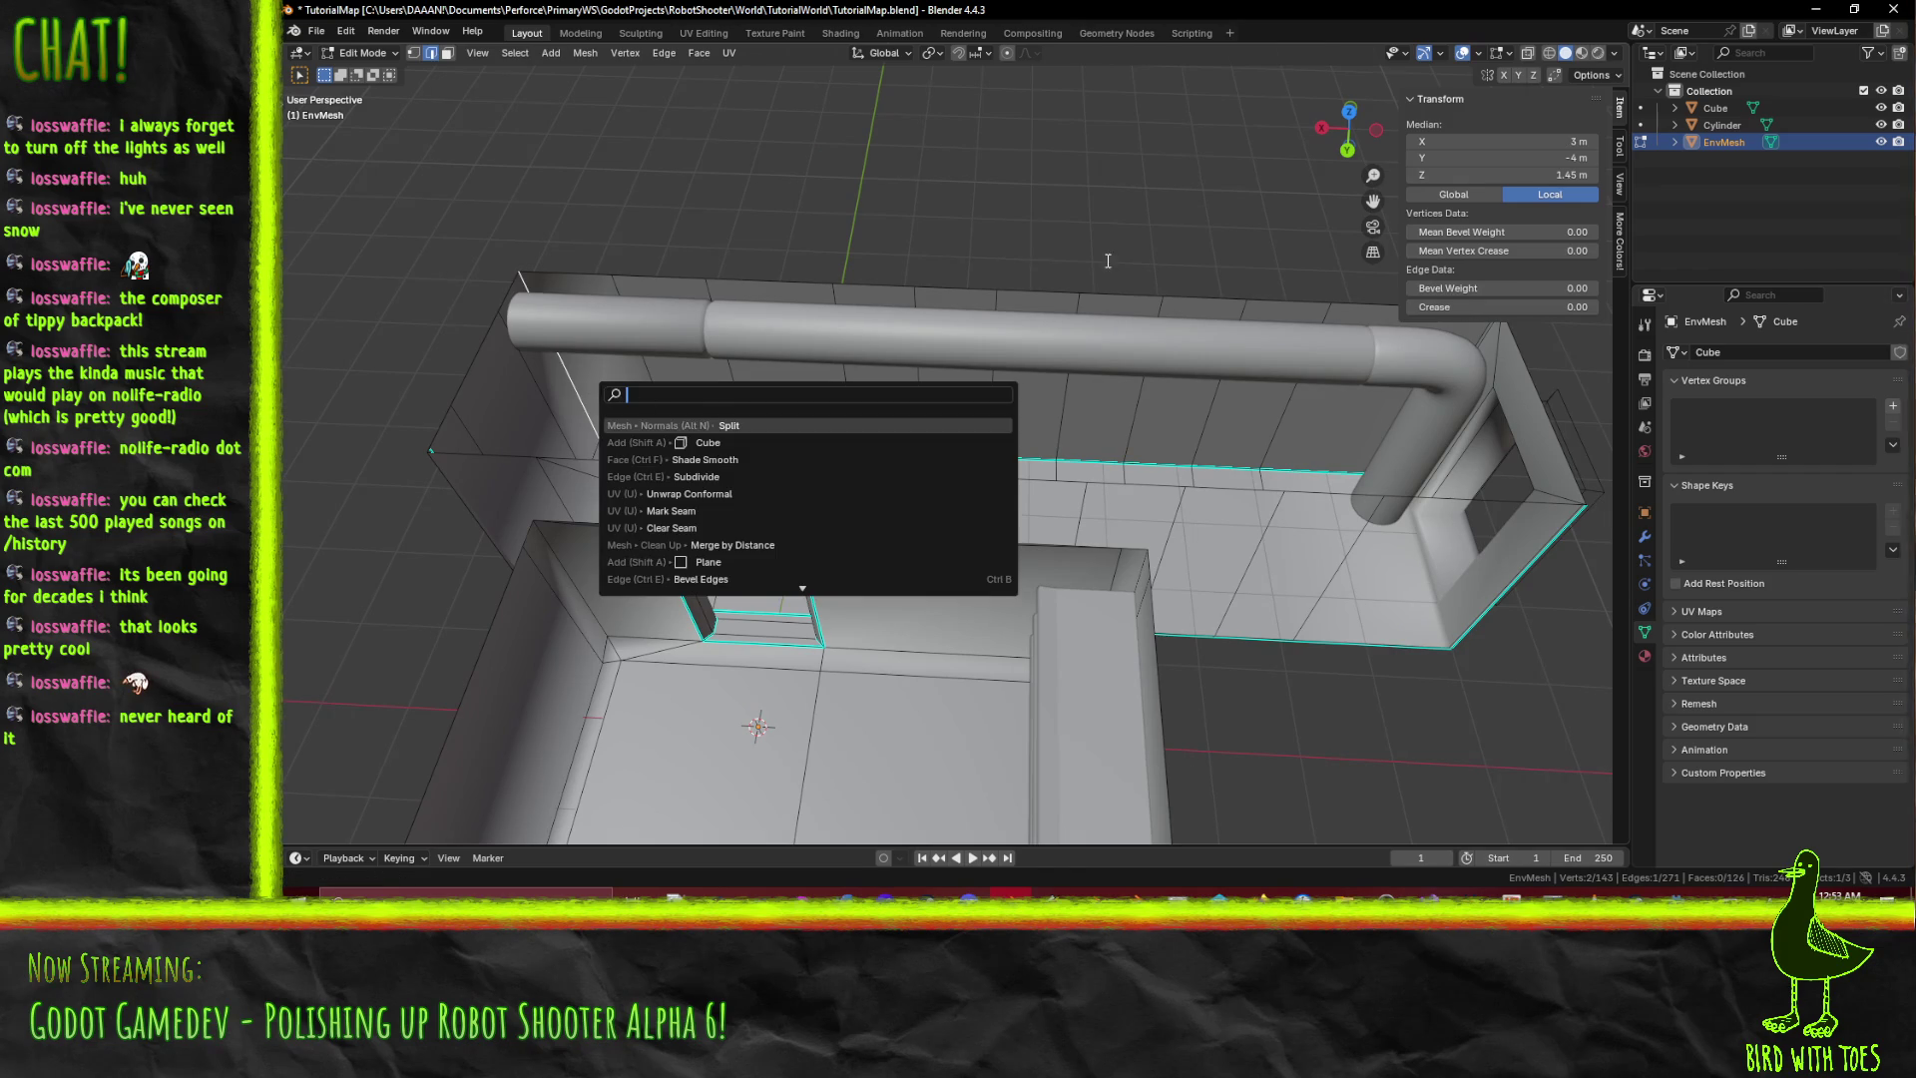
{"action": "mouse_move", "coordinate": [1108, 260]}
{"action": "middle_mouse_down"}
{"action": "mouse_move", "coordinate": [972, 325]}
{"action": "mouse_move", "coordinate": [907, 324]}
{"action": "middle_mouse_up"}
{"action": "key", "text": "F3"}
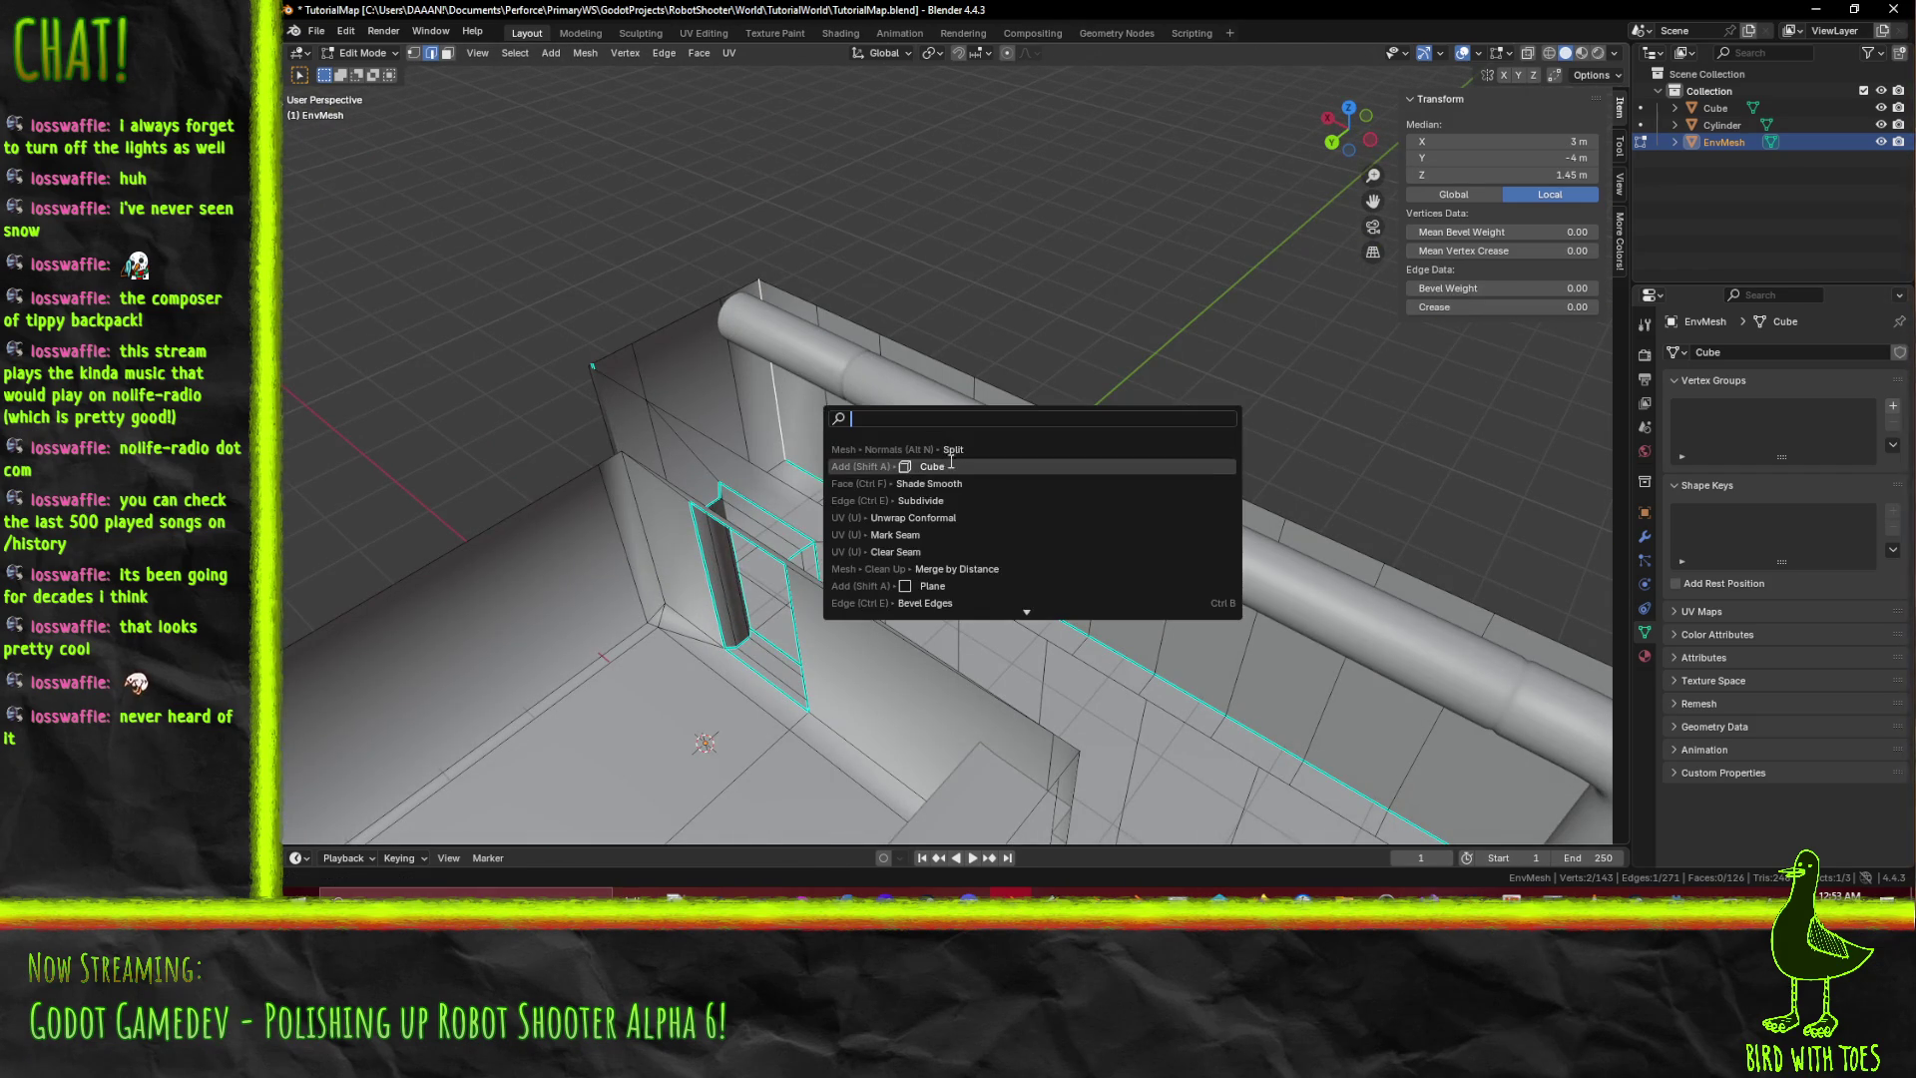
{"action": "key", "text": "Escape"}
{"action": "mouse_move", "coordinate": [796, 391]}
{"action": "middle_mouse_down"}
{"action": "mouse_move", "coordinate": [805, 425]}
{"action": "mouse_move", "coordinate": [733, 420]}
{"action": "middle_mouse_up"}
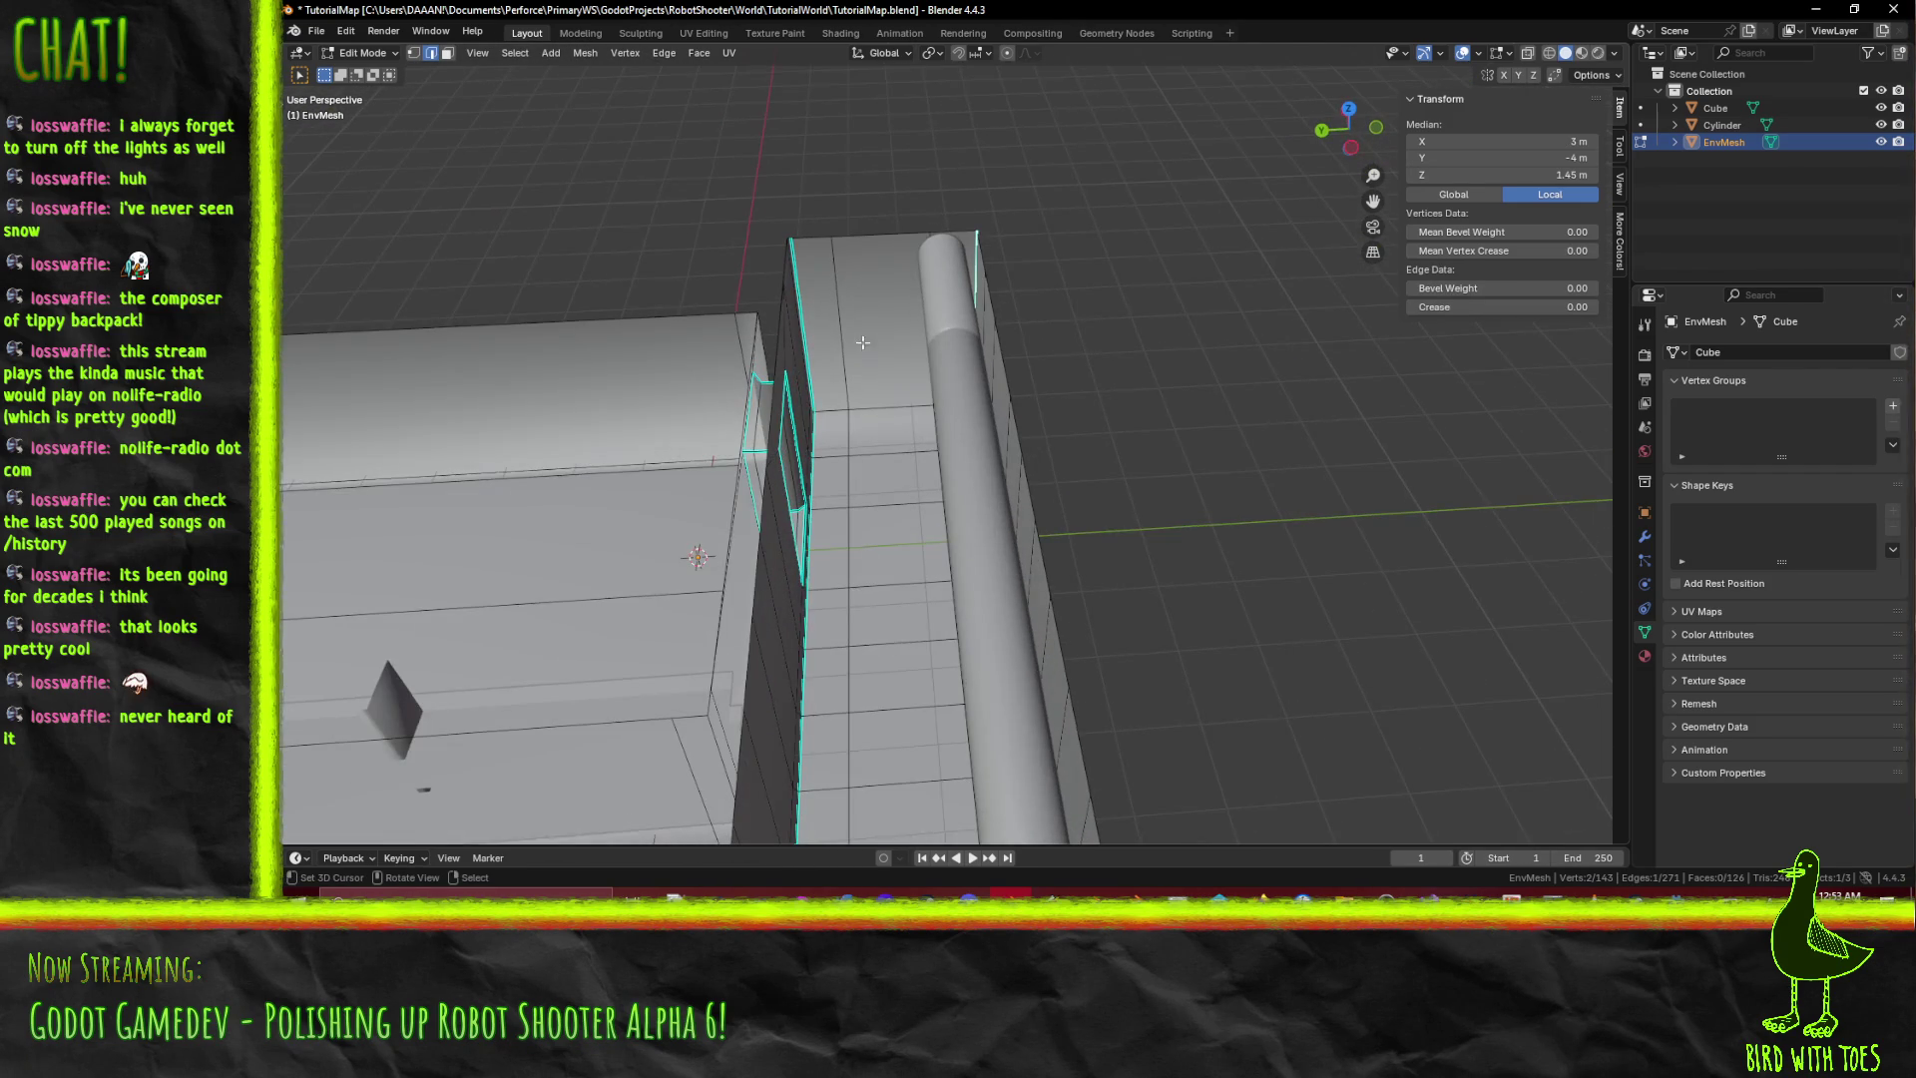
{"action": "middle_click_drag", "start_coordinate": [862, 342], "coordinate": [780, 287]}
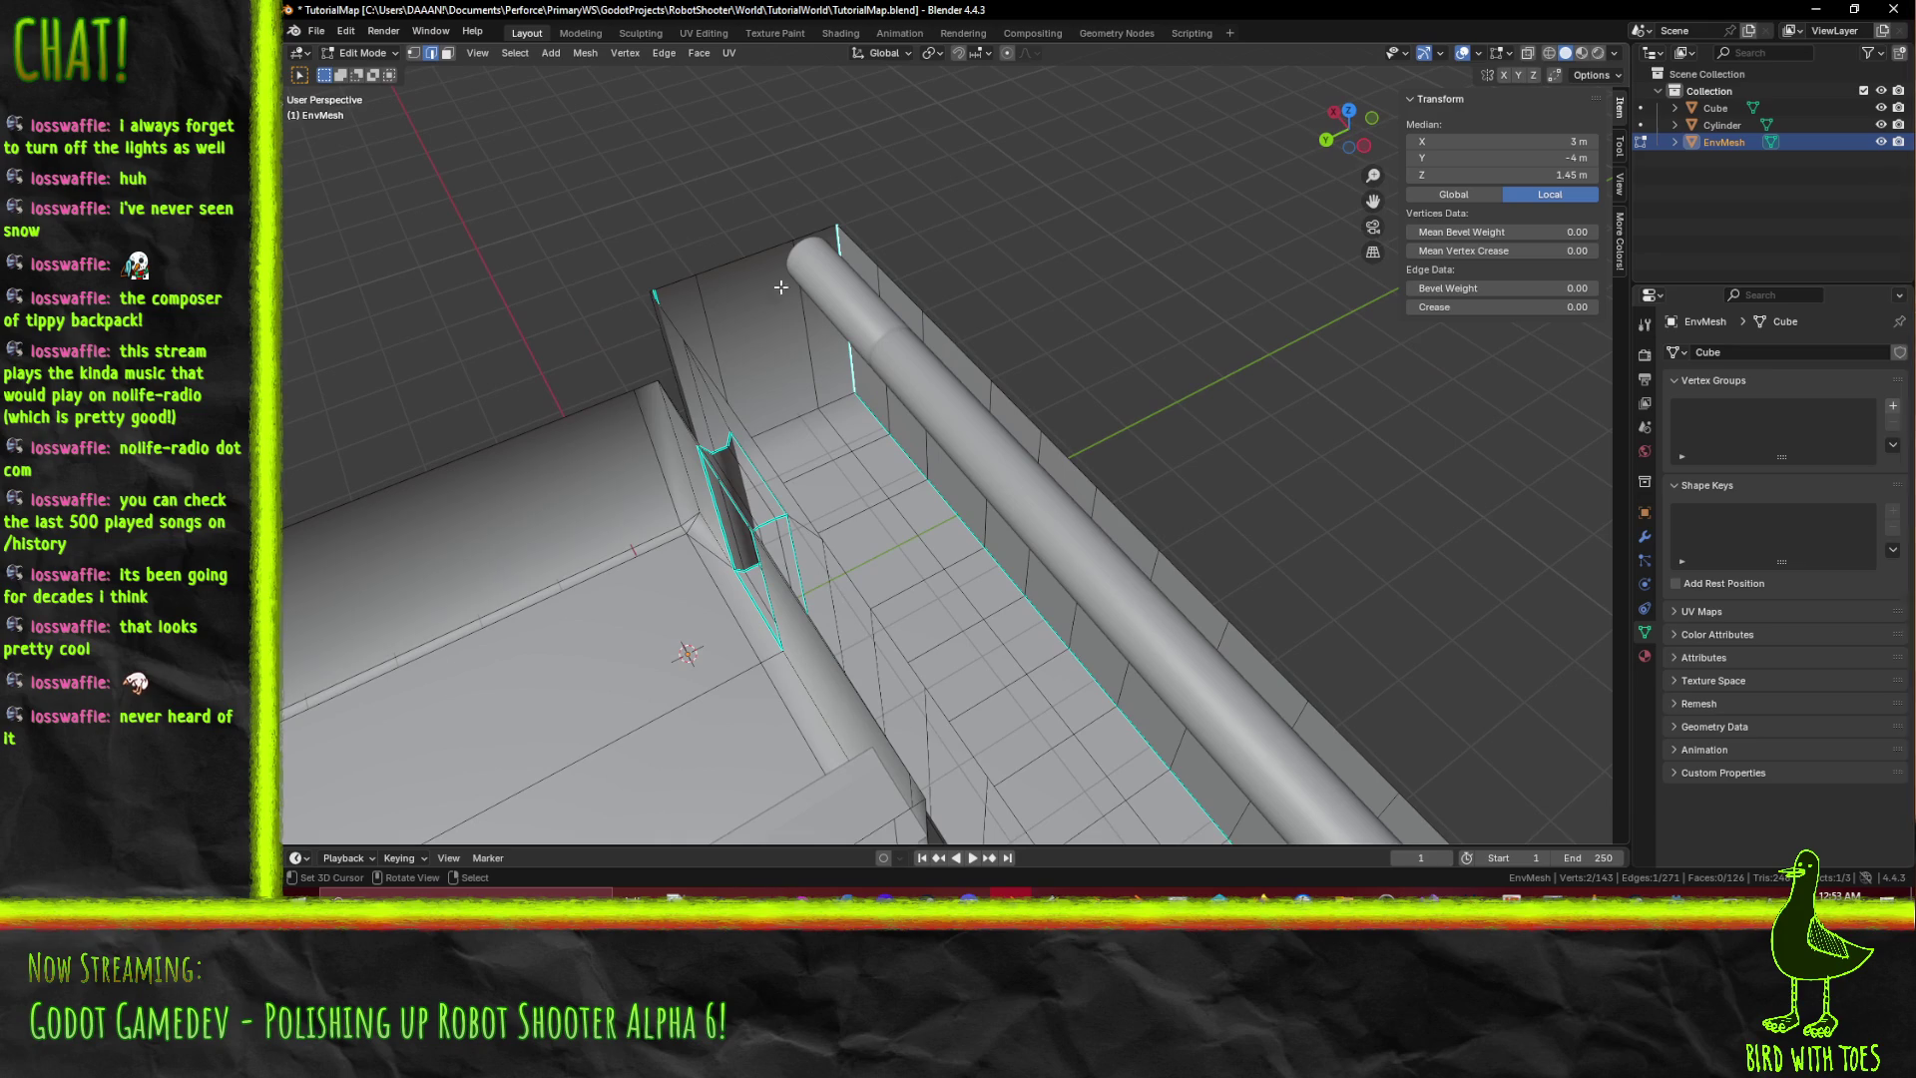
{"action": "left_click", "coordinate": [447, 53]}
{"action": "left_click", "coordinate": [793, 345]}
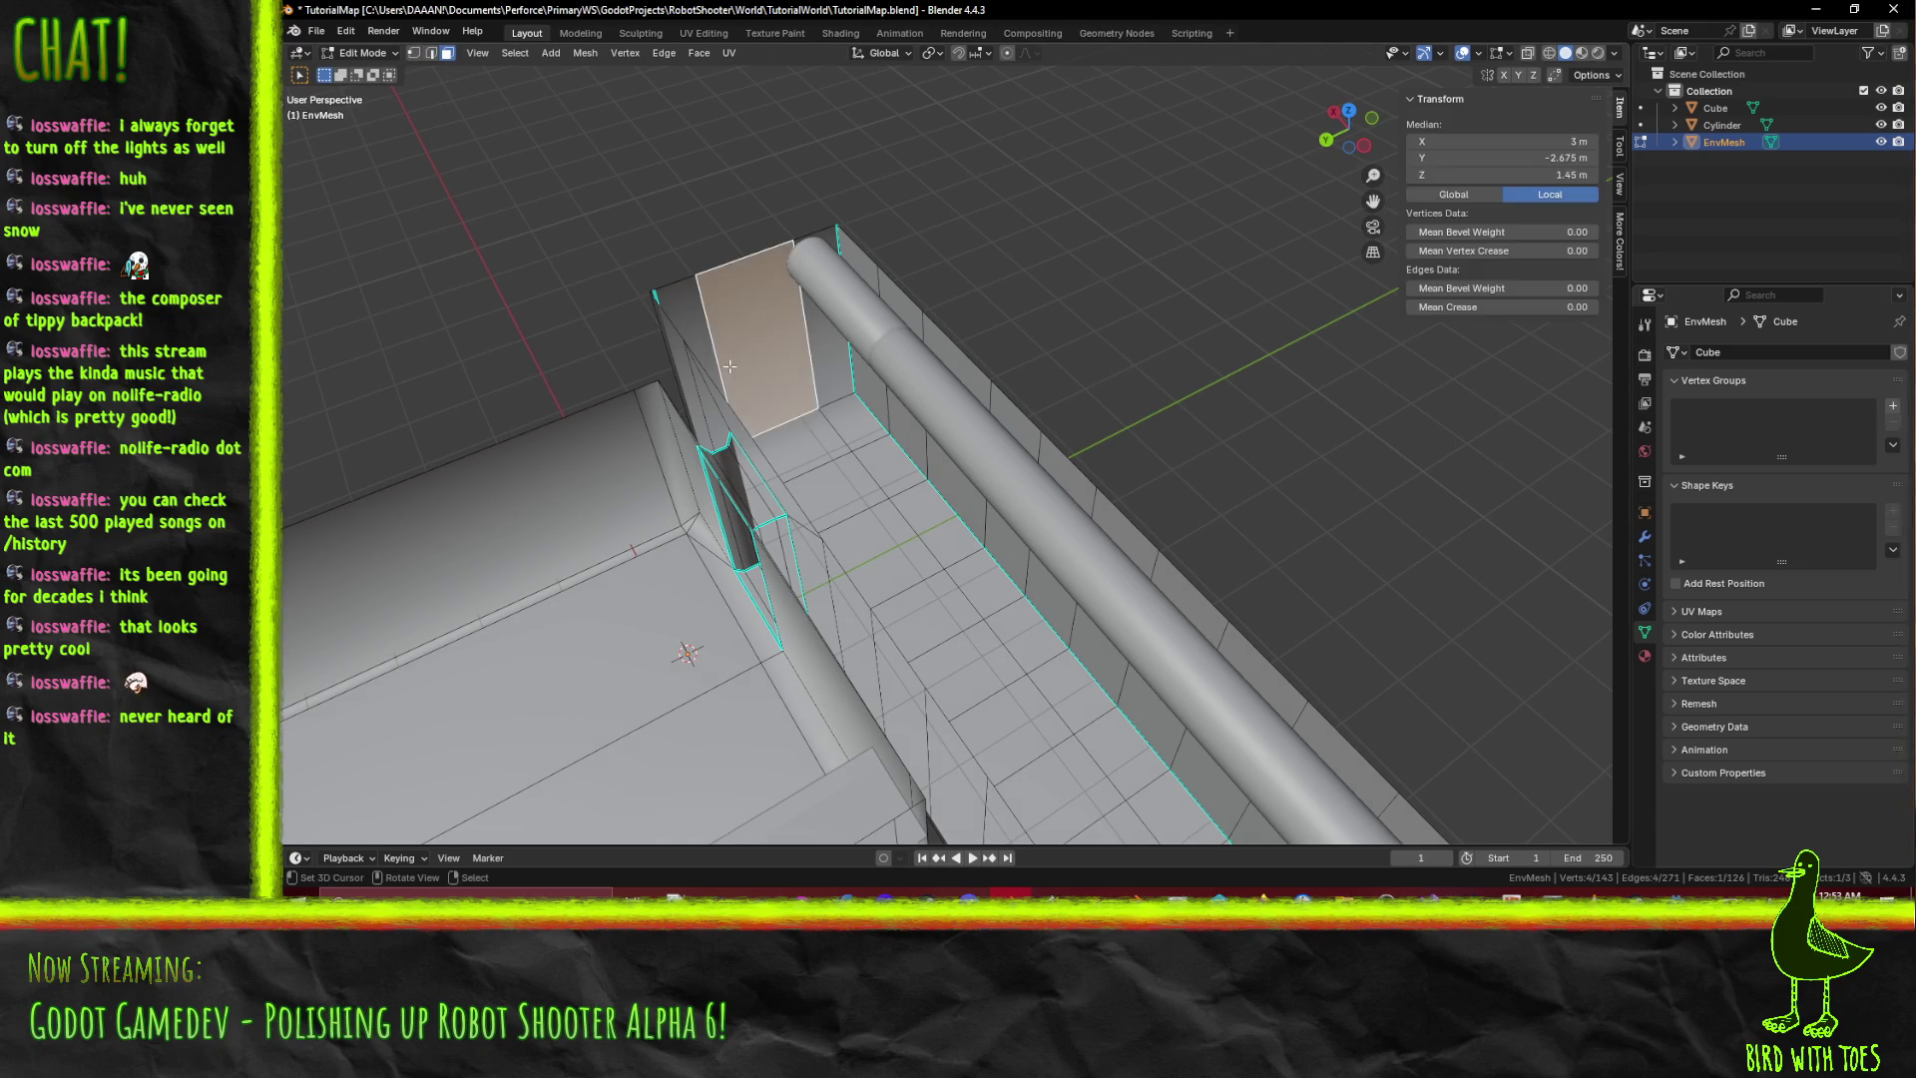
Move the selected wall-end faces and top edge 4 m along X into a slanted wing.
{"action": "left_click", "coordinate": [816, 345]}
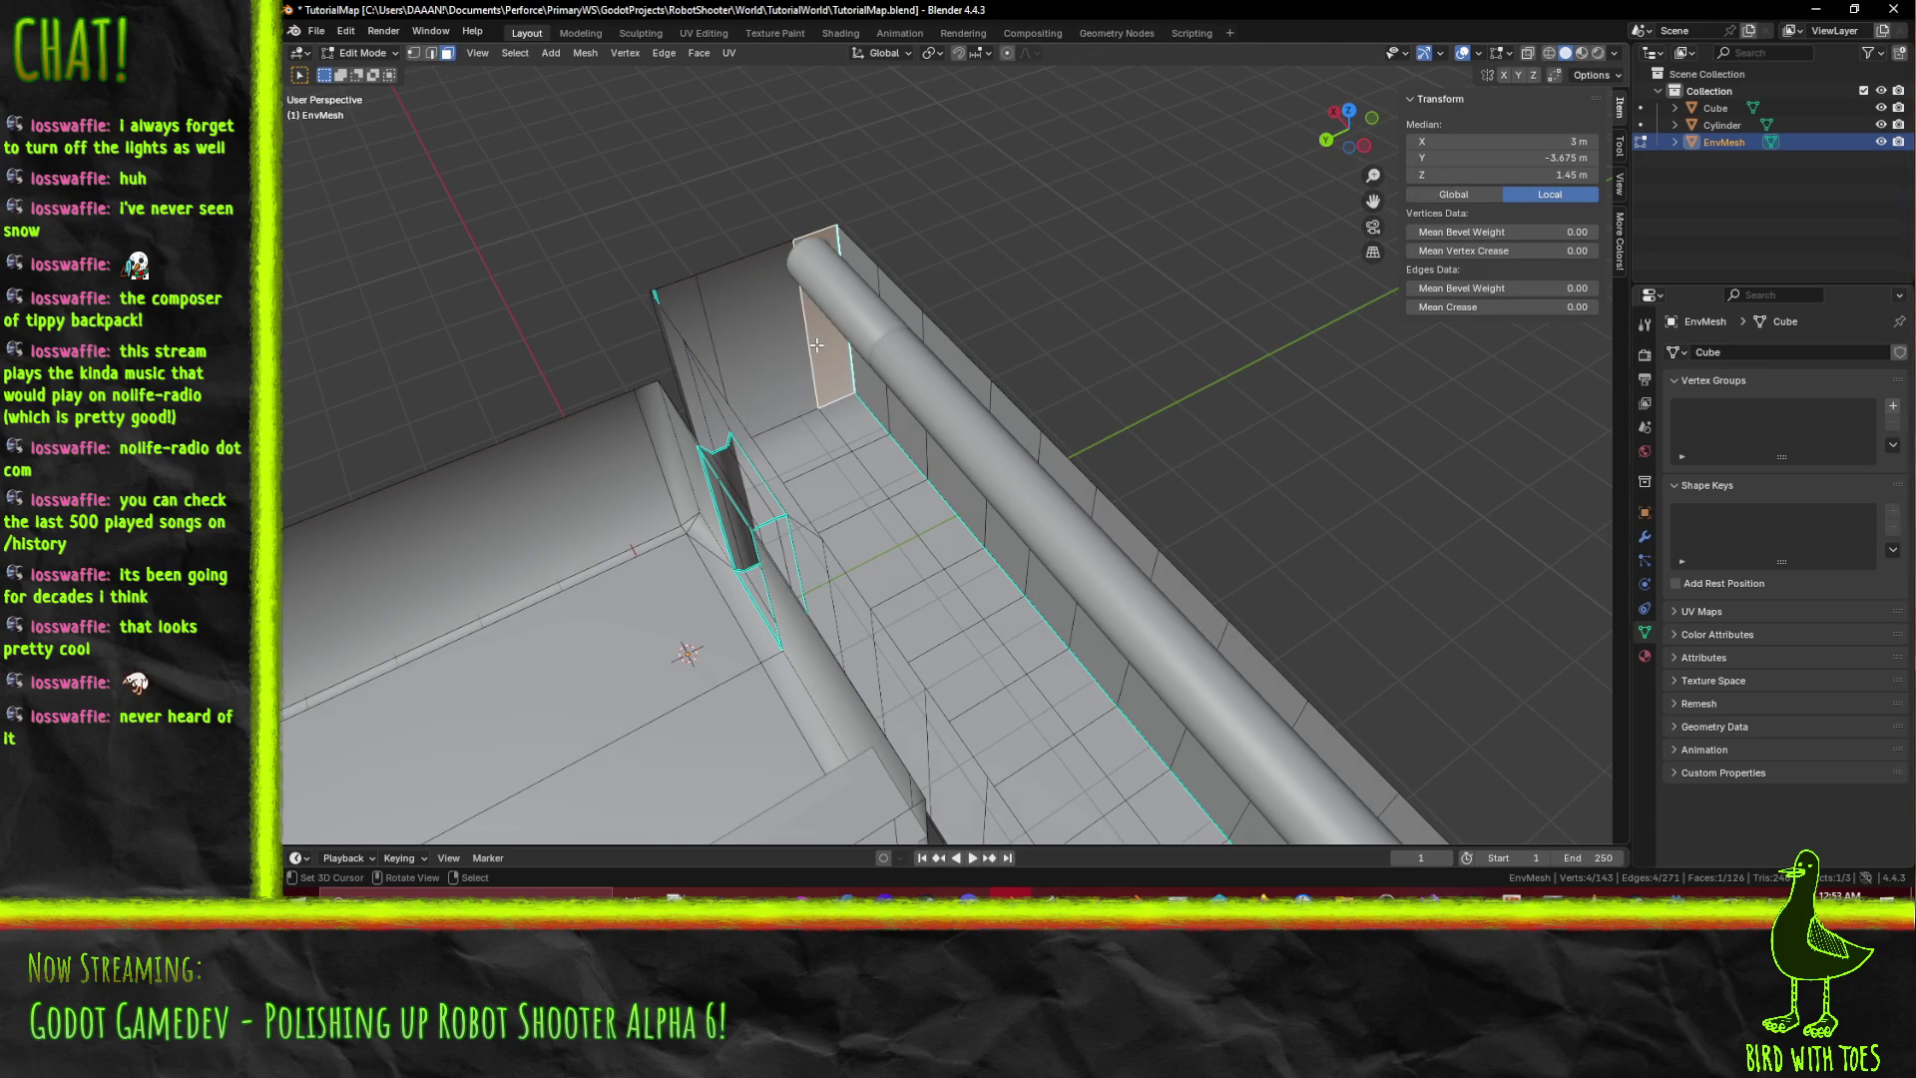
{"action": "left_click", "coordinate": [765, 342], "text": "shift"}
{"action": "left_click", "coordinate": [686, 310], "text": "shift"}
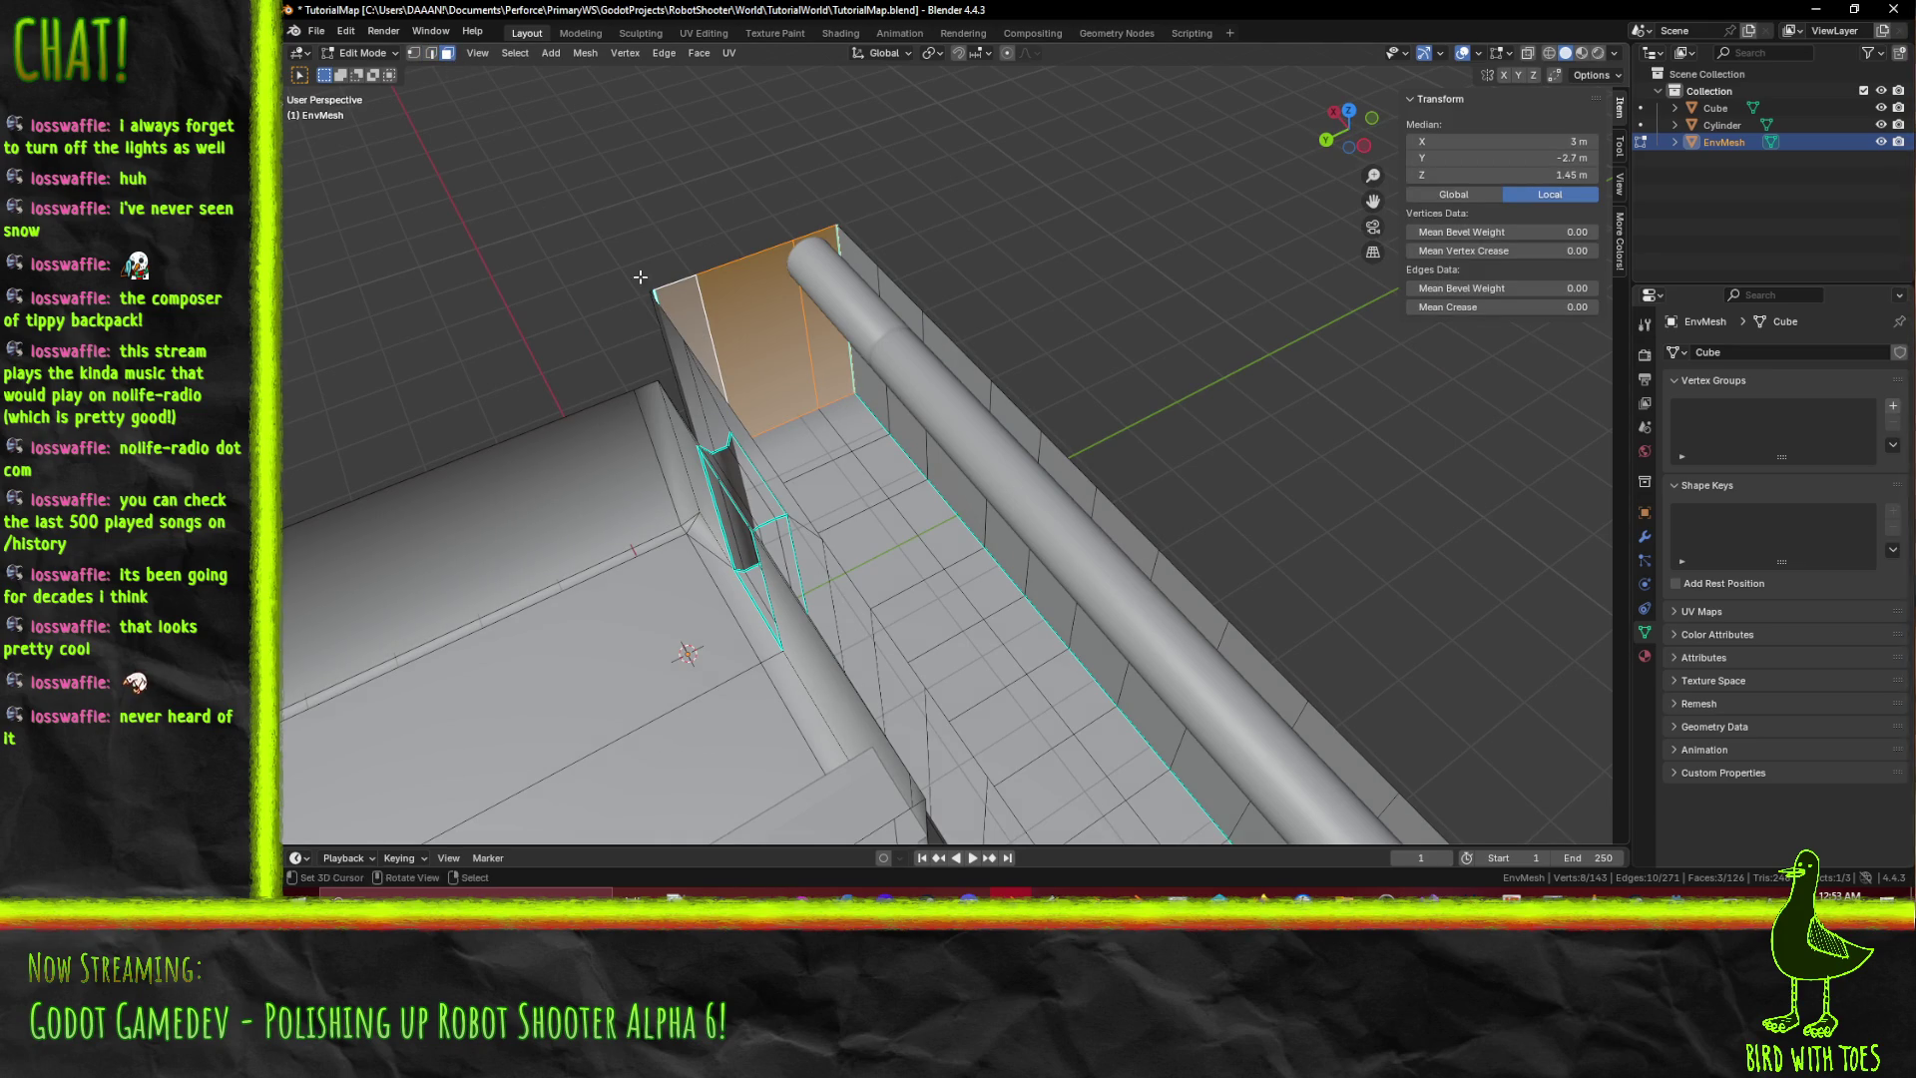
{"action": "left_click", "coordinate": [431, 53], "text": "shift"}
{"action": "middle_click_drag", "start_coordinate": [837, 410], "coordinate": [750, 396]}
{"action": "left_click", "coordinate": [813, 394]}
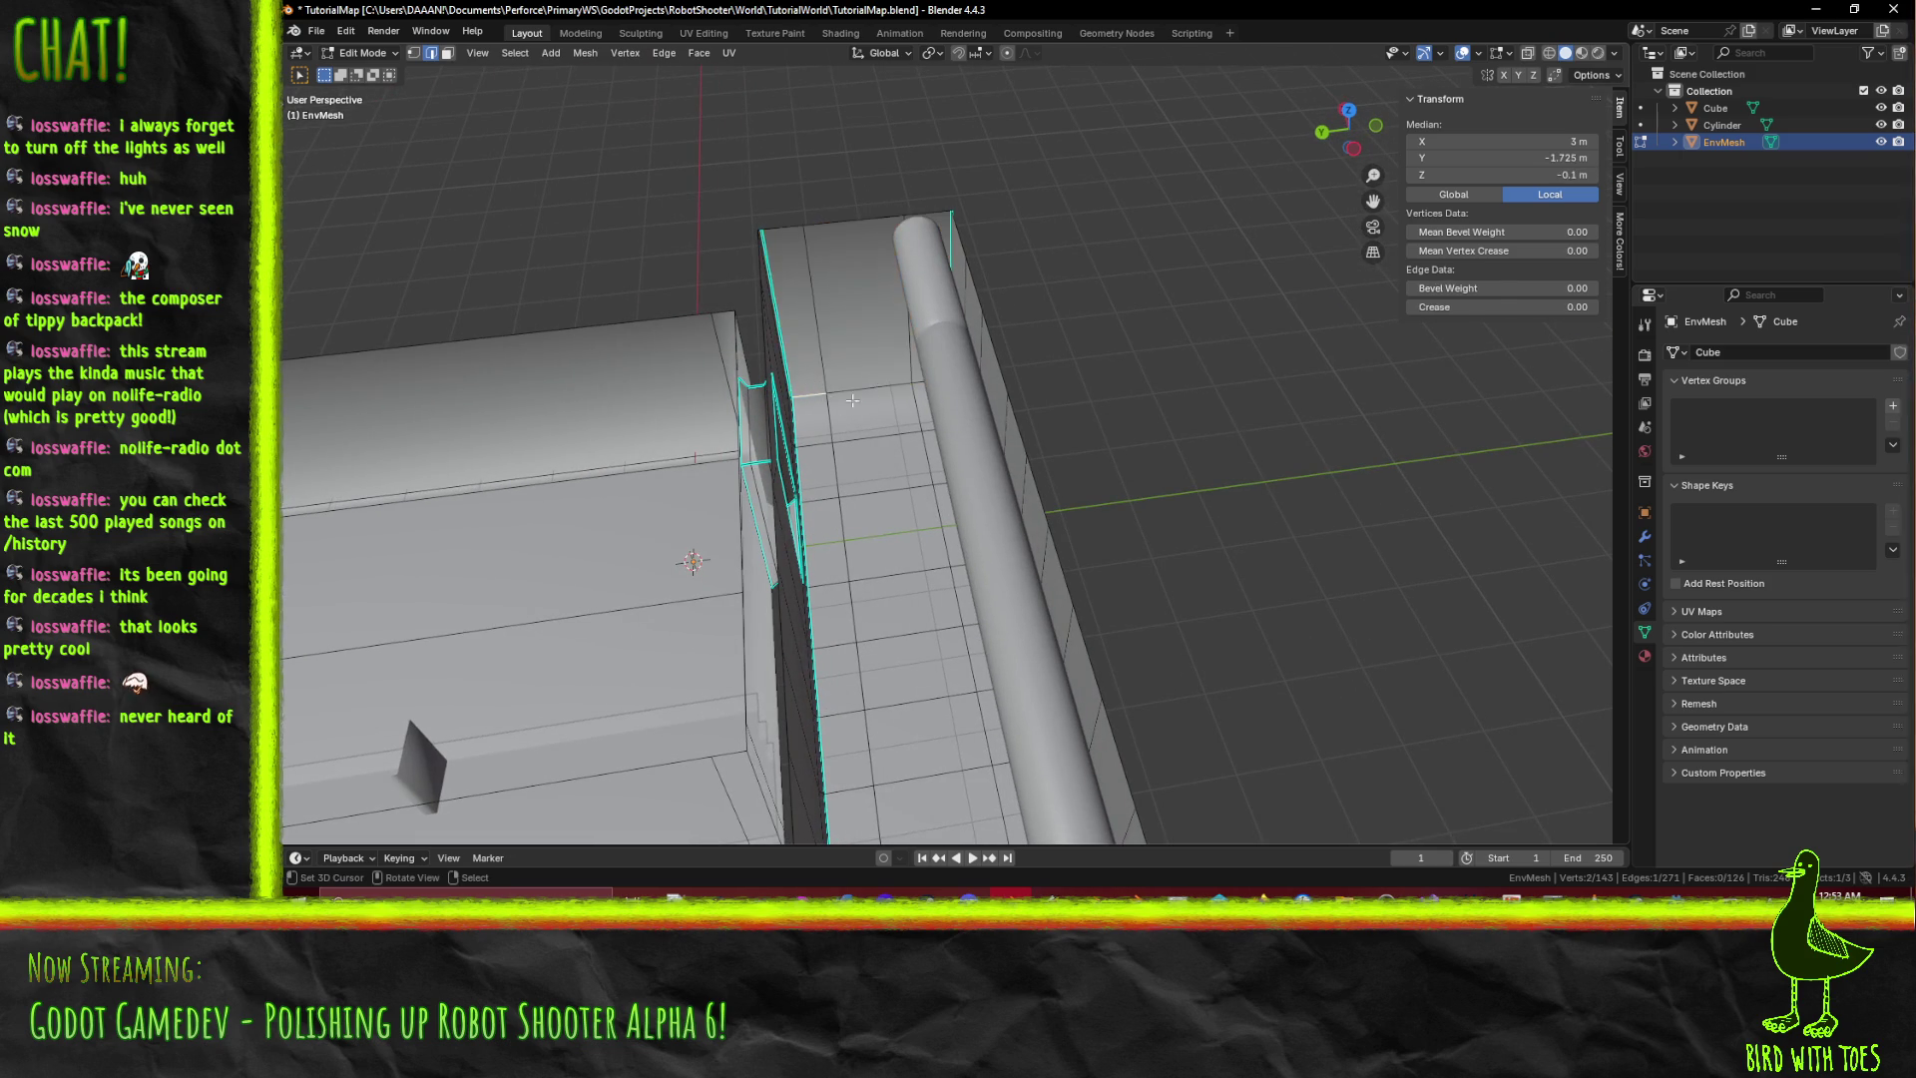
{"action": "middle_click_drag", "start_coordinate": [929, 376], "coordinate": [985, 591]}
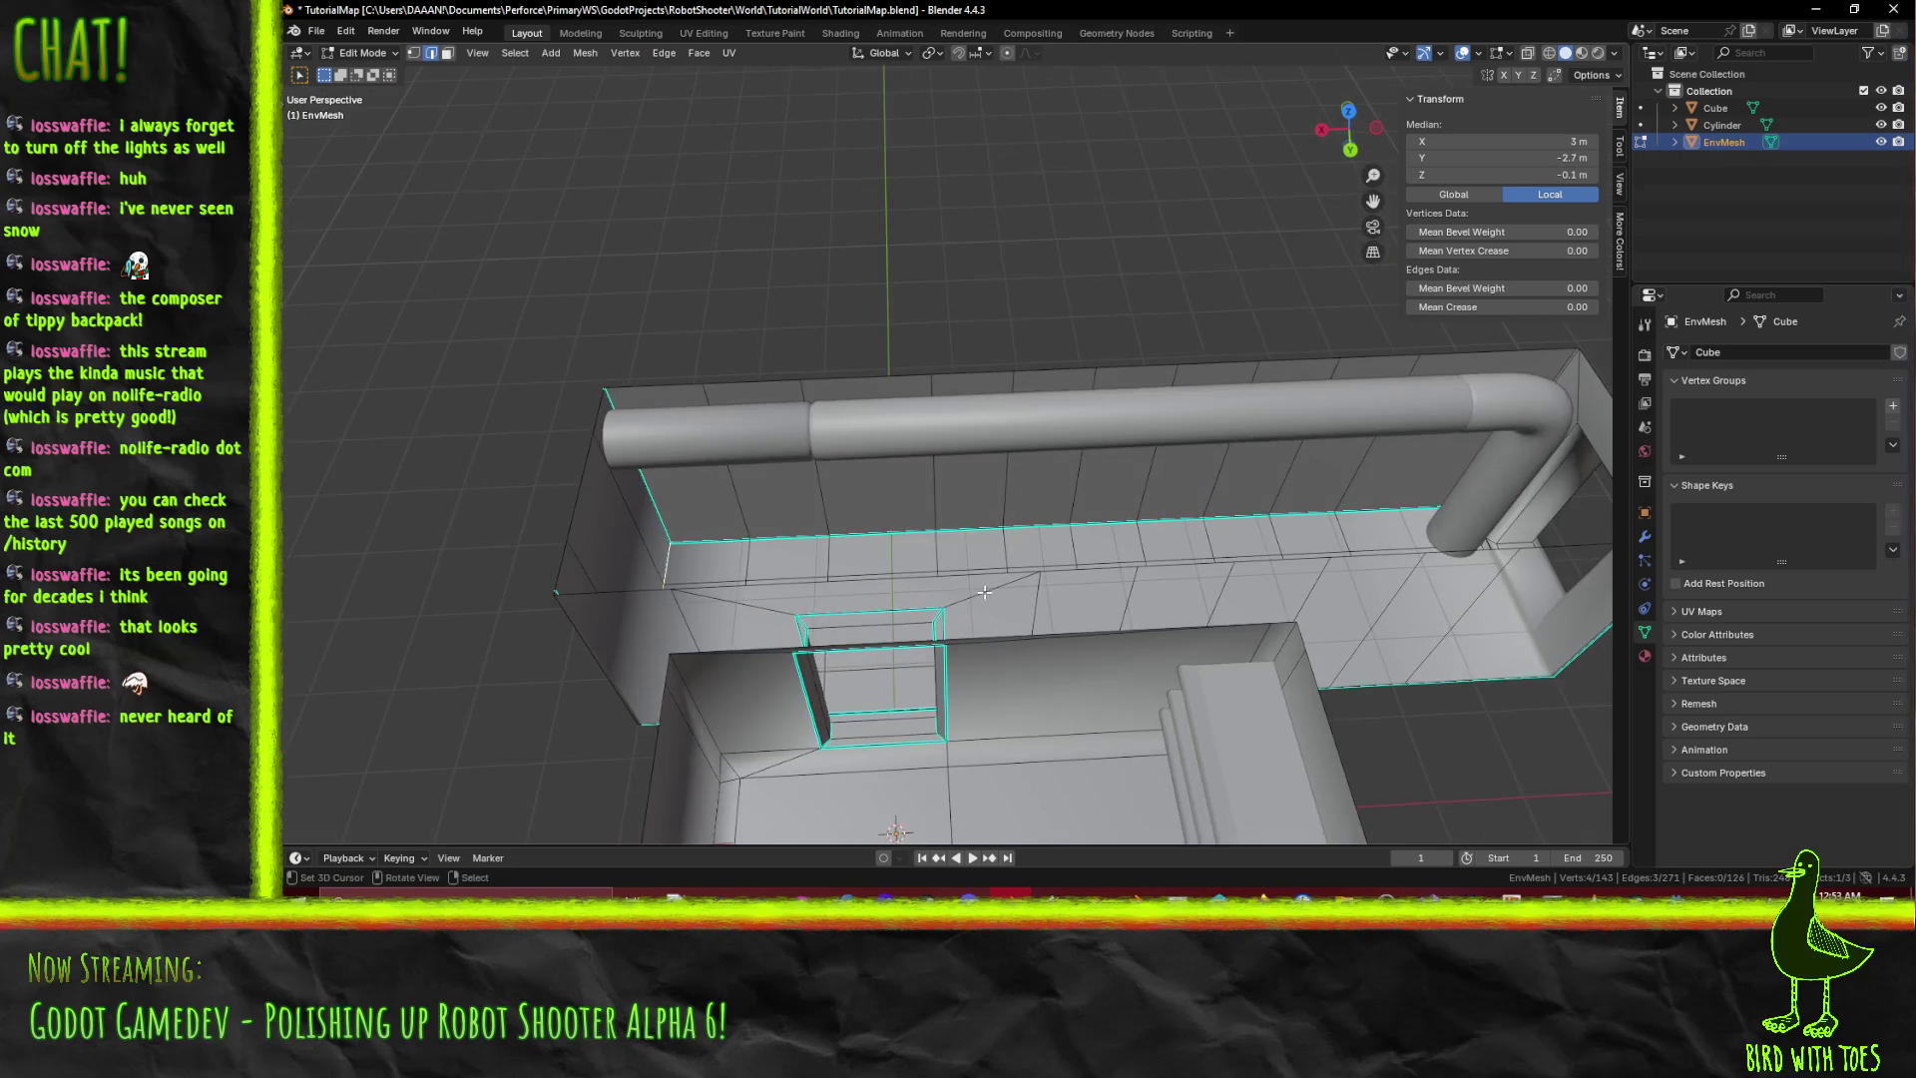
{"action": "key", "text": "g"}
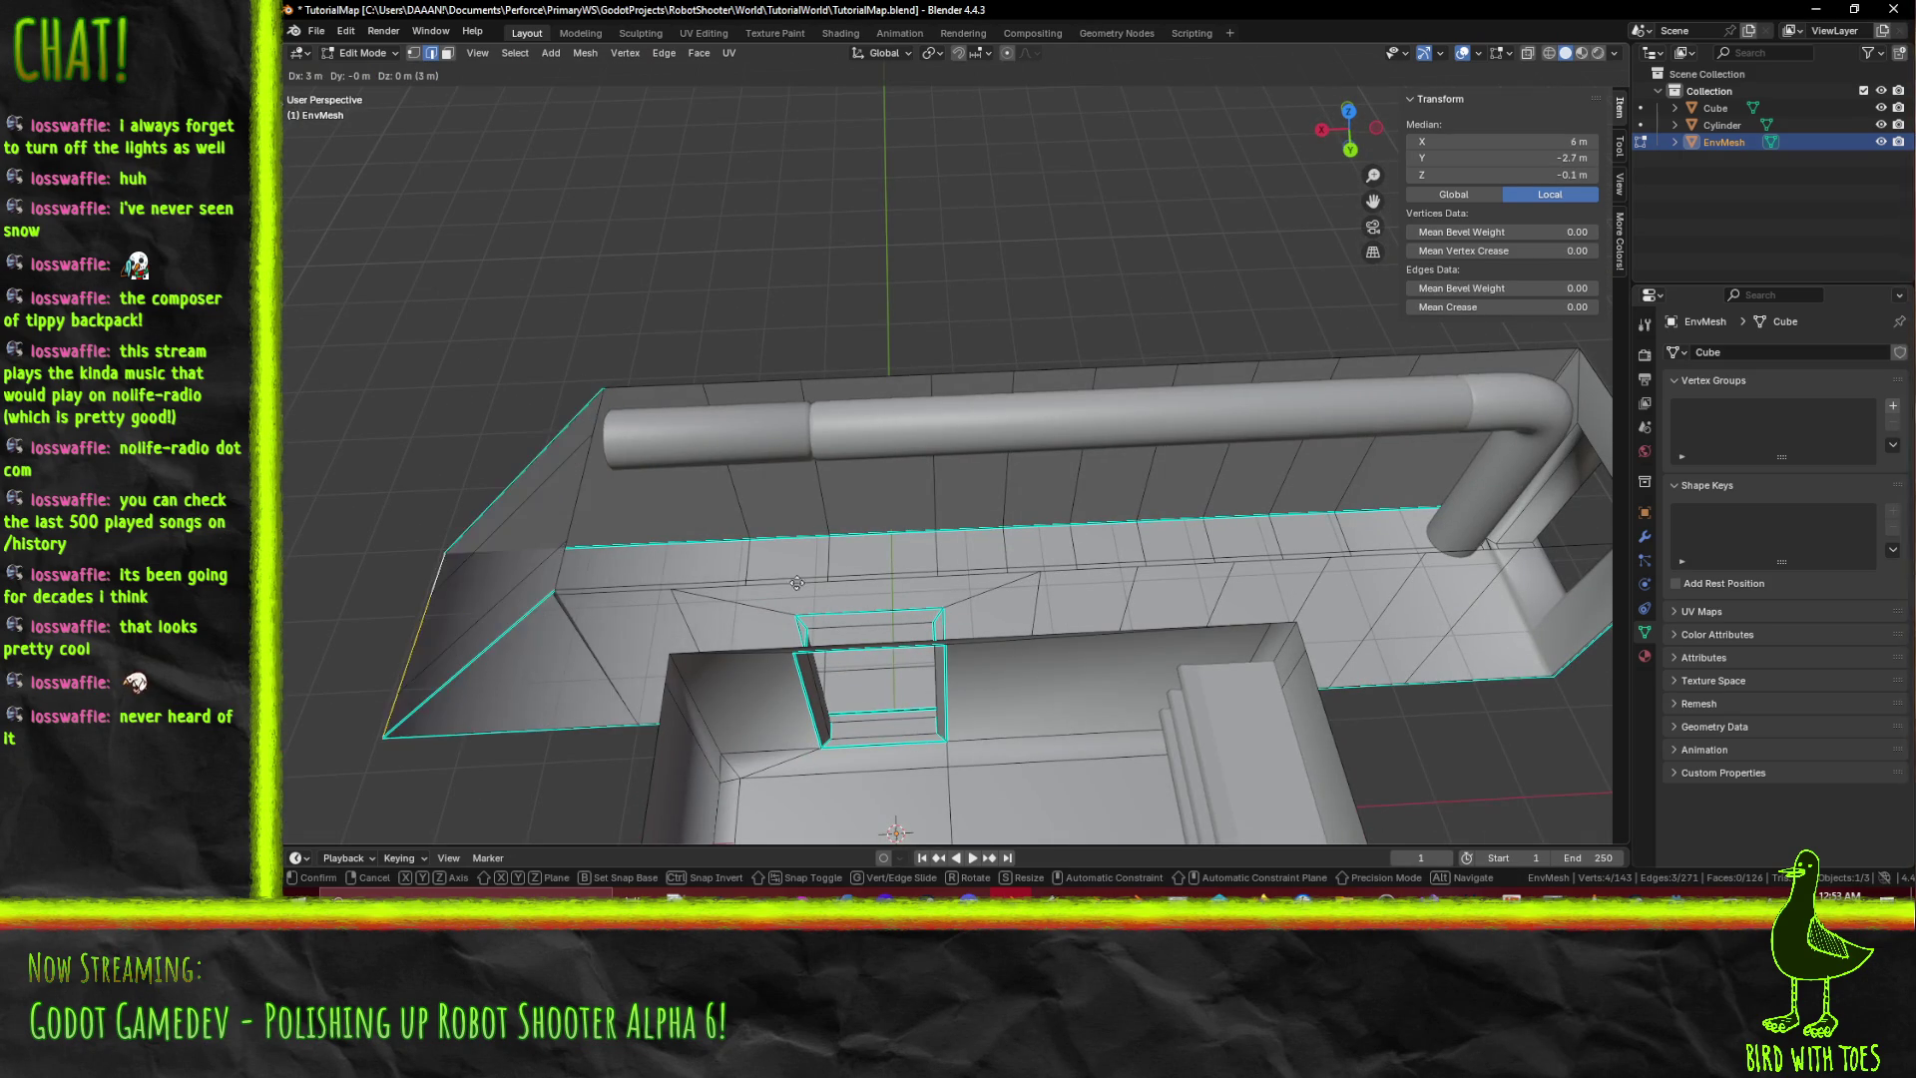
{"action": "left_click", "coordinate": [685, 574]}
{"action": "scroll", "coordinate": [875, 555], "scroll_direction": "down", "scroll_amount": 4}
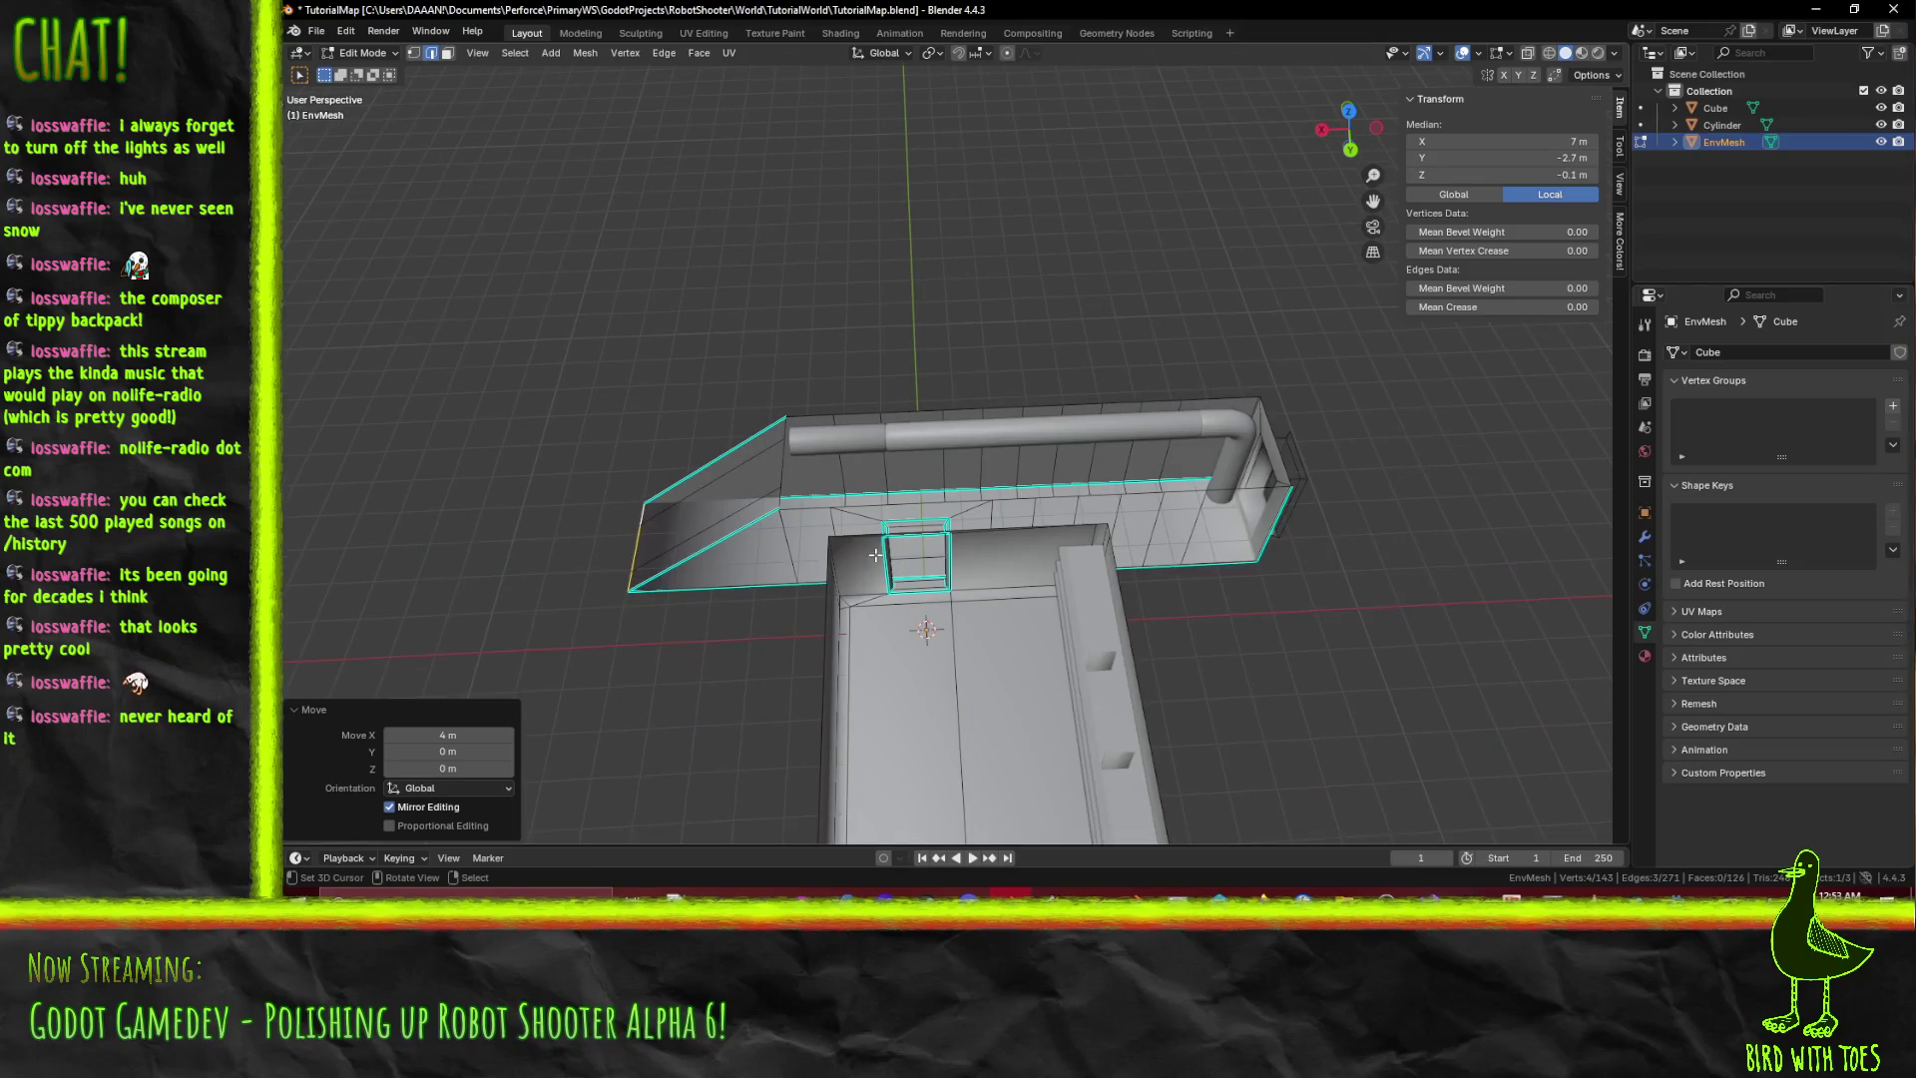
Move the selected corridor edge 1 m back along global X.
{"action": "mouse_move", "coordinate": [900, 535]}
{"action": "middle_mouse_down"}
{"action": "mouse_move", "coordinate": [974, 462]}
{"action": "mouse_move", "coordinate": [838, 427]}
{"action": "mouse_move", "coordinate": [840, 452]}
{"action": "mouse_move", "coordinate": [1040, 513]}
{"action": "mouse_move", "coordinate": [924, 488]}
{"action": "mouse_move", "coordinate": [1008, 500]}
{"action": "mouse_move", "coordinate": [935, 419]}
{"action": "middle_mouse_up"}
{"action": "key", "text": "Tab"}
{"action": "key", "text": "Tab"}
{"action": "scroll", "coordinate": [988, 479], "scroll_direction": "up", "scroll_amount": 5}
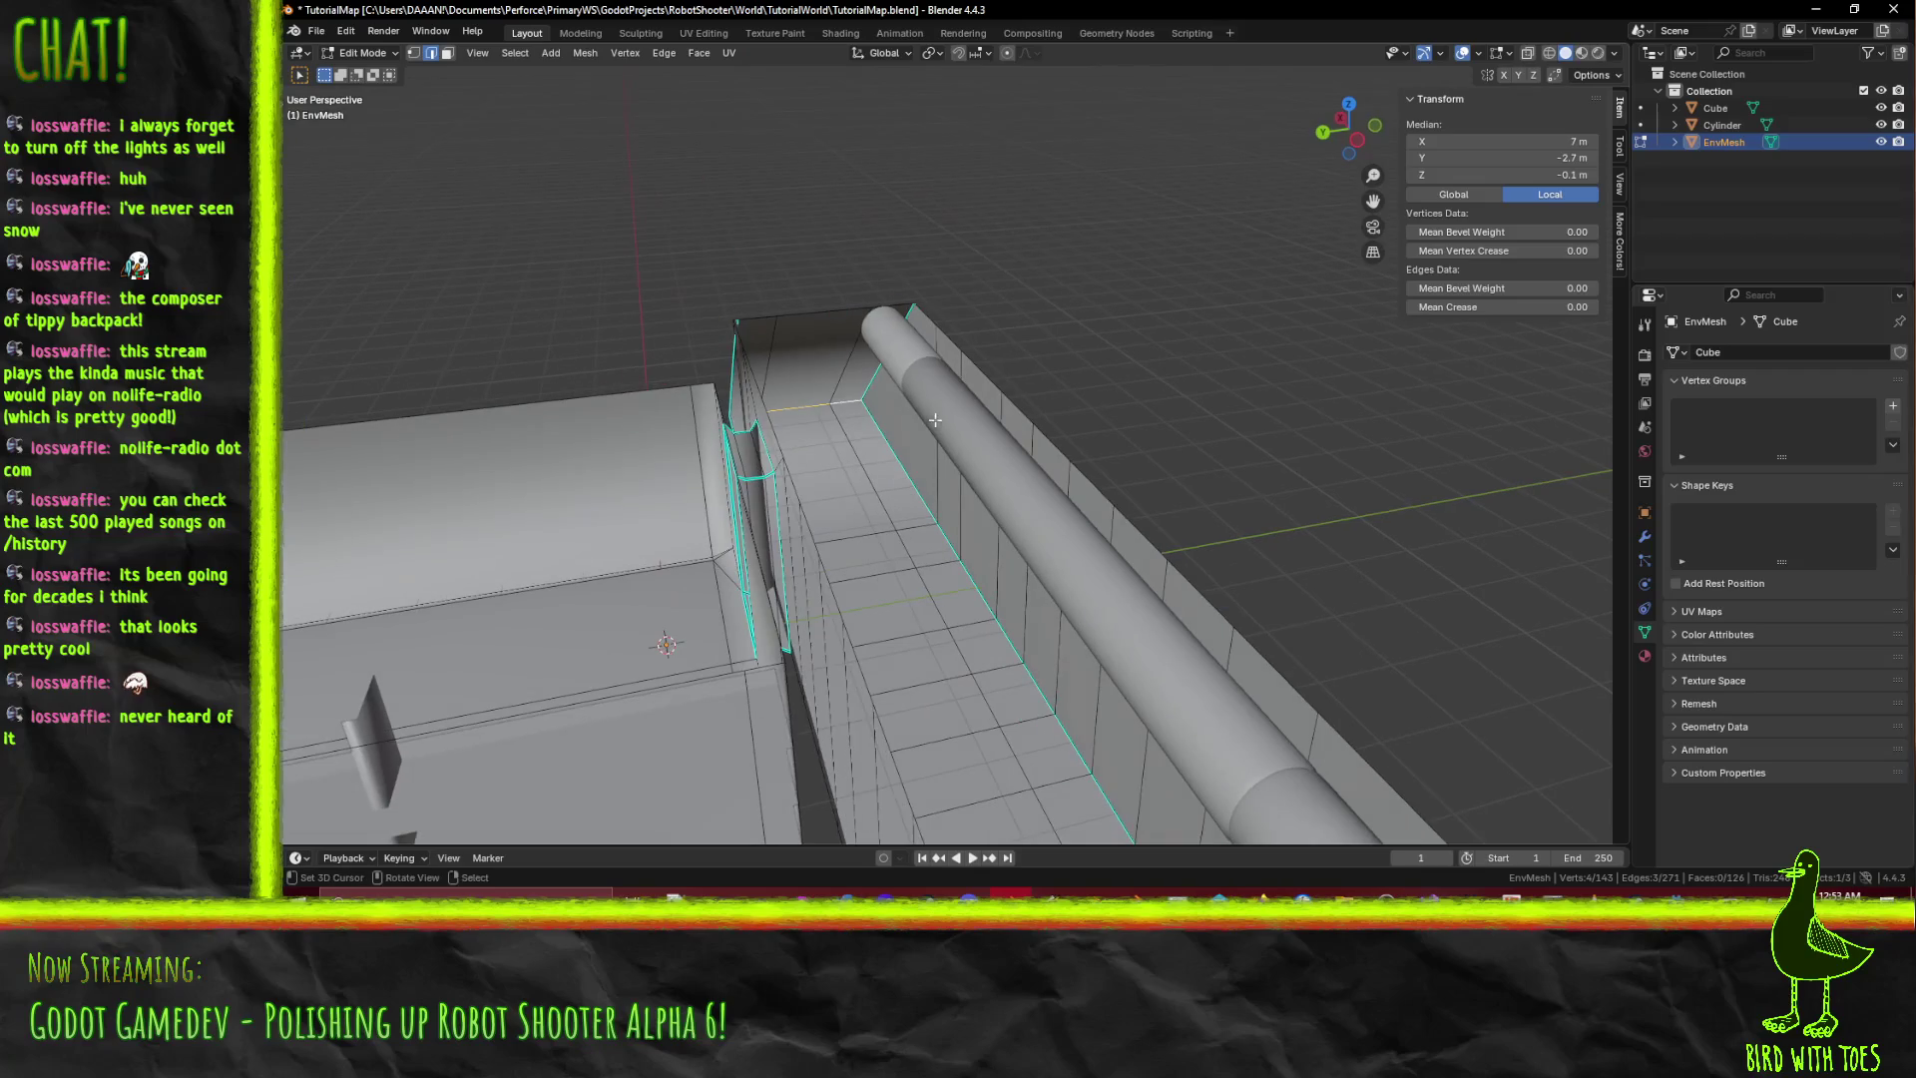
{"action": "key", "text": "g"}
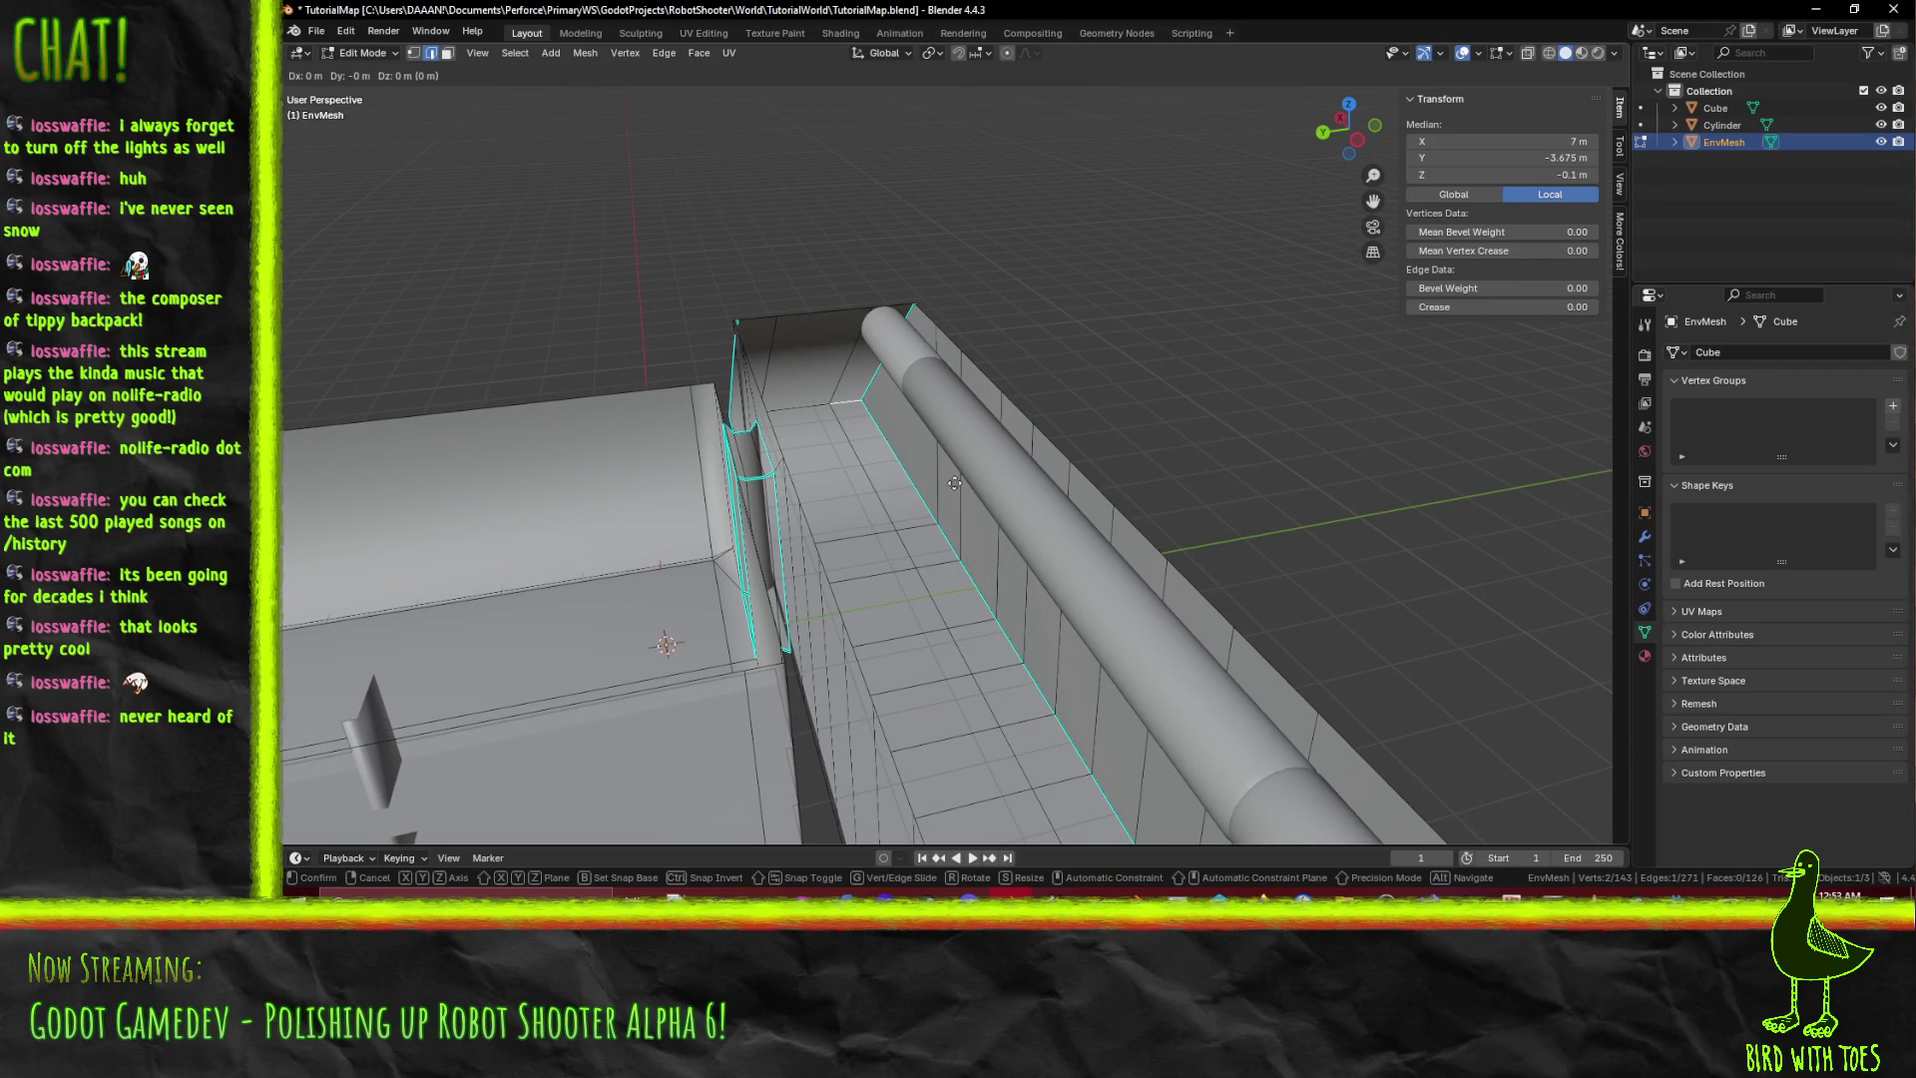
{"action": "key", "text": "x"}
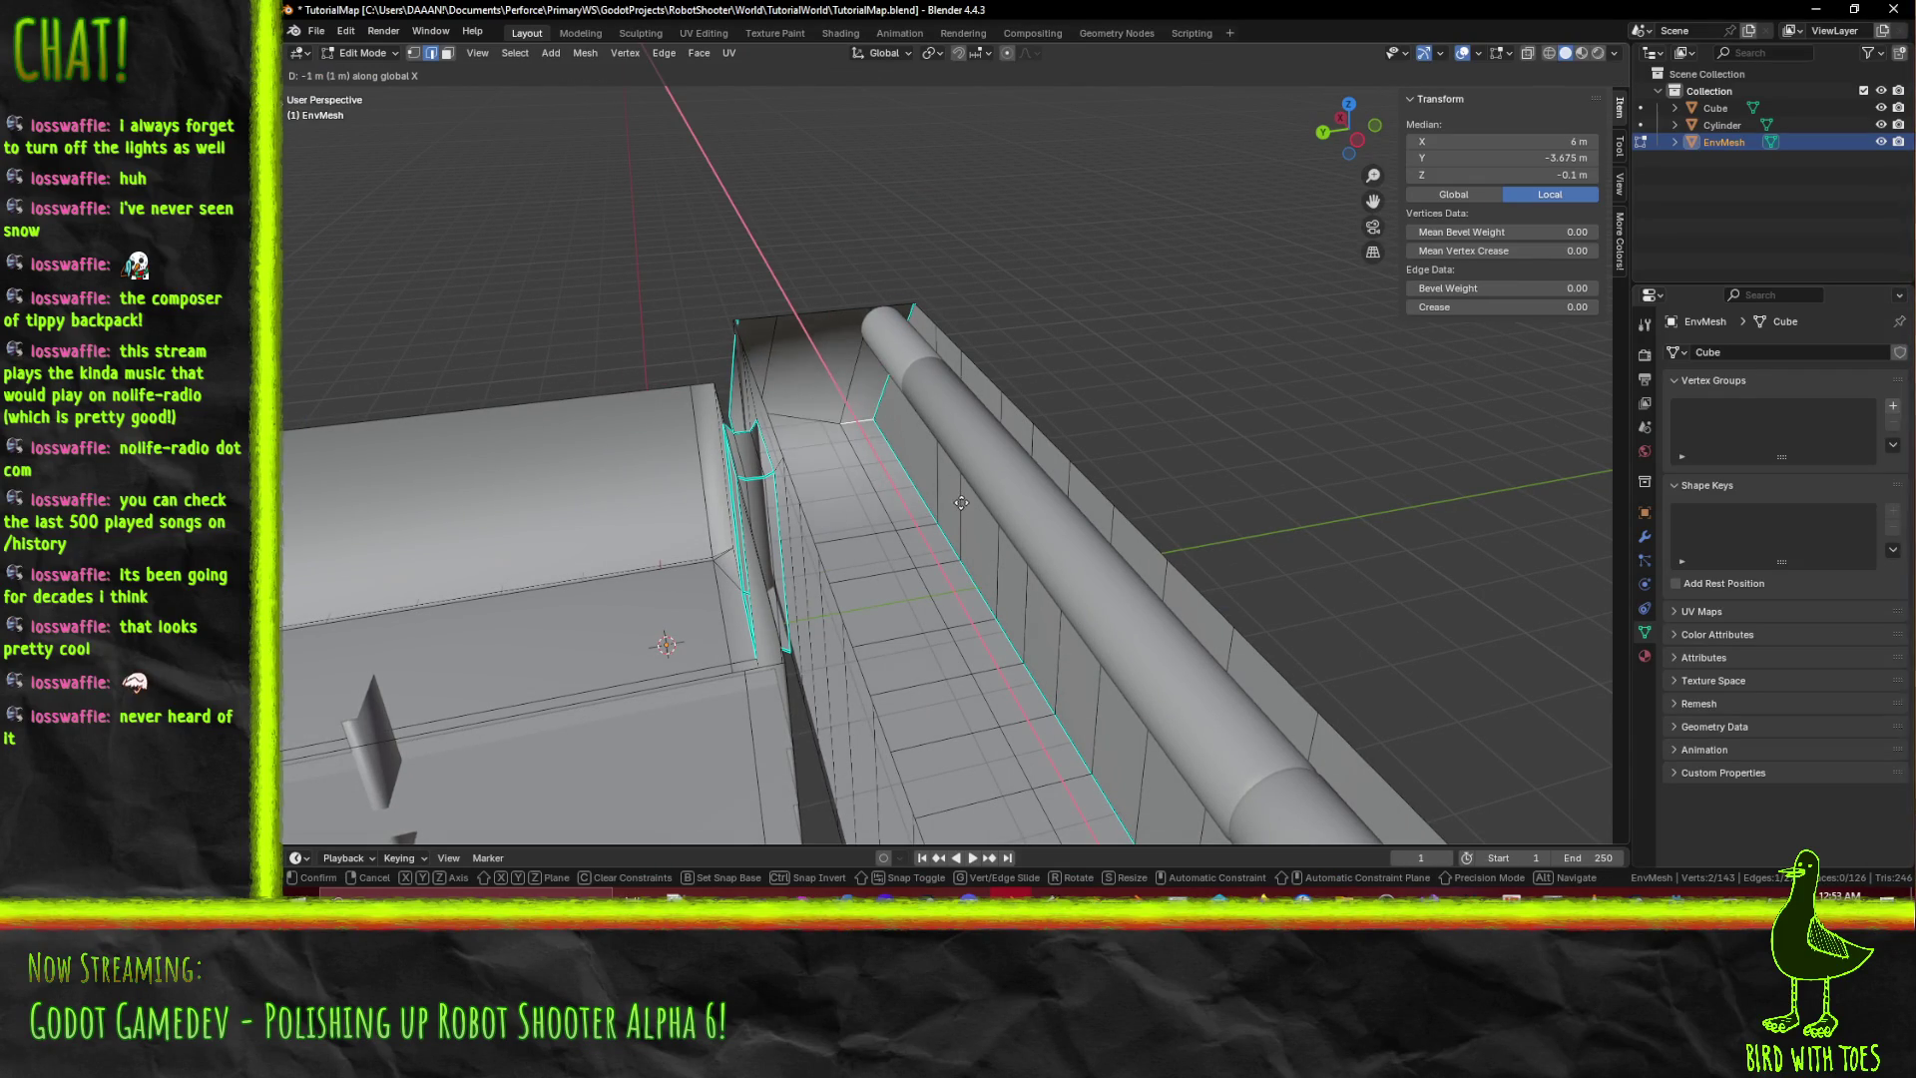
{"action": "left_click", "coordinate": [959, 501]}
{"action": "middle_click_drag", "start_coordinate": [959, 502], "coordinate": [943, 476]}
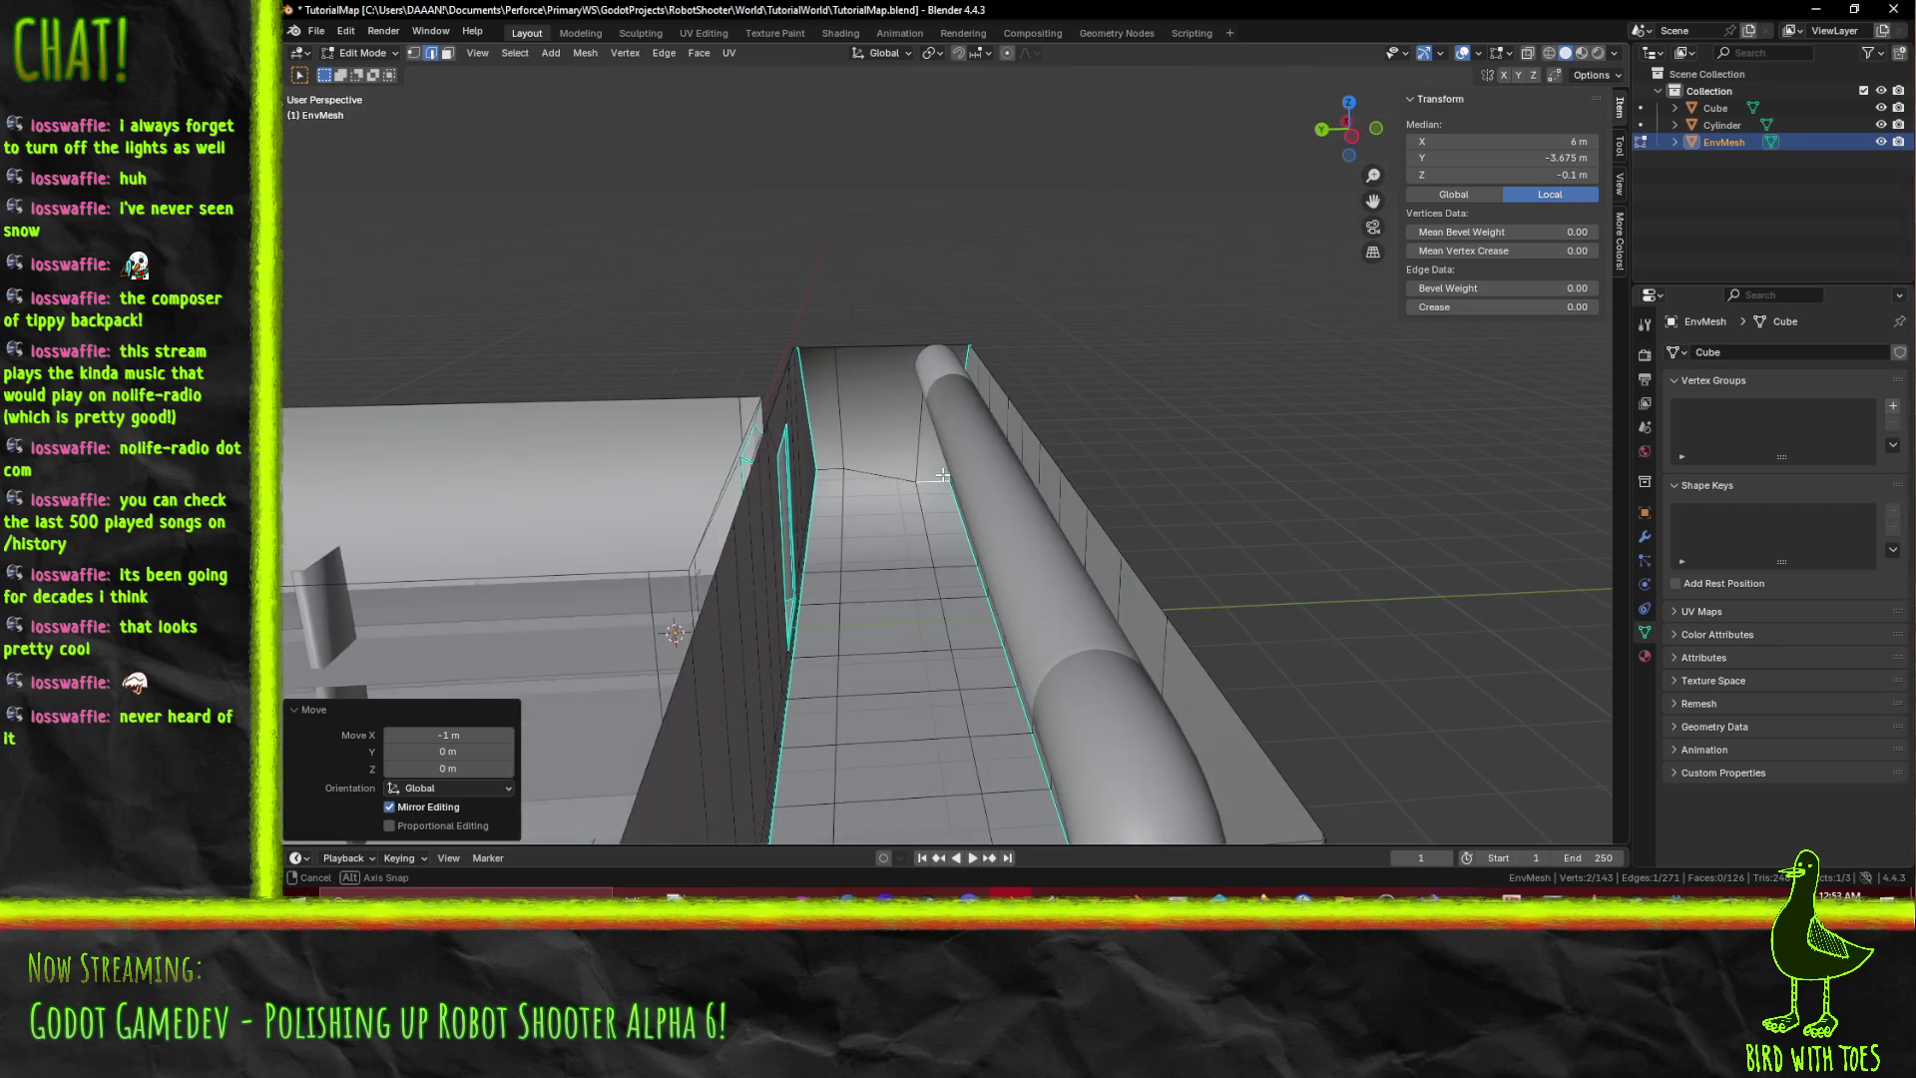
Shift two corner vertices −1 m along X with gx-1.
{"action": "left_click", "coordinate": [413, 53]}
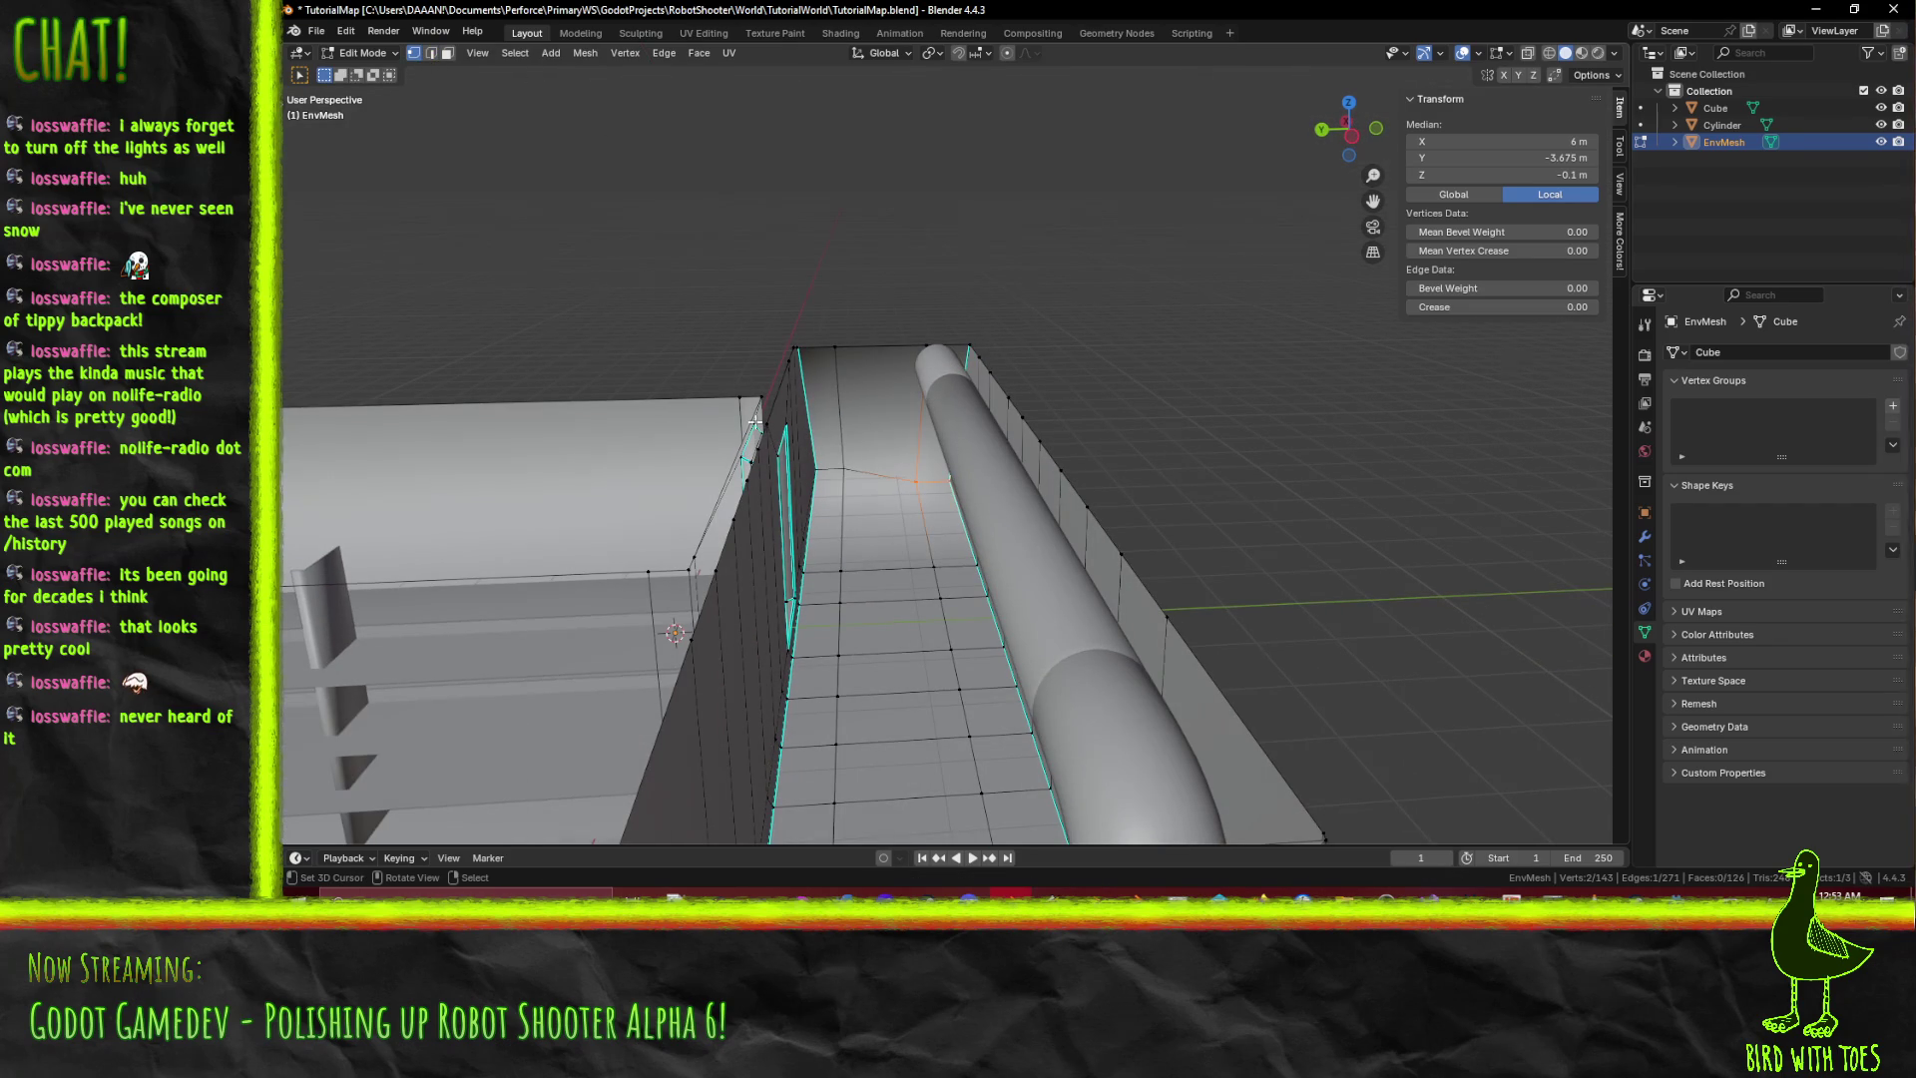
{"action": "left_click", "coordinate": [870, 468]}
{"action": "type", "text": "gx-1"}
{"action": "key", "text": "Return"}
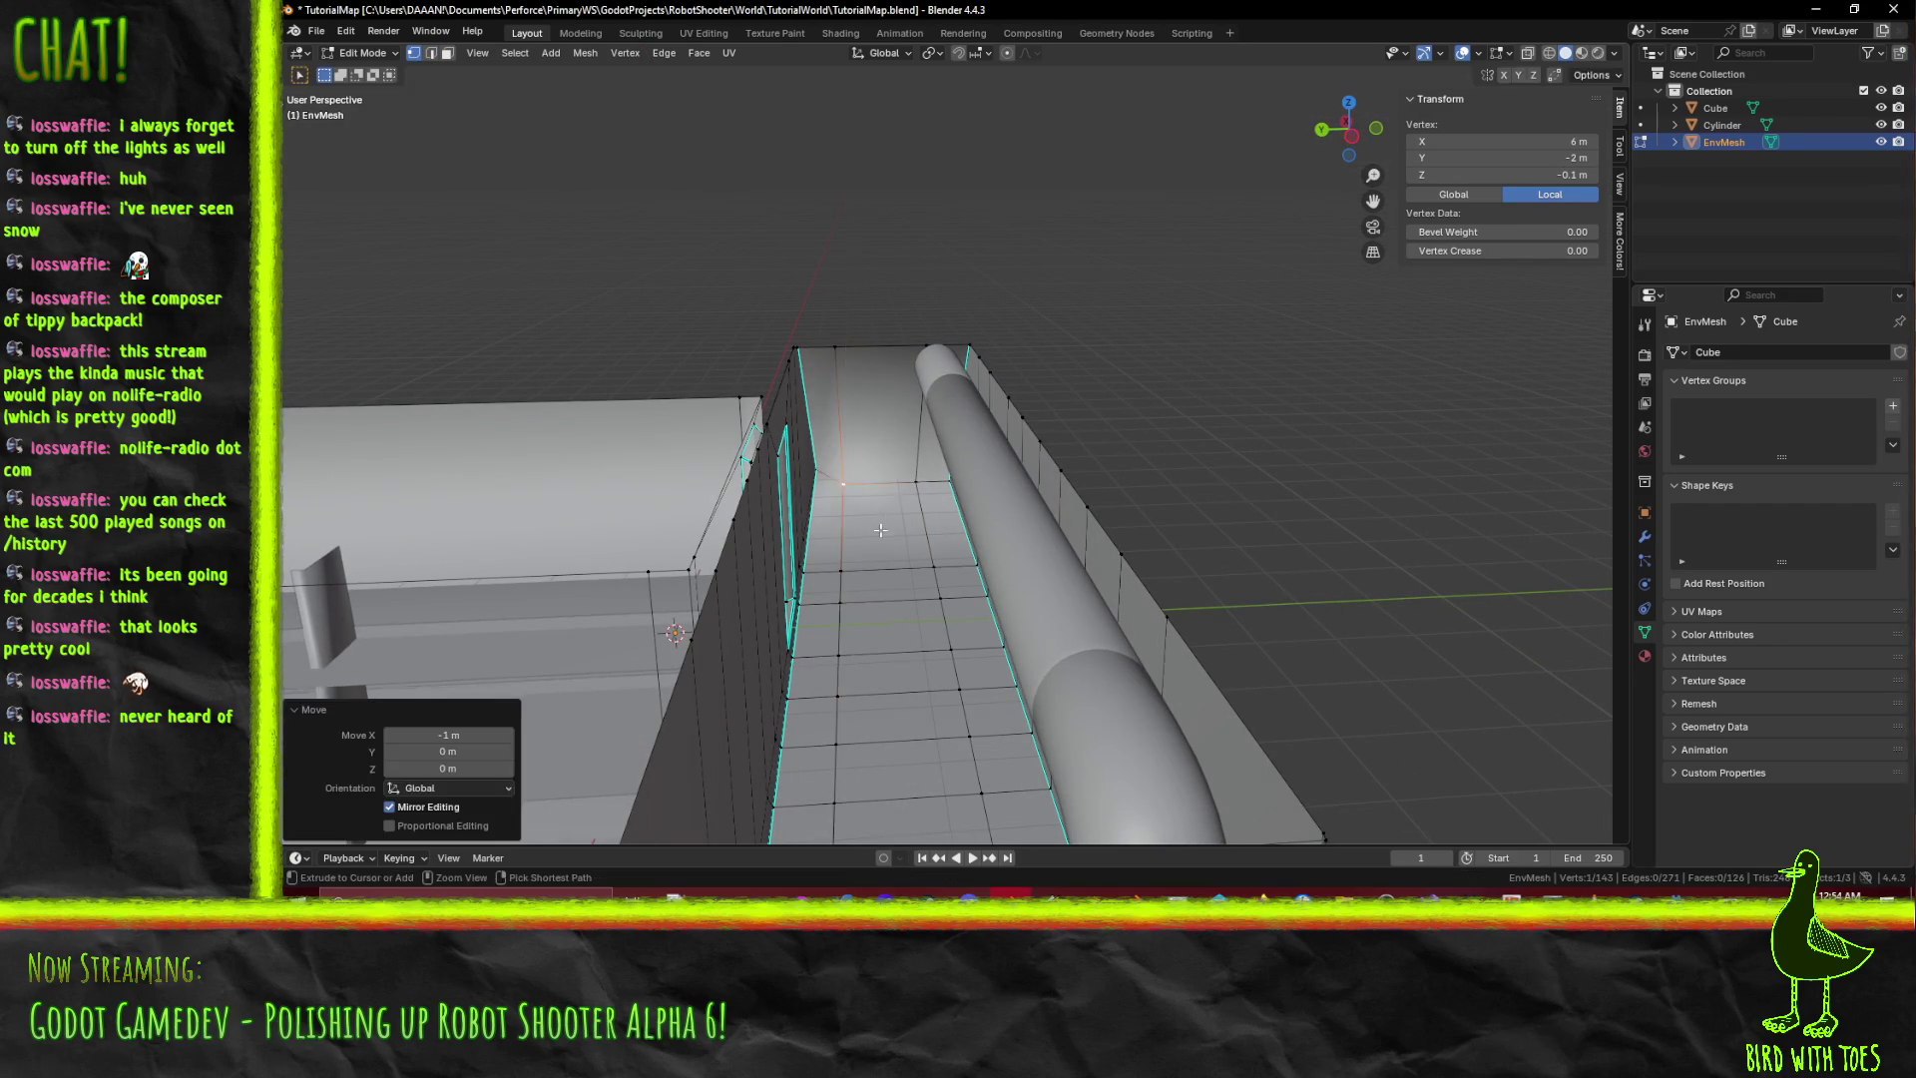
{"action": "middle_click_drag", "start_coordinate": [881, 530], "coordinate": [781, 390]}
{"action": "left_click", "coordinate": [781, 390], "text": "shift"}
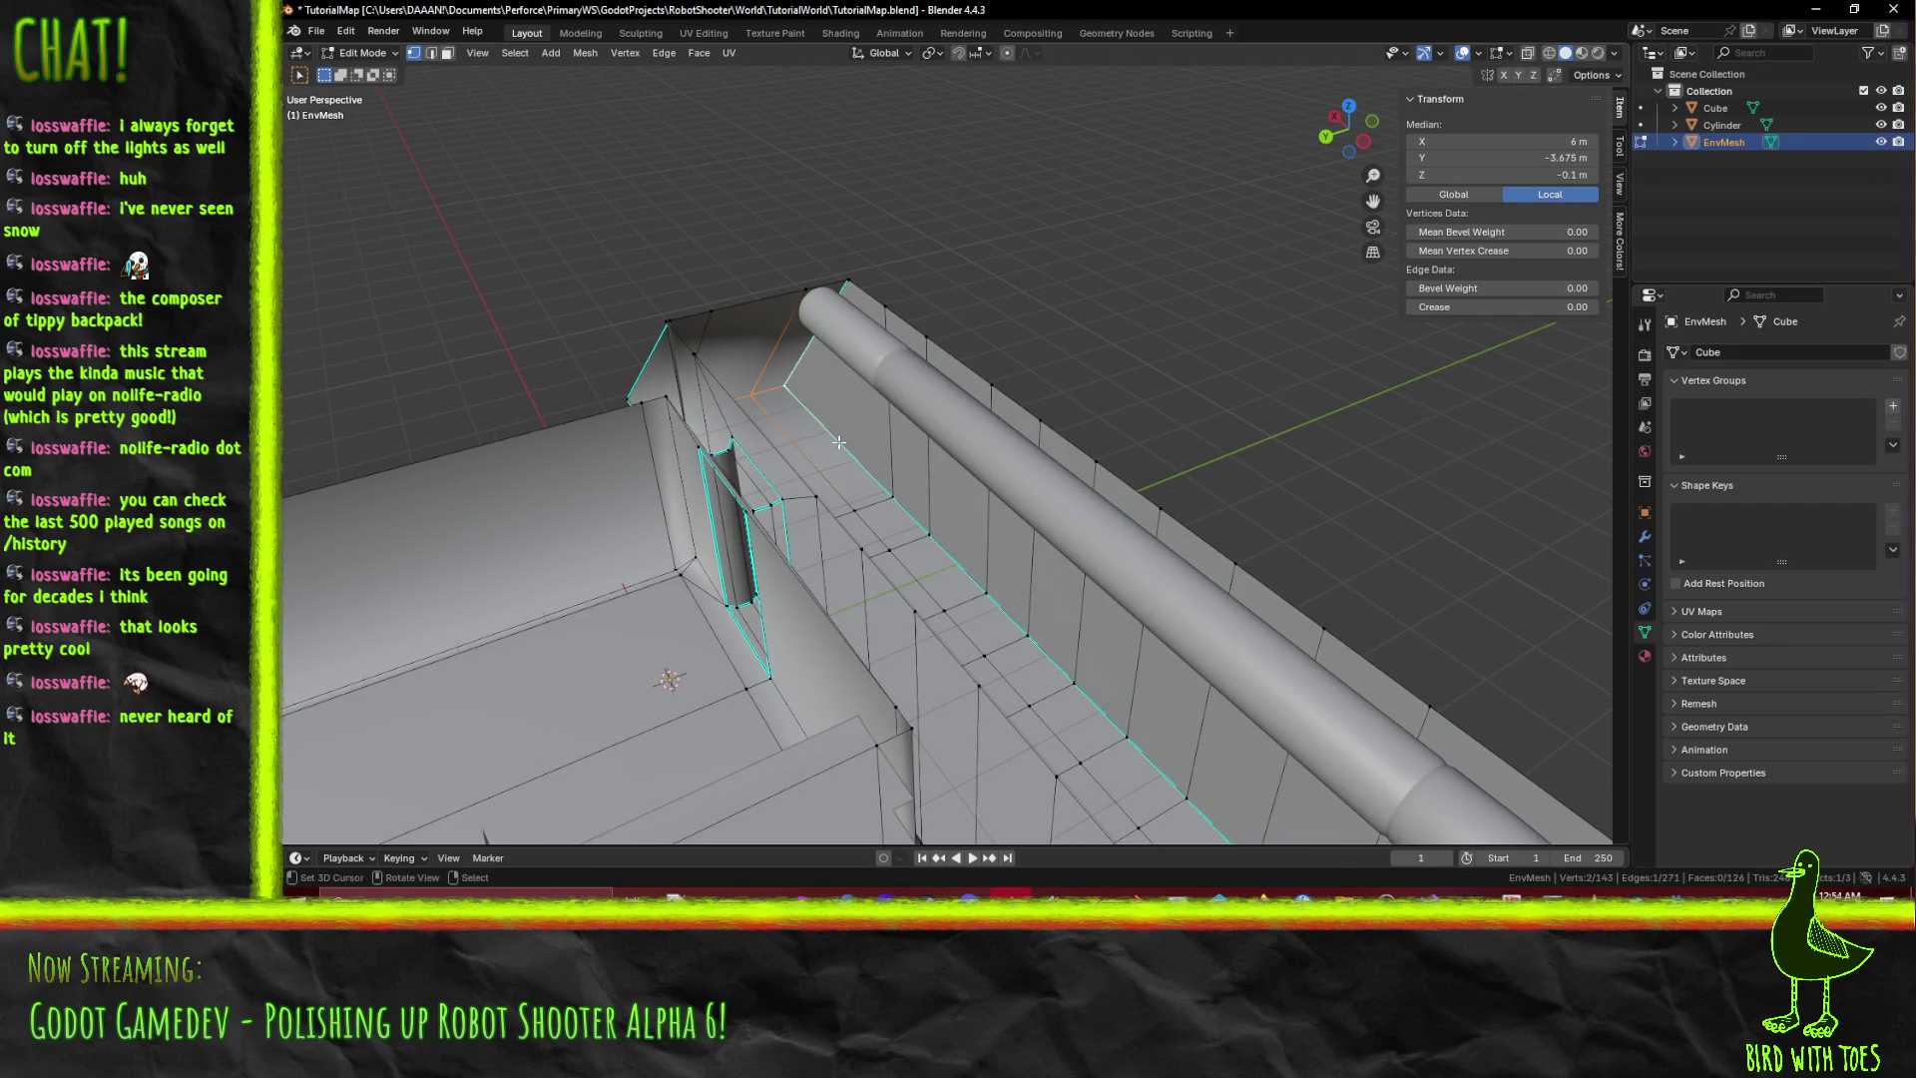
{"action": "type", "text": "gx-1"}
{"action": "key", "text": "Return"}
{"action": "mouse_move", "coordinate": [866, 461]}
{"action": "middle_mouse_down"}
{"action": "mouse_move", "coordinate": [831, 476]}
{"action": "mouse_move", "coordinate": [876, 456]}
{"action": "mouse_move", "coordinate": [810, 364]}
{"action": "mouse_move", "coordinate": [817, 383]}
{"action": "mouse_move", "coordinate": [956, 369]}
{"action": "mouse_move", "coordinate": [1038, 427]}
{"action": "mouse_move", "coordinate": [1084, 427]}
{"action": "middle_mouse_up"}
{"action": "key", "text": "Tab"}
{"action": "key", "text": "Tab"}
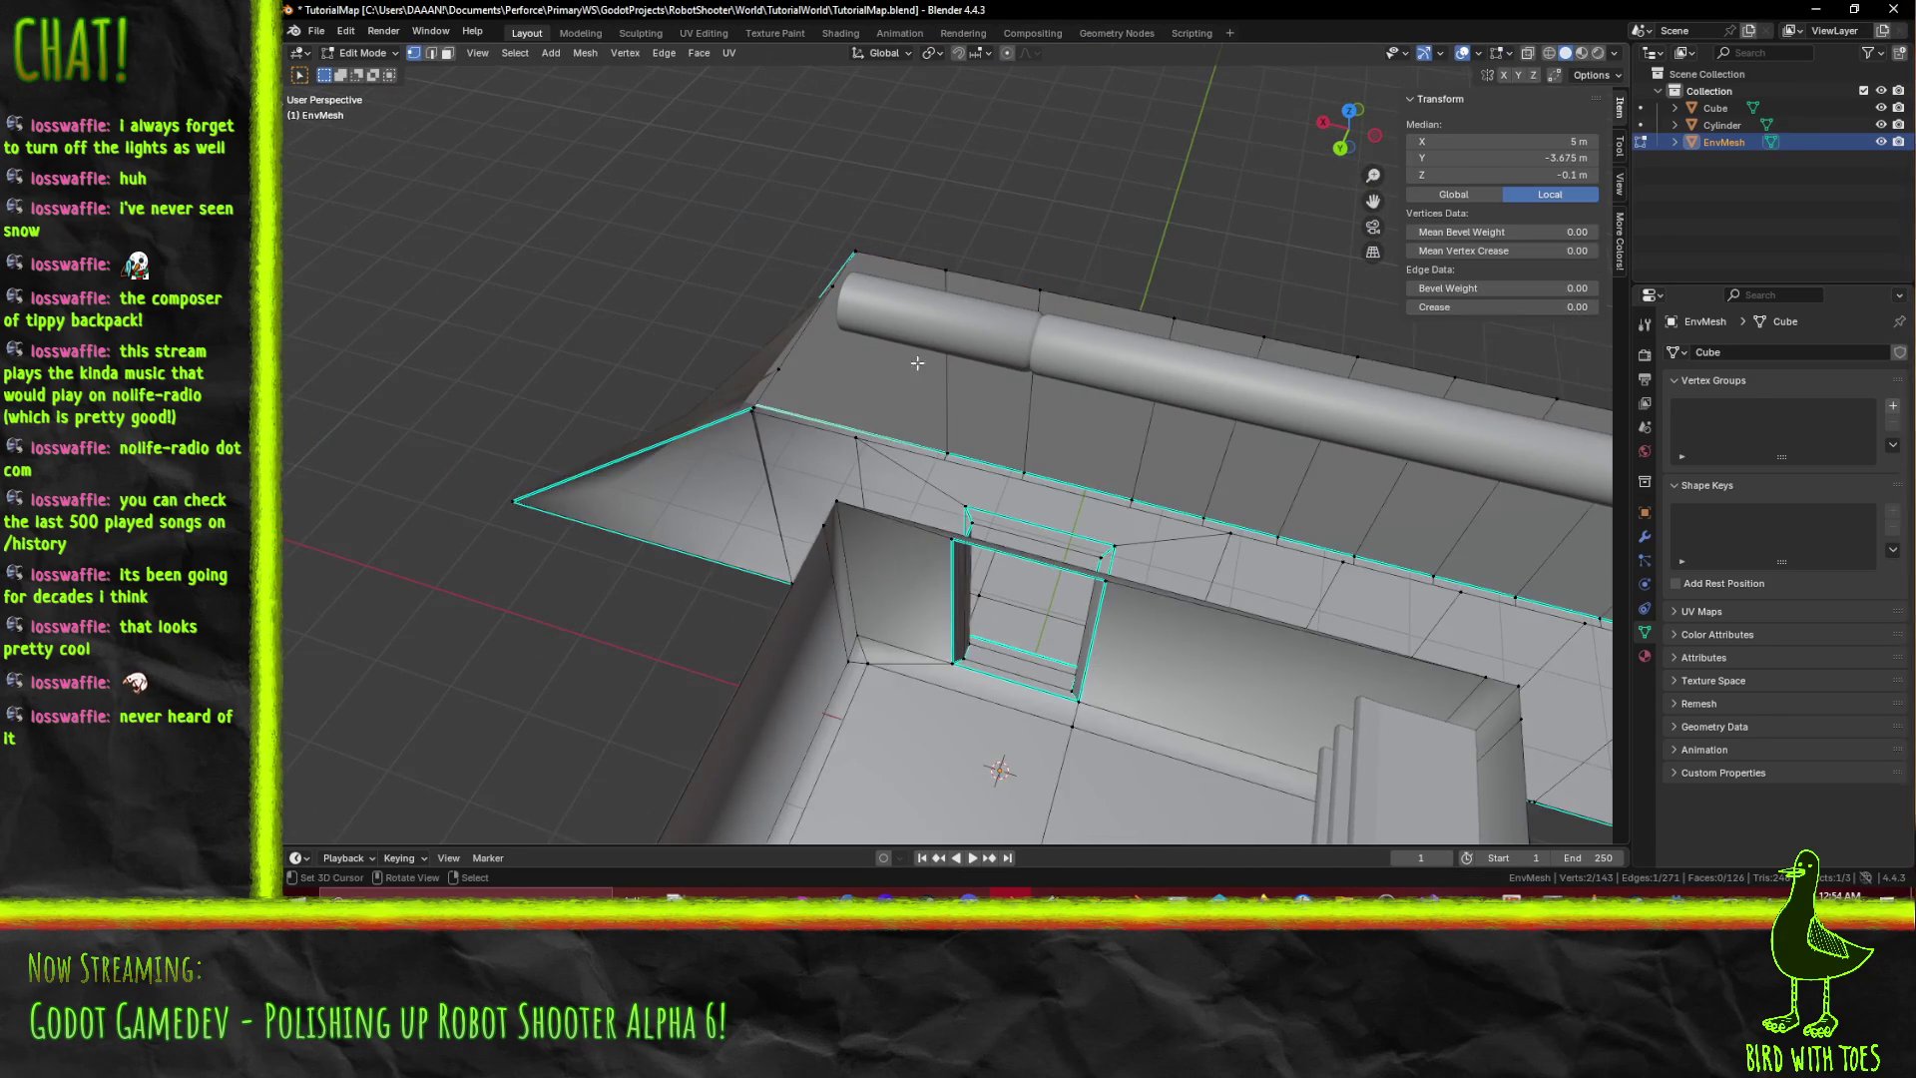
Save TutorialMap.blend from Object Mode with Ctrl+S, then return to Edit Mode.
{"action": "mouse_move", "coordinate": [917, 362]}
{"action": "middle_mouse_down"}
{"action": "mouse_move", "coordinate": [821, 328]}
{"action": "mouse_move", "coordinate": [860, 322]}
{"action": "mouse_move", "coordinate": [821, 365]}
{"action": "middle_mouse_up"}
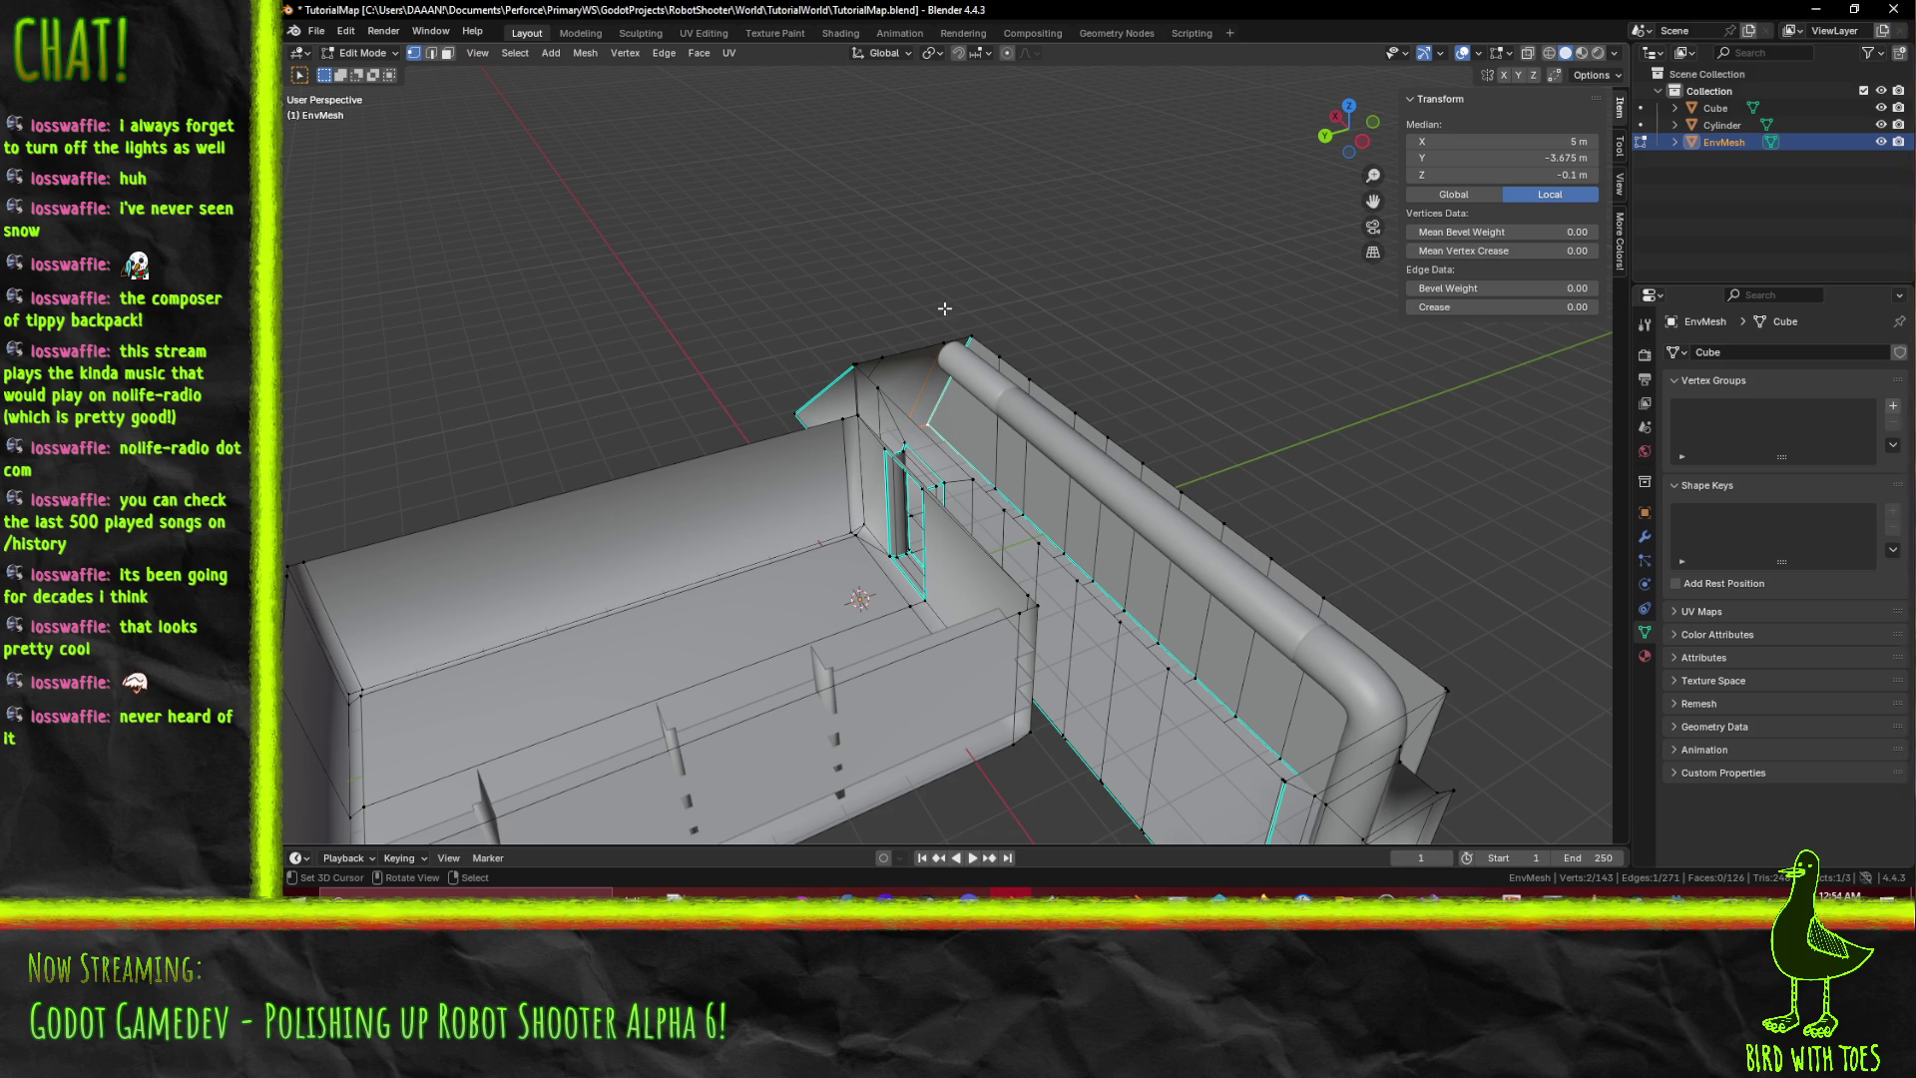
{"action": "mouse_move", "coordinate": [944, 308]}
{"action": "middle_mouse_down"}
{"action": "mouse_move", "coordinate": [928, 334]}
{"action": "mouse_move", "coordinate": [842, 333]}
{"action": "mouse_move", "coordinate": [576, 272]}
{"action": "mouse_move", "coordinate": [589, 327]}
{"action": "mouse_move", "coordinate": [764, 363]}
{"action": "middle_mouse_up"}
{"action": "scroll", "coordinate": [928, 334], "scroll_direction": "up", "scroll_amount": 3}
{"action": "key", "text": "Tab"}
{"action": "key", "text": "ctrl+s"}
{"action": "scroll", "coordinate": [937, 379], "scroll_direction": "down", "scroll_amount": 5}
{"action": "mouse_move", "coordinate": [936, 379]}
{"action": "middle_mouse_down"}
{"action": "mouse_move", "coordinate": [1053, 433]}
{"action": "mouse_move", "coordinate": [949, 398]}
{"action": "mouse_move", "coordinate": [1048, 423]}
{"action": "mouse_move", "coordinate": [397, 31]}
{"action": "middle_mouse_up"}
{"action": "key", "text": "Tab"}
{"action": "scroll", "coordinate": [1047, 423], "scroll_direction": "up", "scroll_amount": 3}
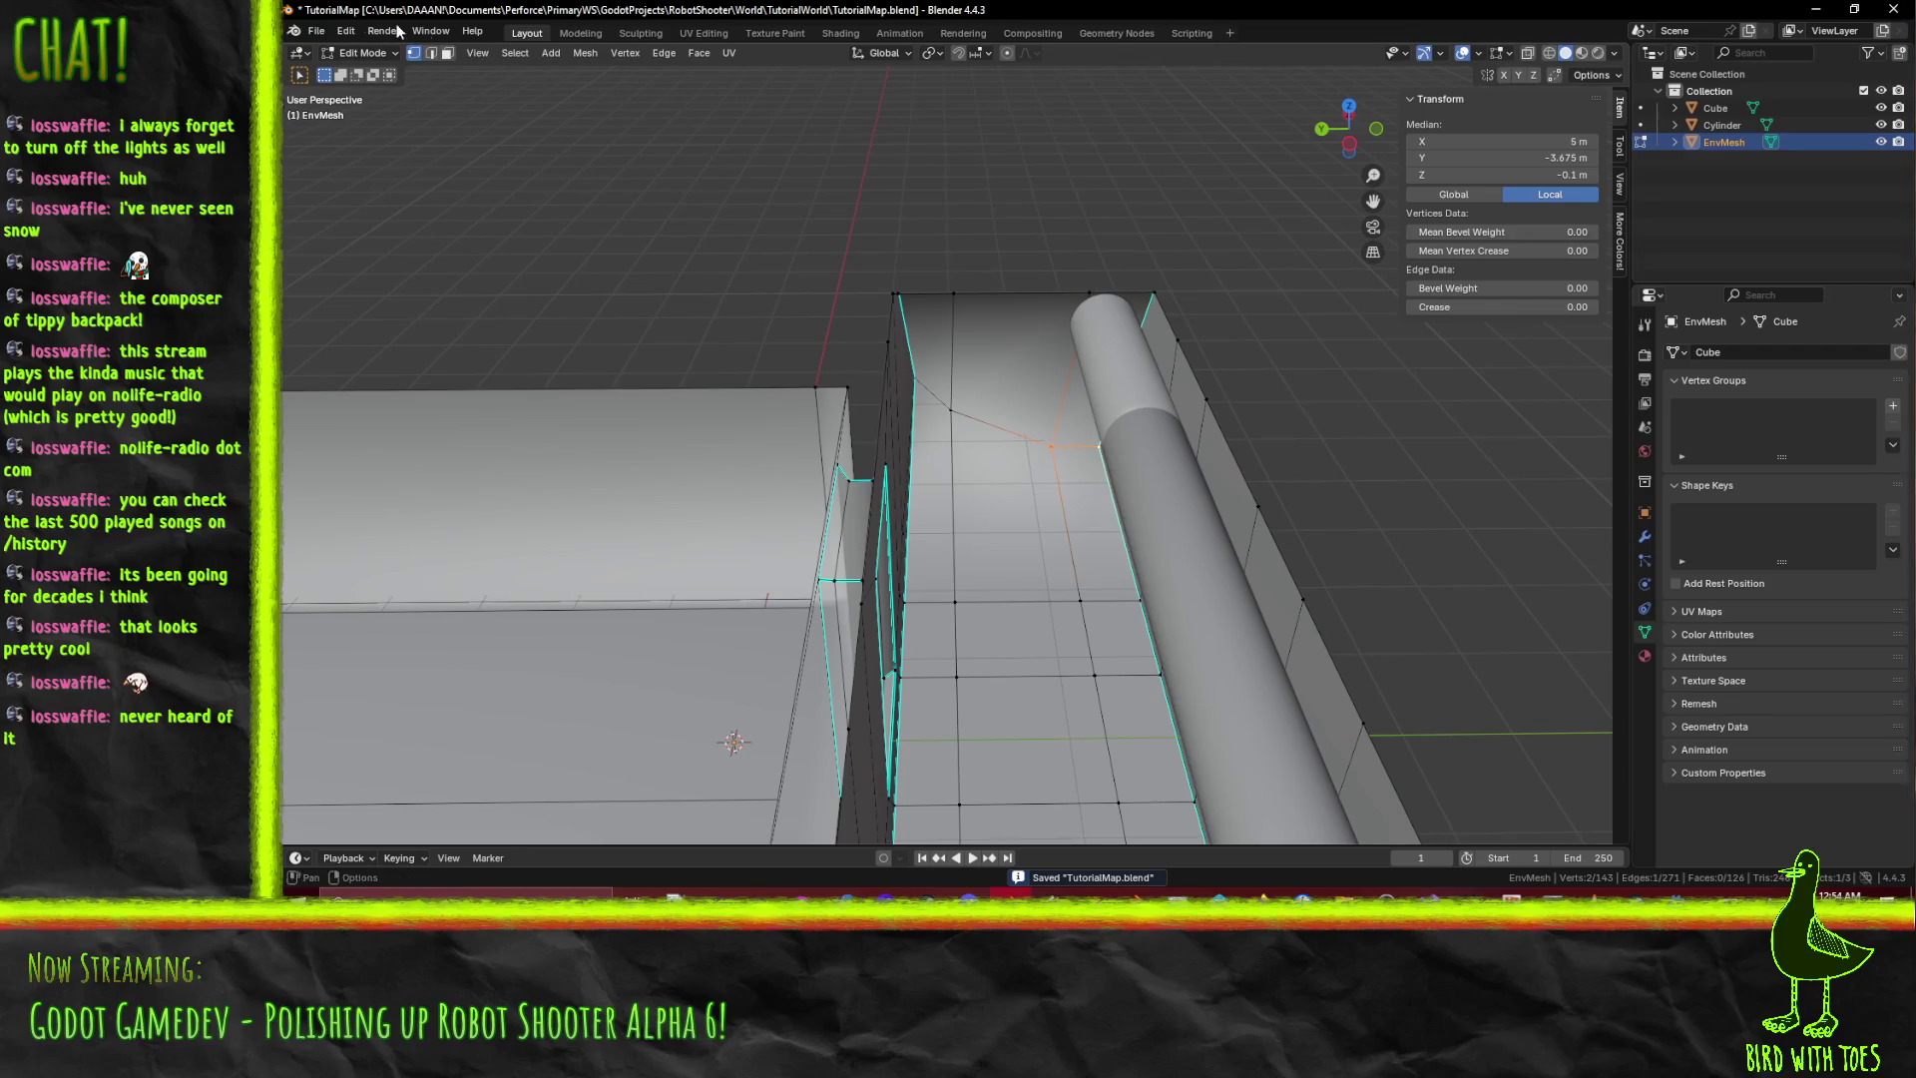
{"action": "mouse_move", "coordinate": [1085, 369]}
{"action": "middle_mouse_down"}
{"action": "mouse_move", "coordinate": [1037, 469]}
{"action": "mouse_move", "coordinate": [958, 518]}
{"action": "mouse_move", "coordinate": [1088, 375]}
{"action": "mouse_move", "coordinate": [1045, 413]}
{"action": "mouse_move", "coordinate": [964, 412]}
{"action": "mouse_move", "coordinate": [1219, 644]}
{"action": "middle_mouse_up"}
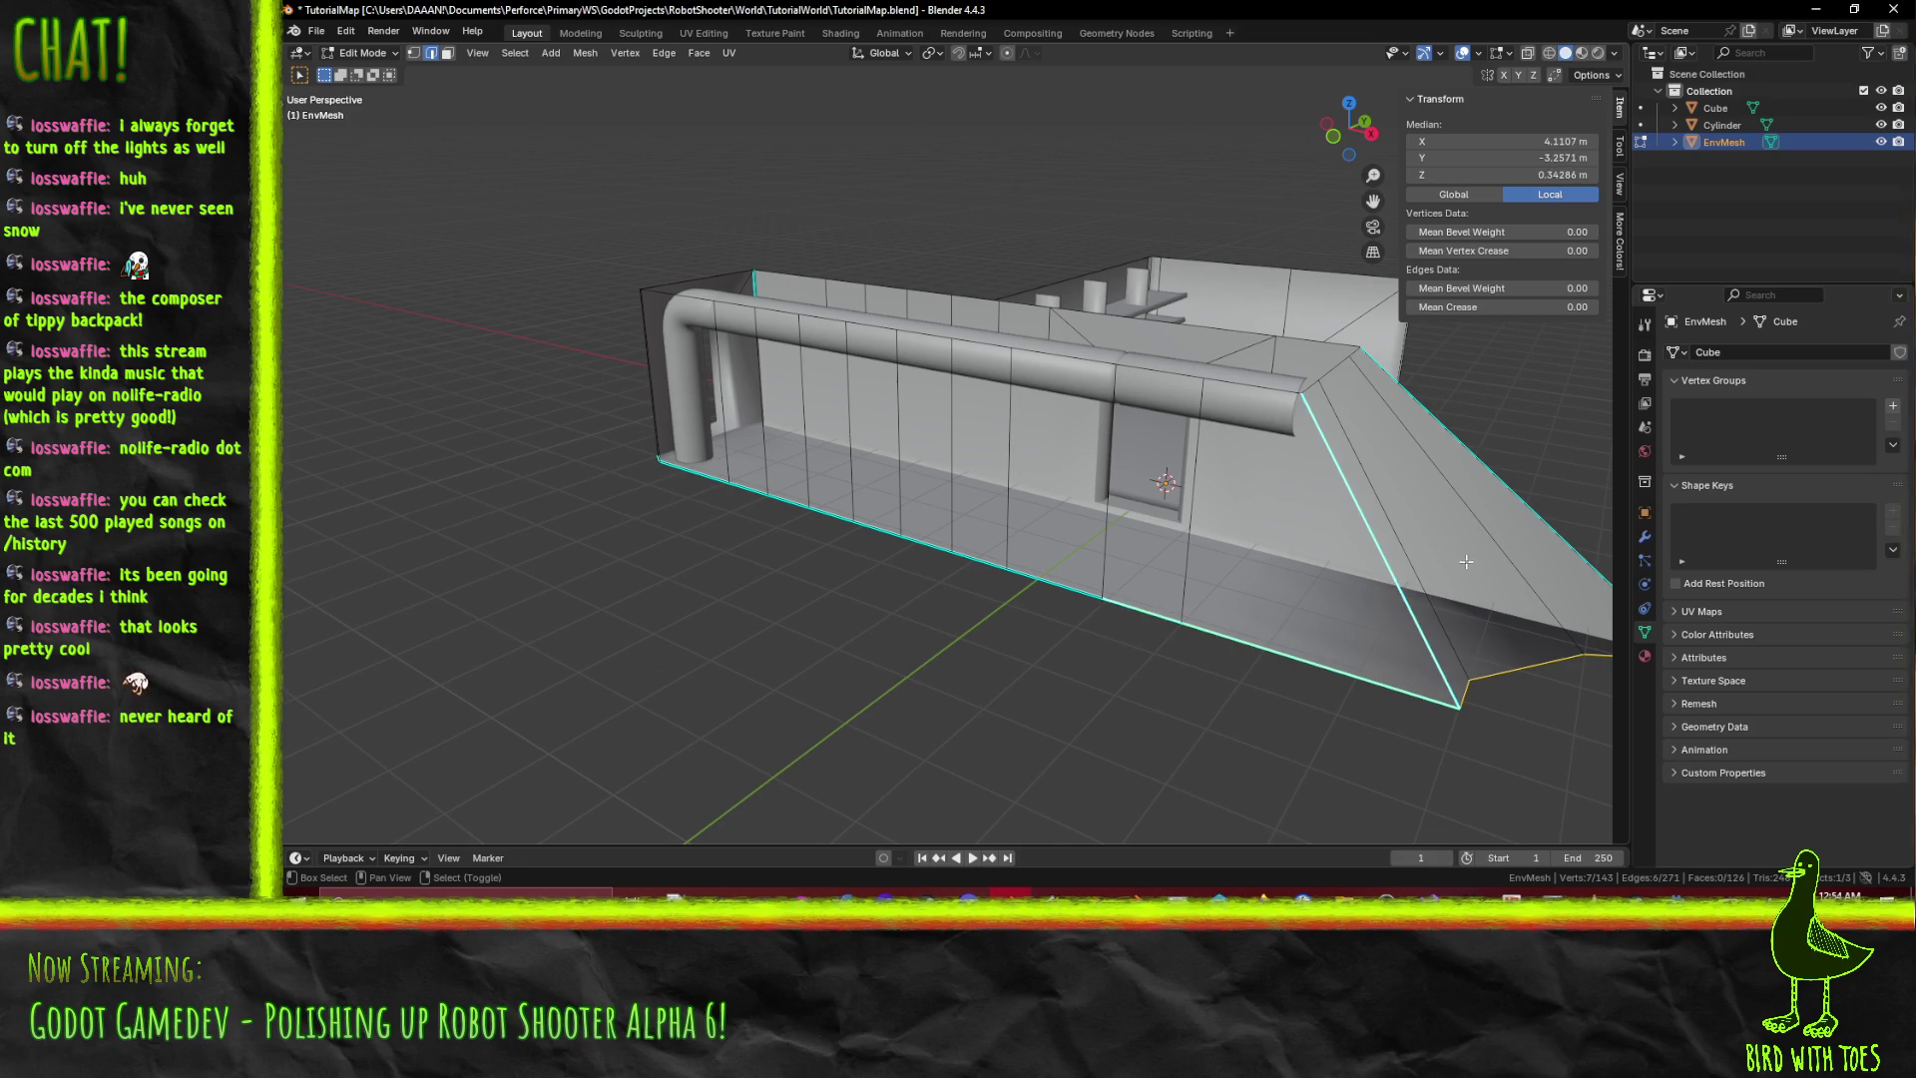
{"action": "middle_click_drag", "start_coordinate": [1466, 562], "coordinate": [1055, 513]}
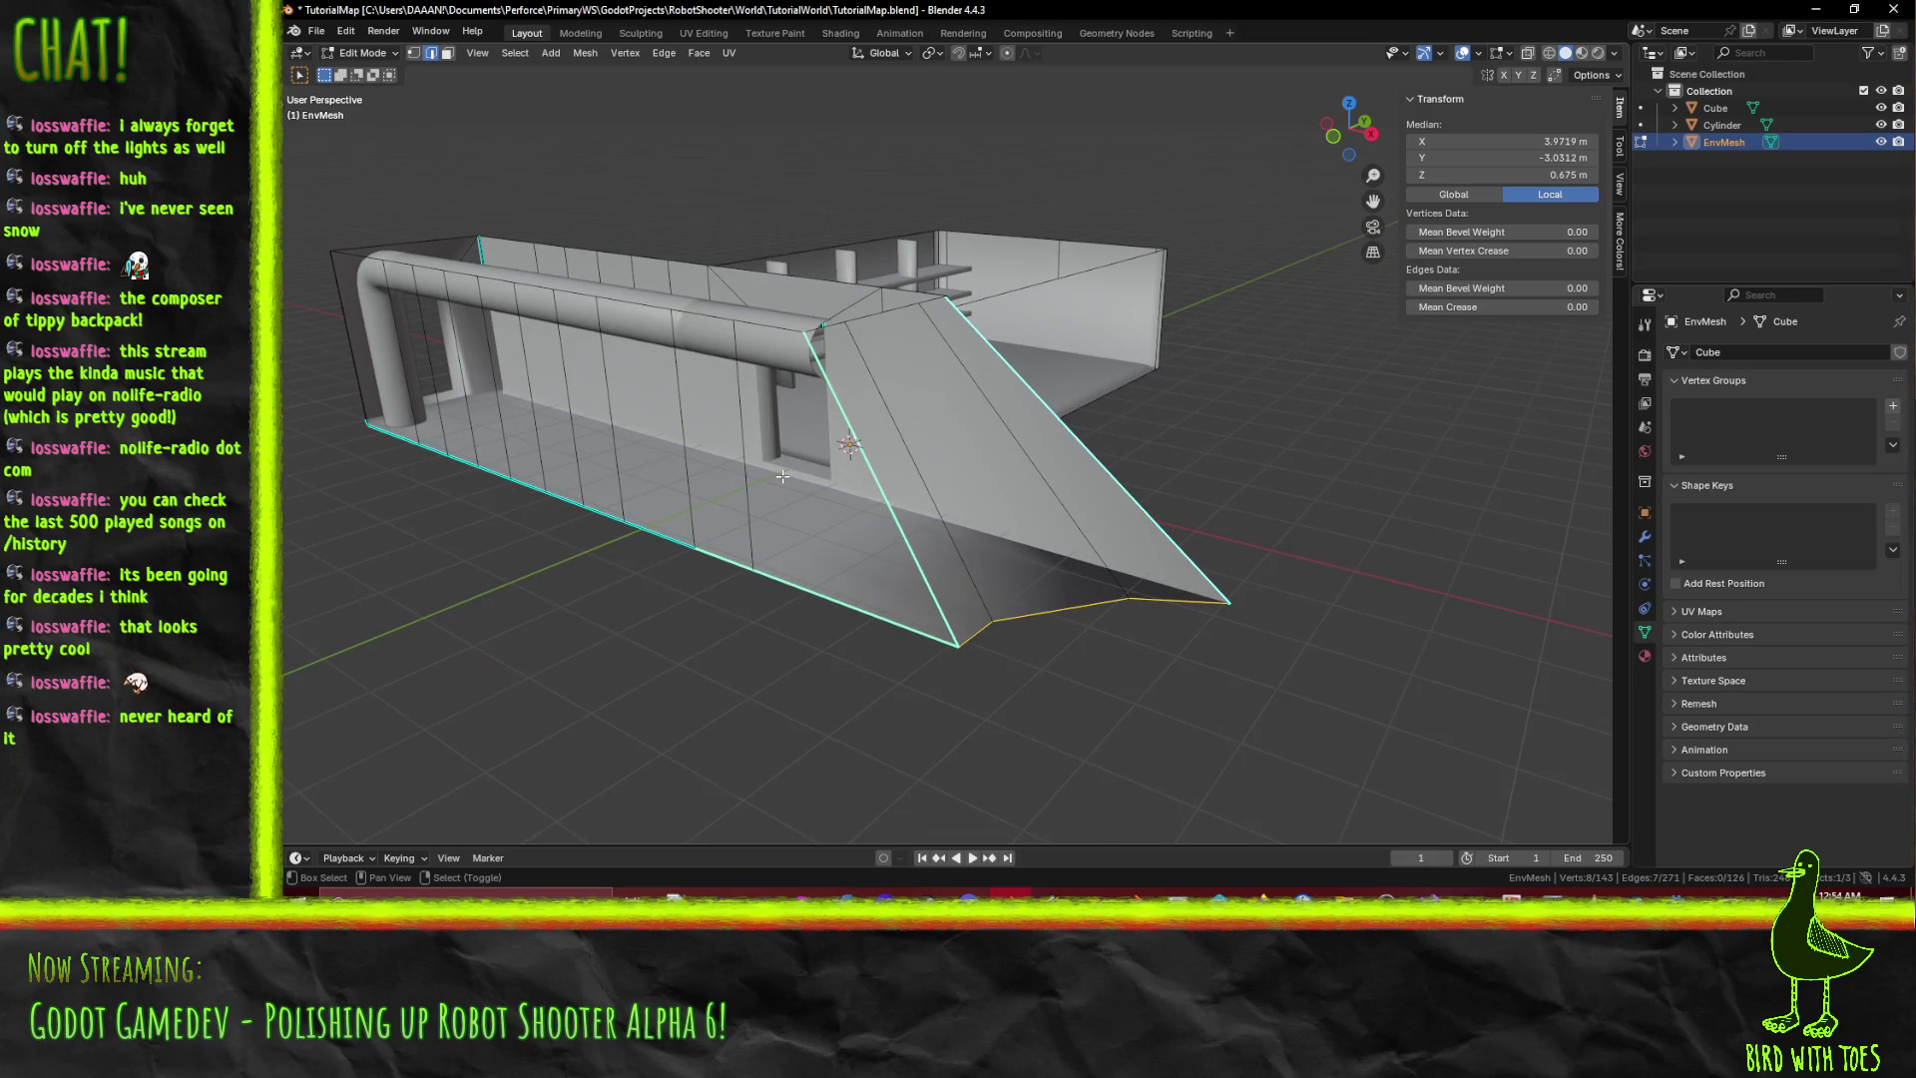
{"action": "middle_click_drag", "start_coordinate": [782, 476], "coordinate": [1021, 632]}
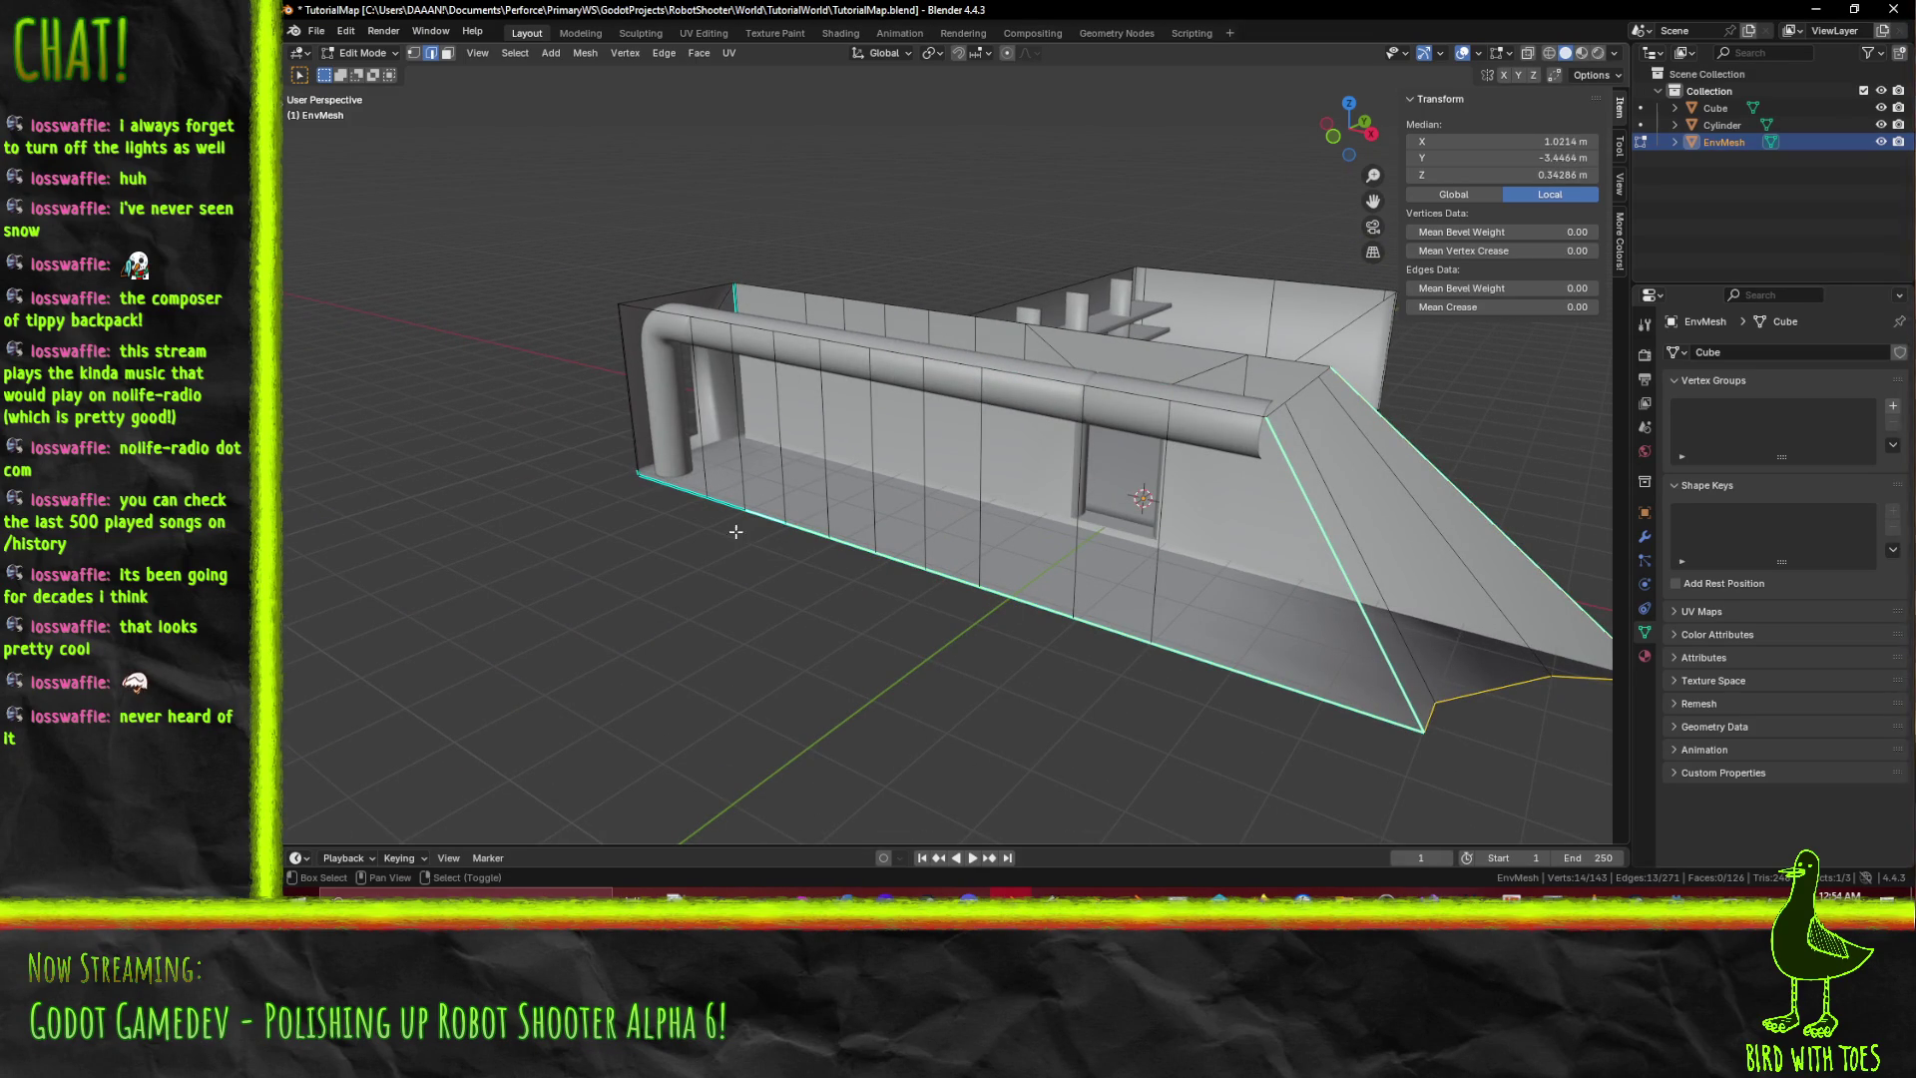
{"action": "middle_click_drag", "start_coordinate": [622, 510], "coordinate": [673, 426]}
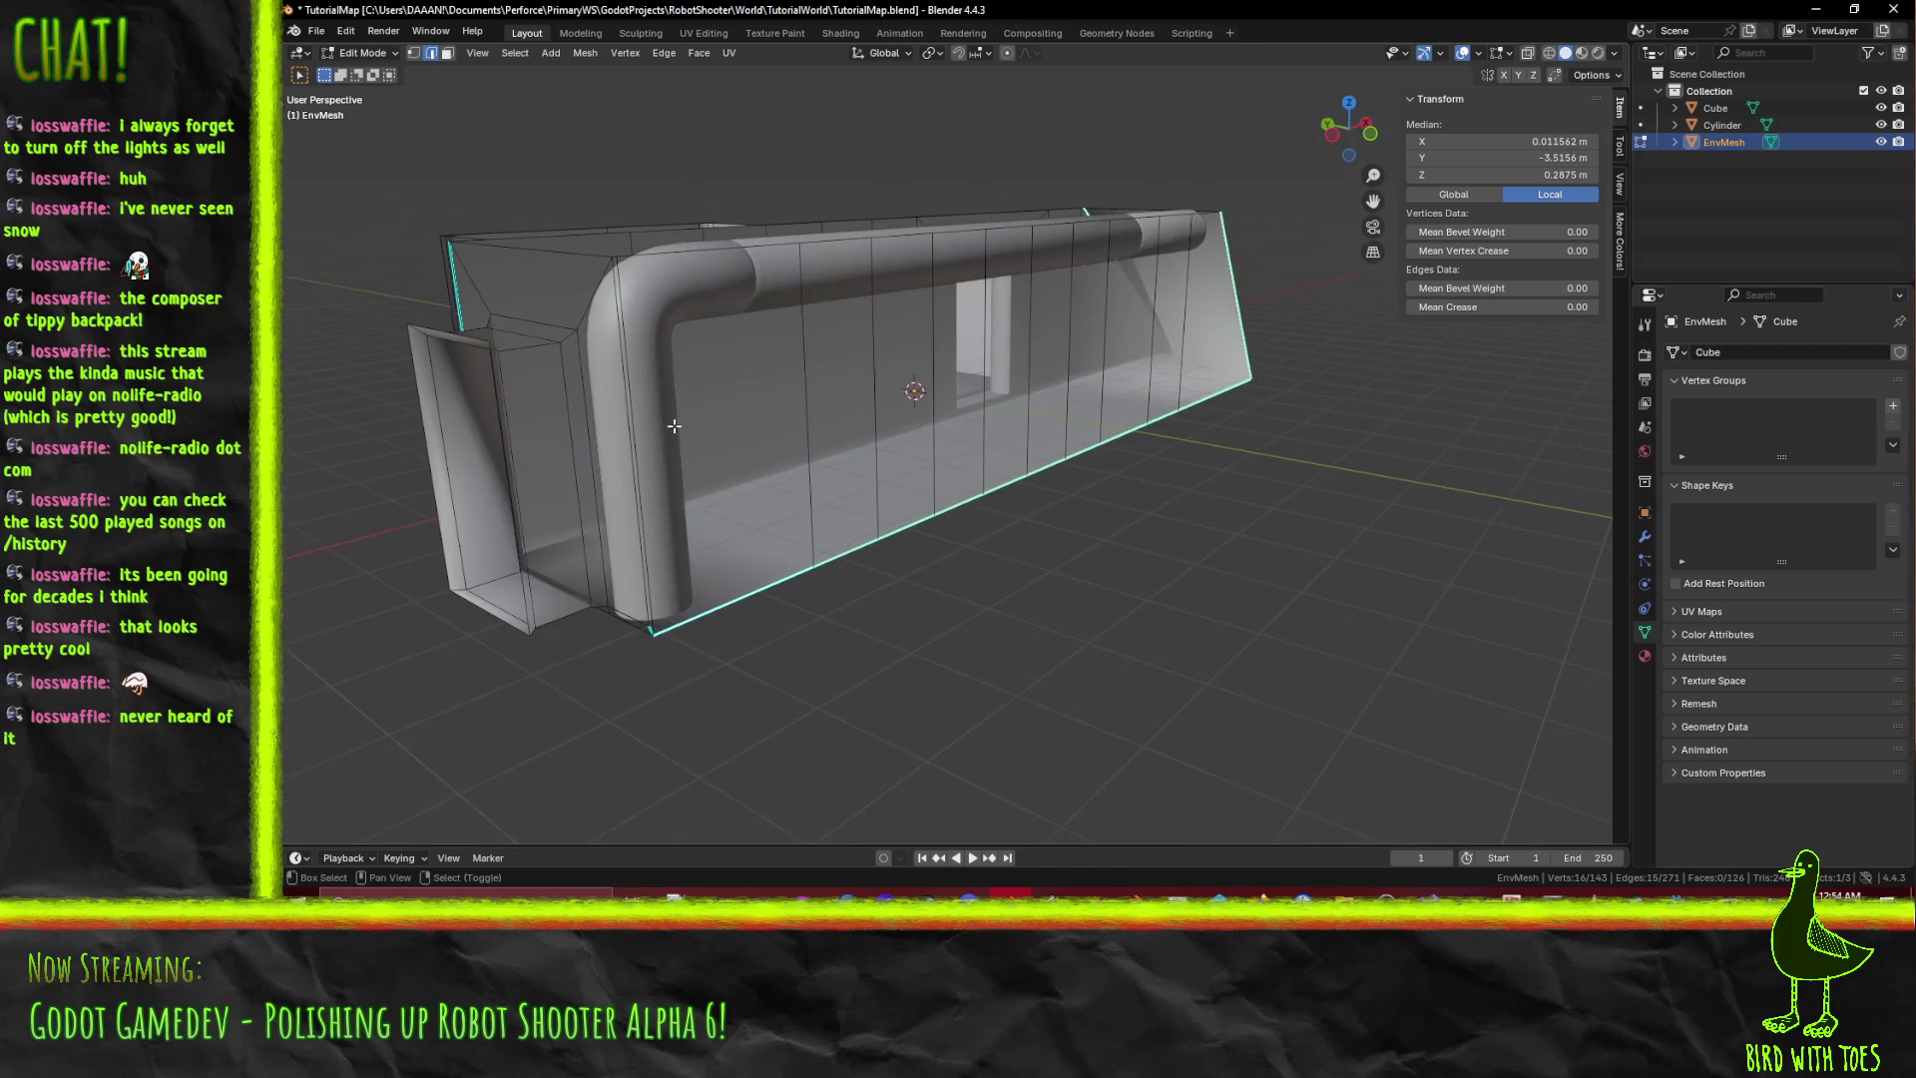
{"action": "mouse_move", "coordinate": [672, 666]}
{"action": "middle_mouse_down"}
{"action": "mouse_move", "coordinate": [712, 639]}
{"action": "mouse_move", "coordinate": [710, 660]}
{"action": "mouse_move", "coordinate": [762, 664]}
{"action": "middle_mouse_up"}
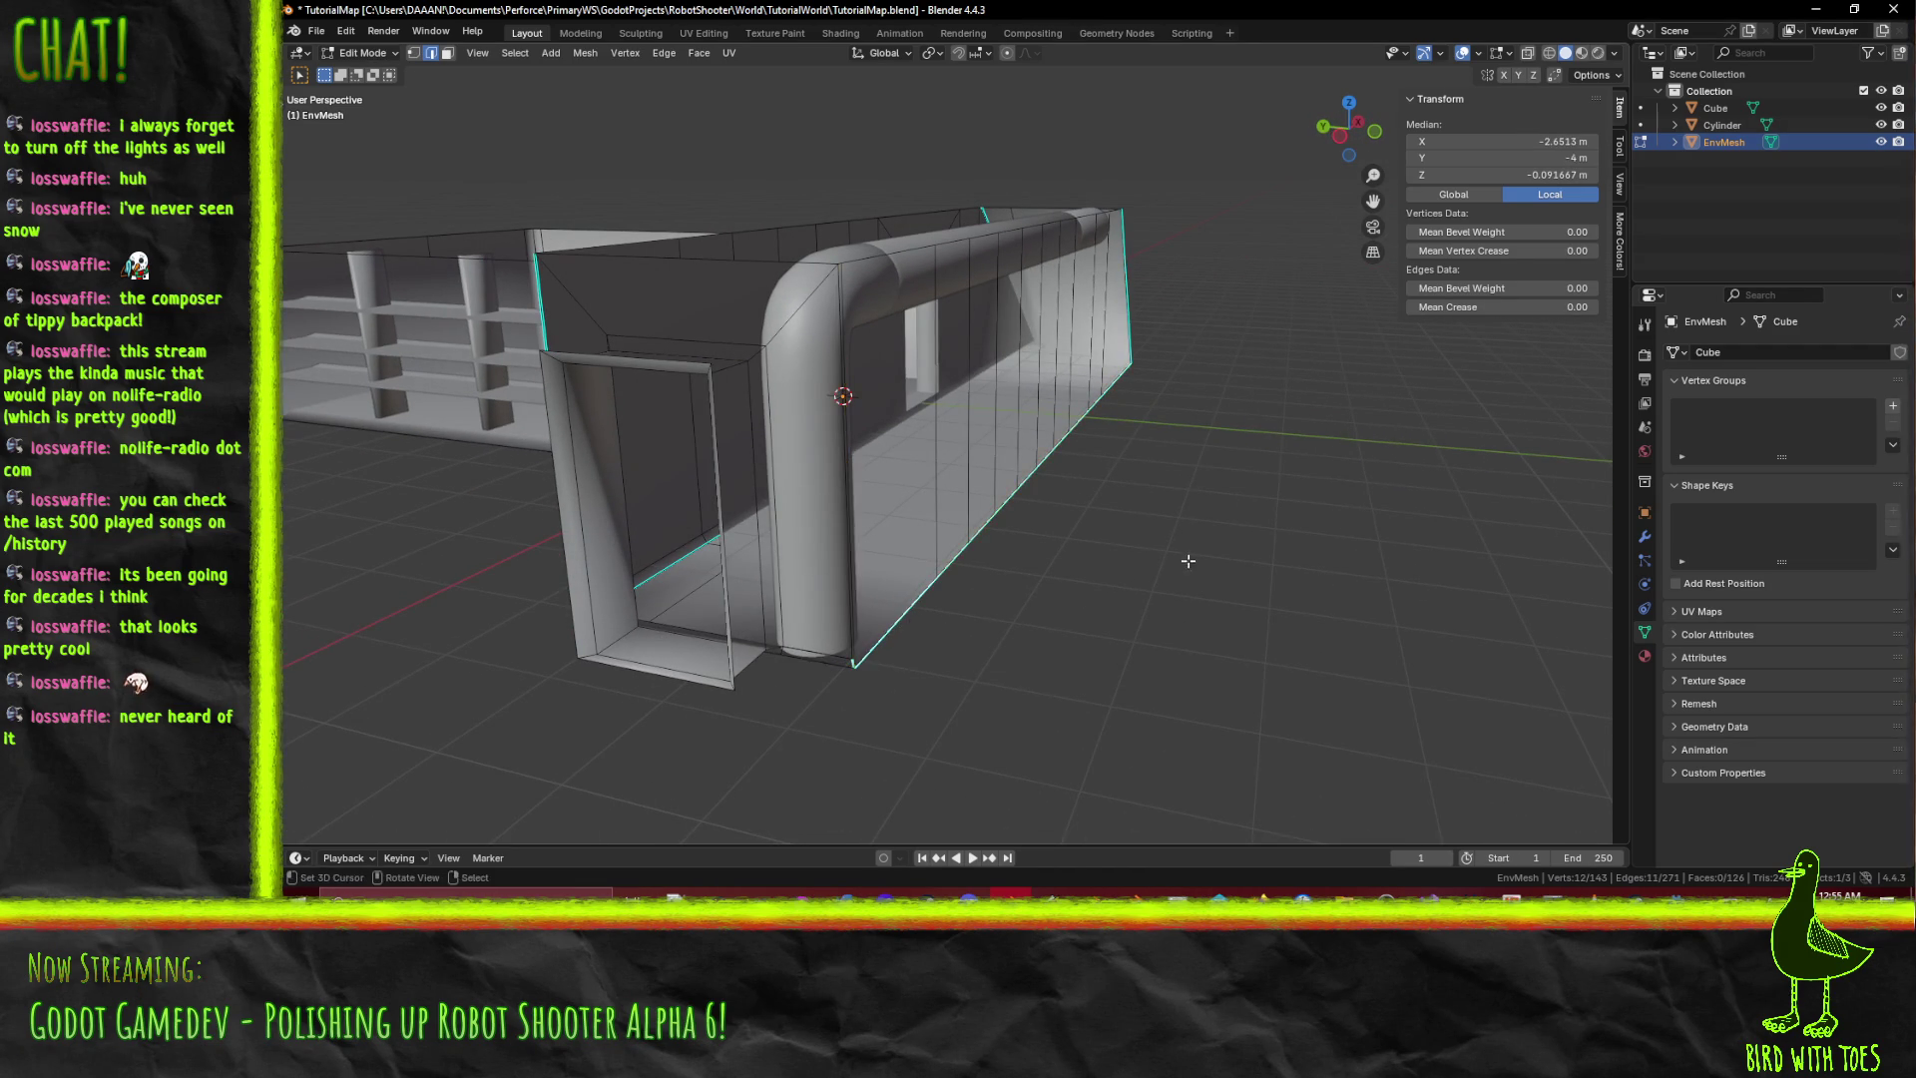
{"action": "middle_click_drag", "start_coordinate": [1187, 561], "coordinate": [1262, 659]}
Mark the selected edge and the wall edge loops as UV seams via 'mark' search.
{"action": "key", "text": "F3"}
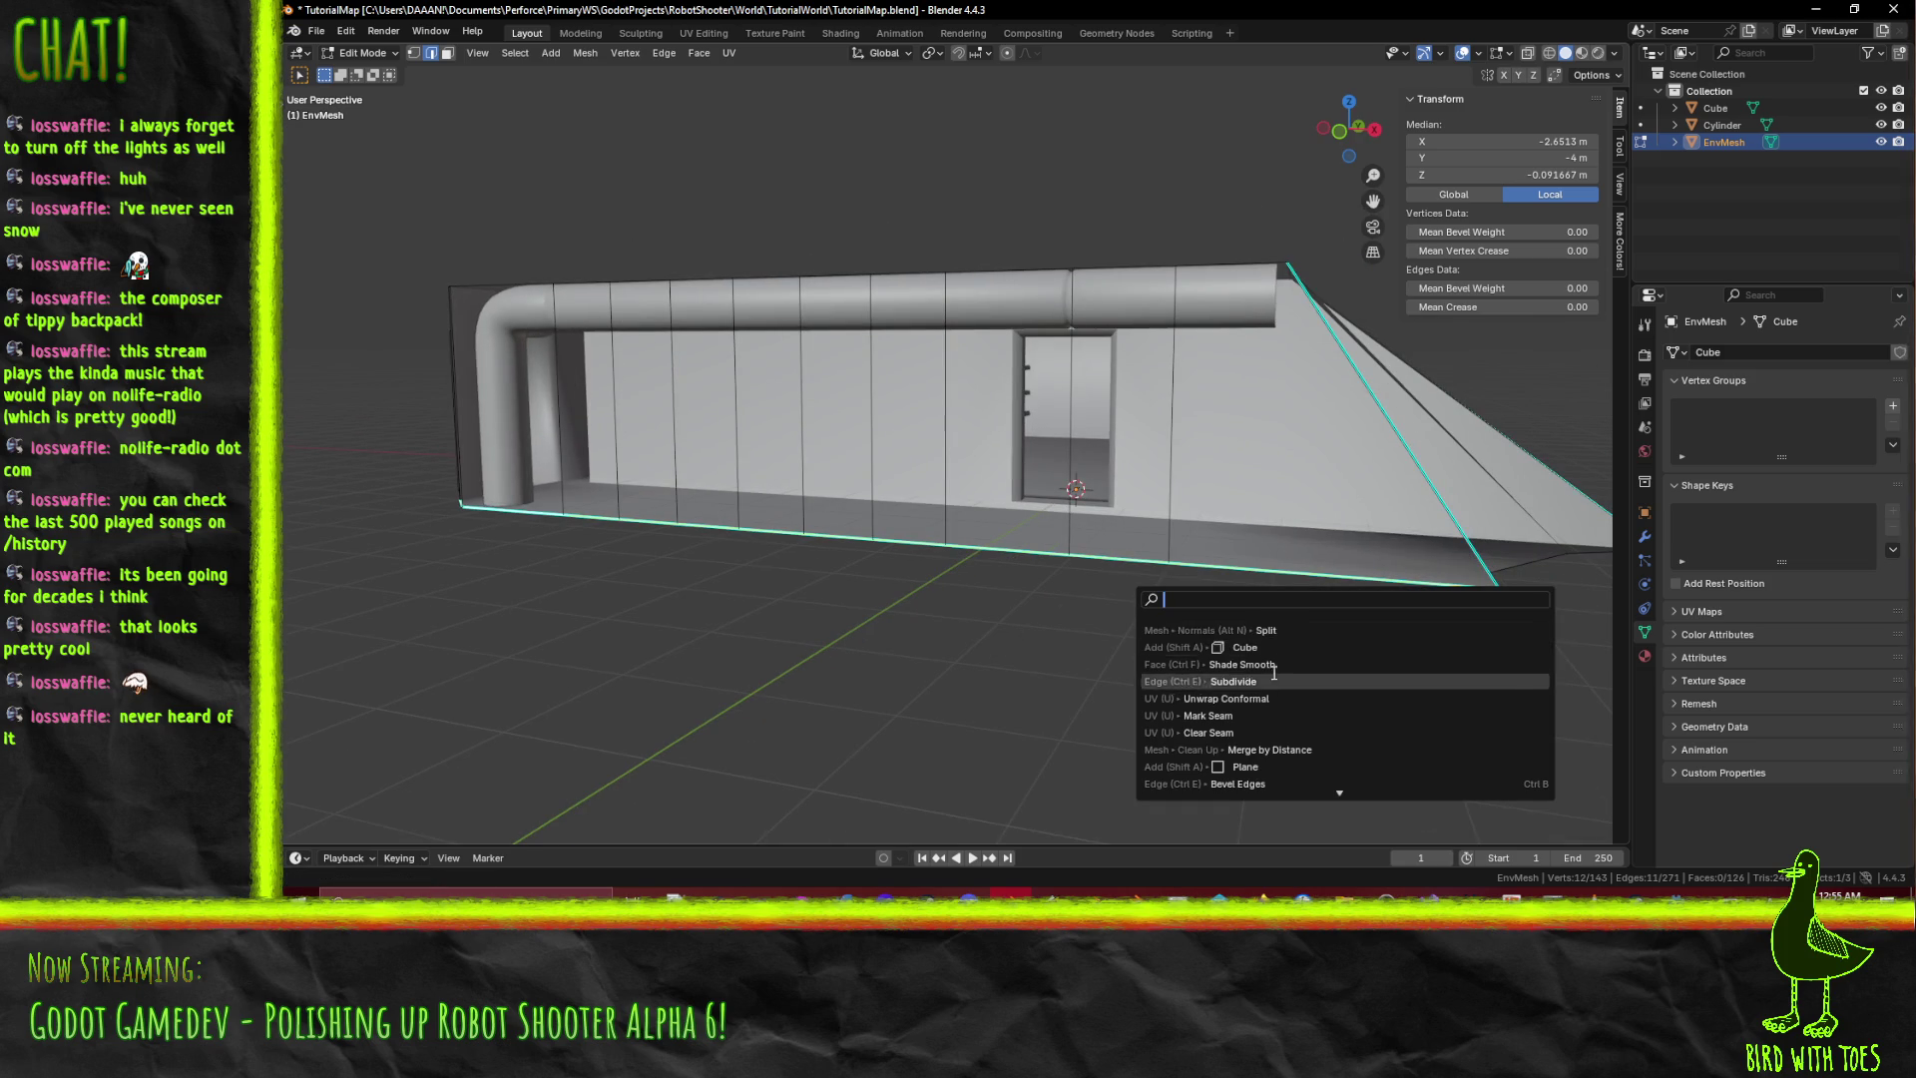
{"action": "type", "text": "mark"}
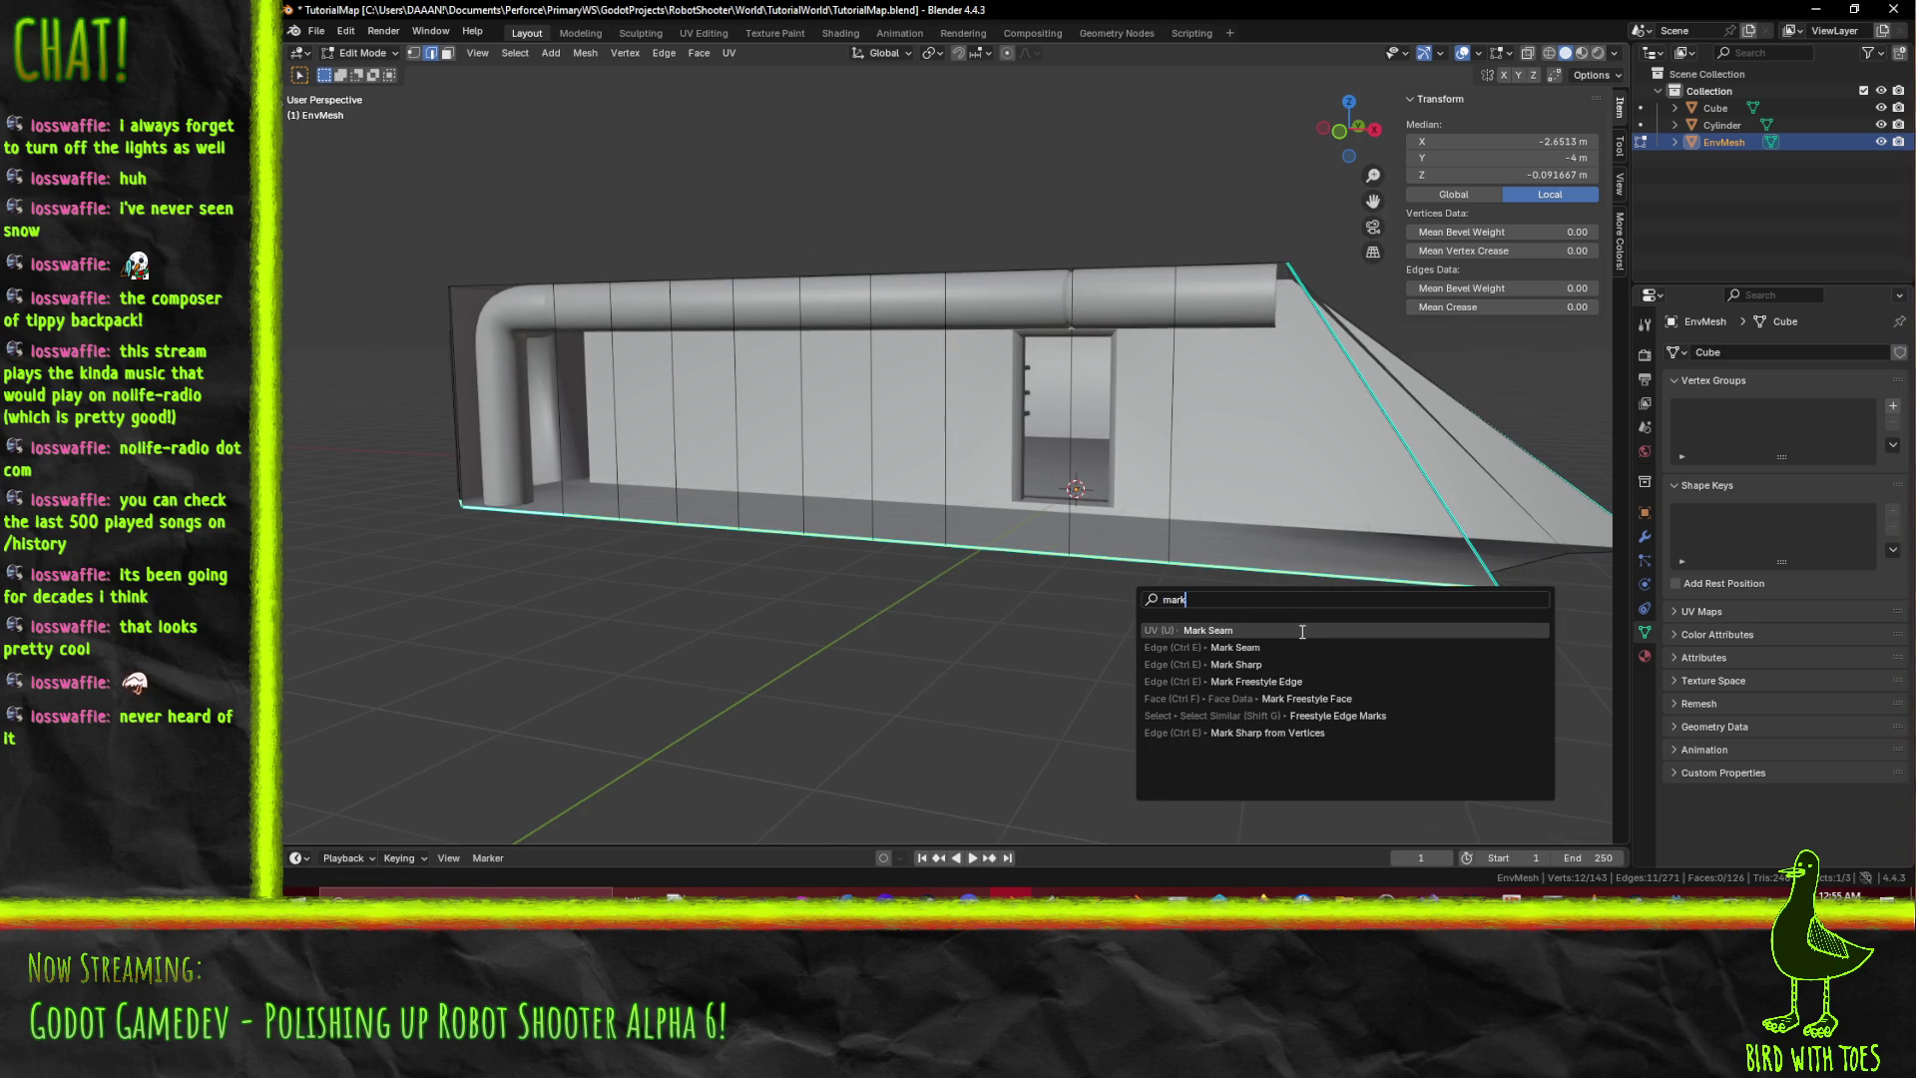
{"action": "left_click", "coordinate": [1302, 631]}
{"action": "mouse_move", "coordinate": [970, 513]}
{"action": "middle_mouse_down"}
{"action": "mouse_move", "coordinate": [1084, 461]}
{"action": "mouse_move", "coordinate": [1031, 460]}
{"action": "mouse_move", "coordinate": [1263, 463]}
{"action": "mouse_move", "coordinate": [1088, 502]}
{"action": "middle_mouse_up"}
{"action": "left_click", "coordinate": [1105, 452], "text": "alt"}
{"action": "left_click", "coordinate": [1236, 449], "text": "alt+shift"}
{"action": "key", "text": "F3"}
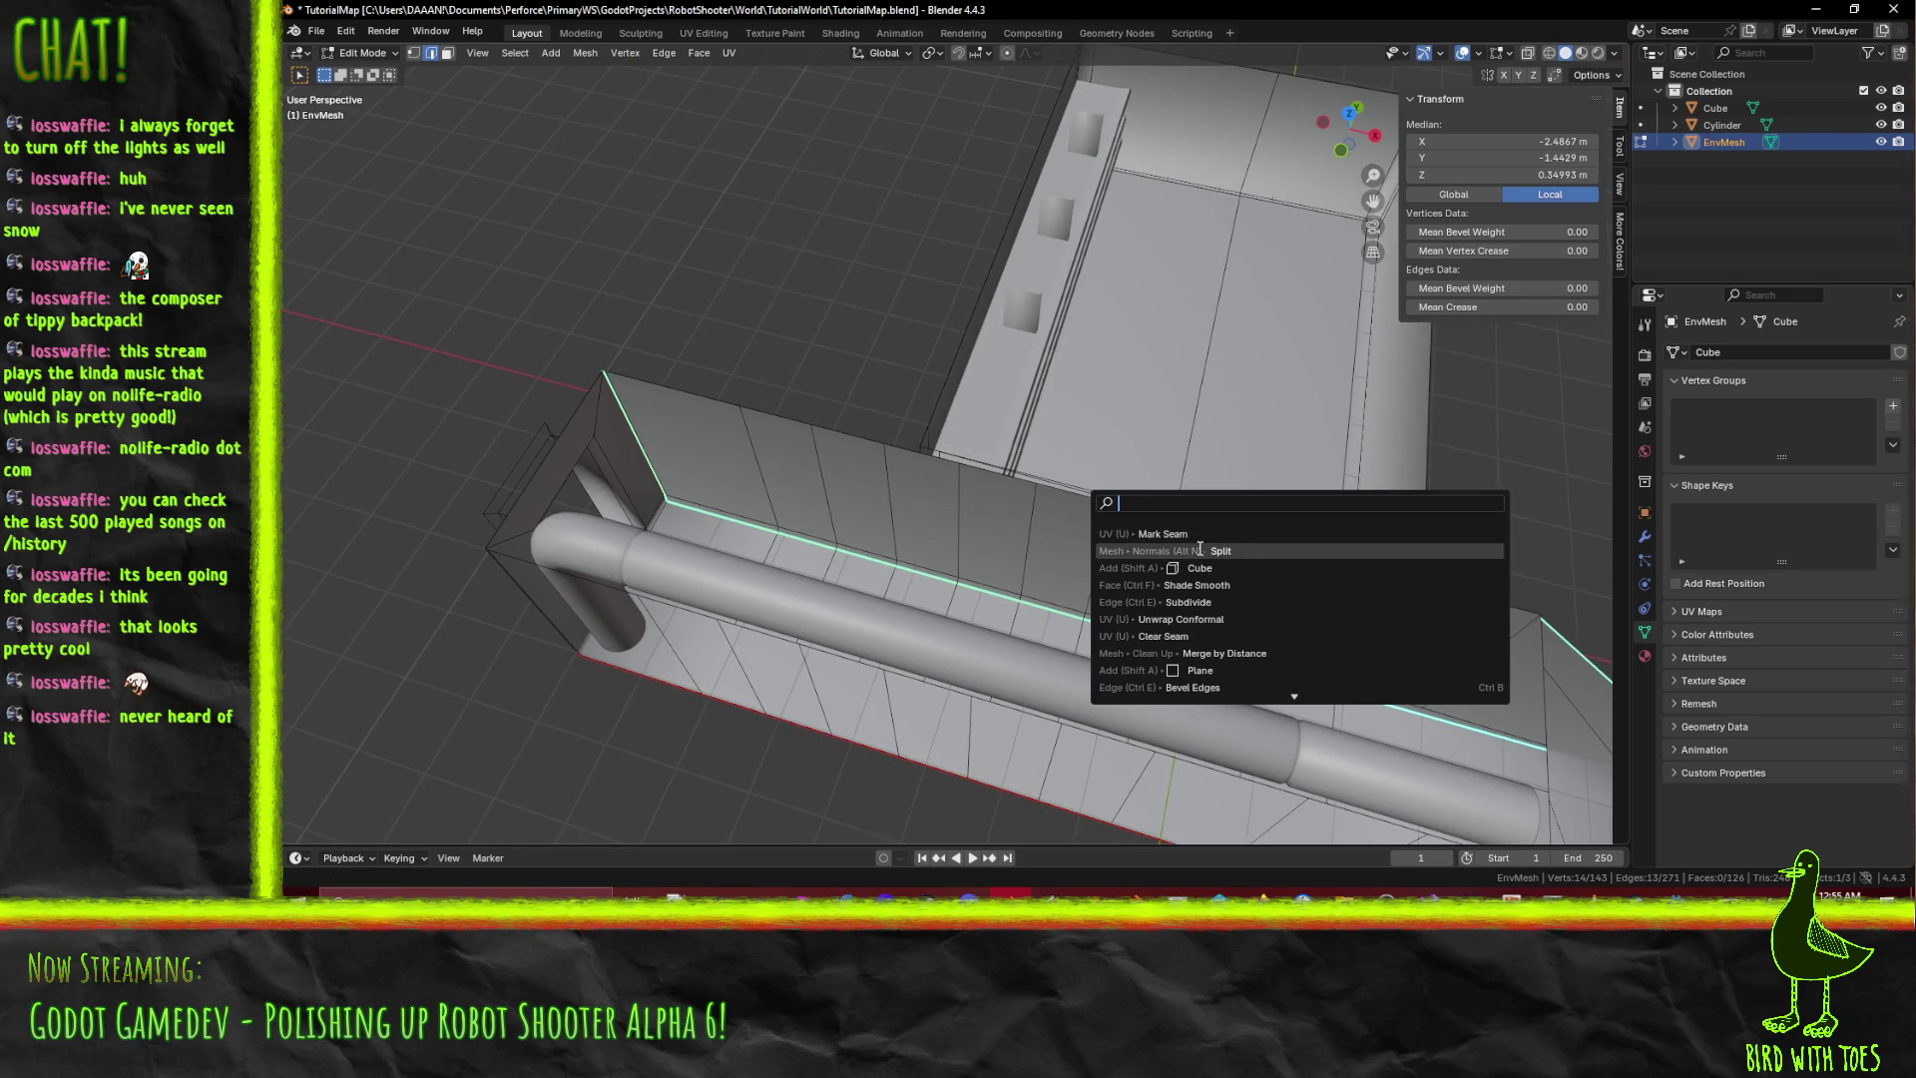
{"action": "left_click", "coordinate": [1170, 540]}
{"action": "middle_click_drag", "start_coordinate": [898, 479], "coordinate": [760, 456]}
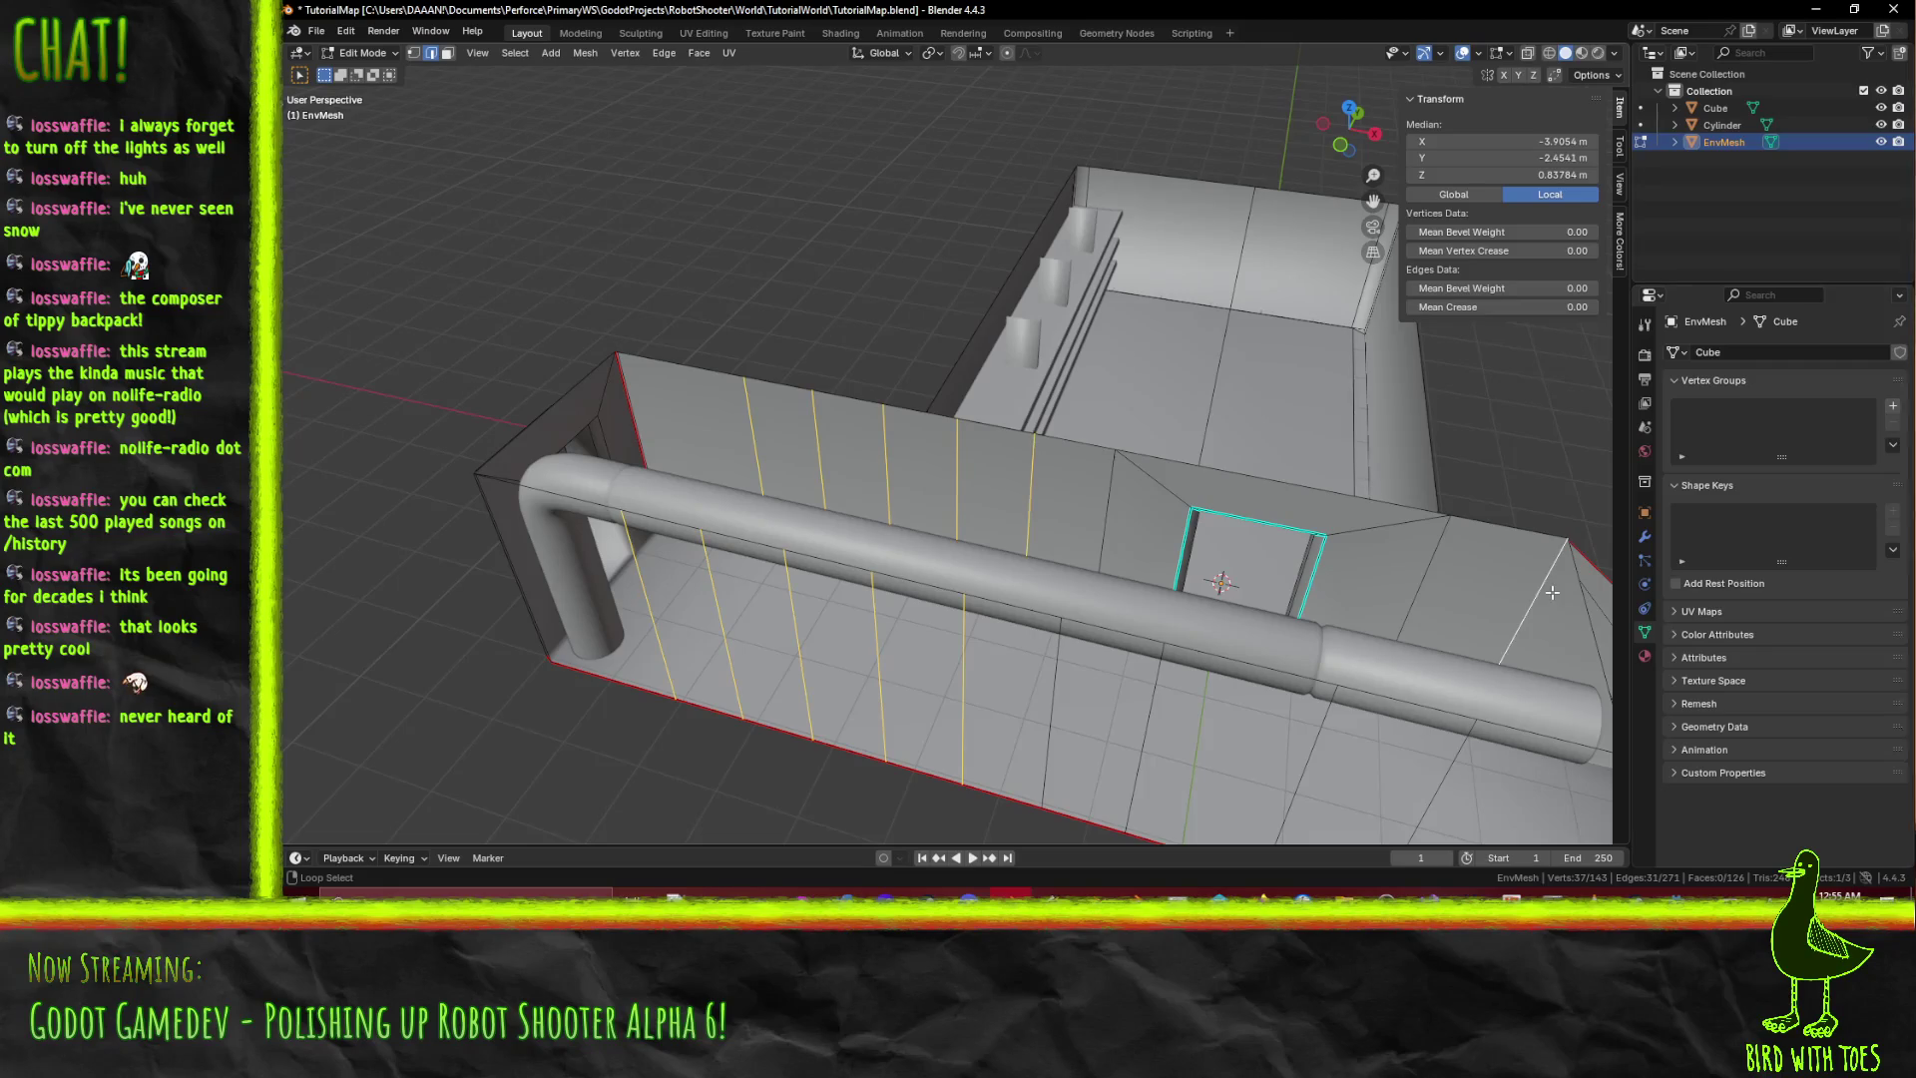
Undo the edge above the doorway and bring up delete options for the vertical wall edges.
{"action": "middle_click_drag", "start_coordinate": [1551, 592], "coordinate": [1480, 541]}
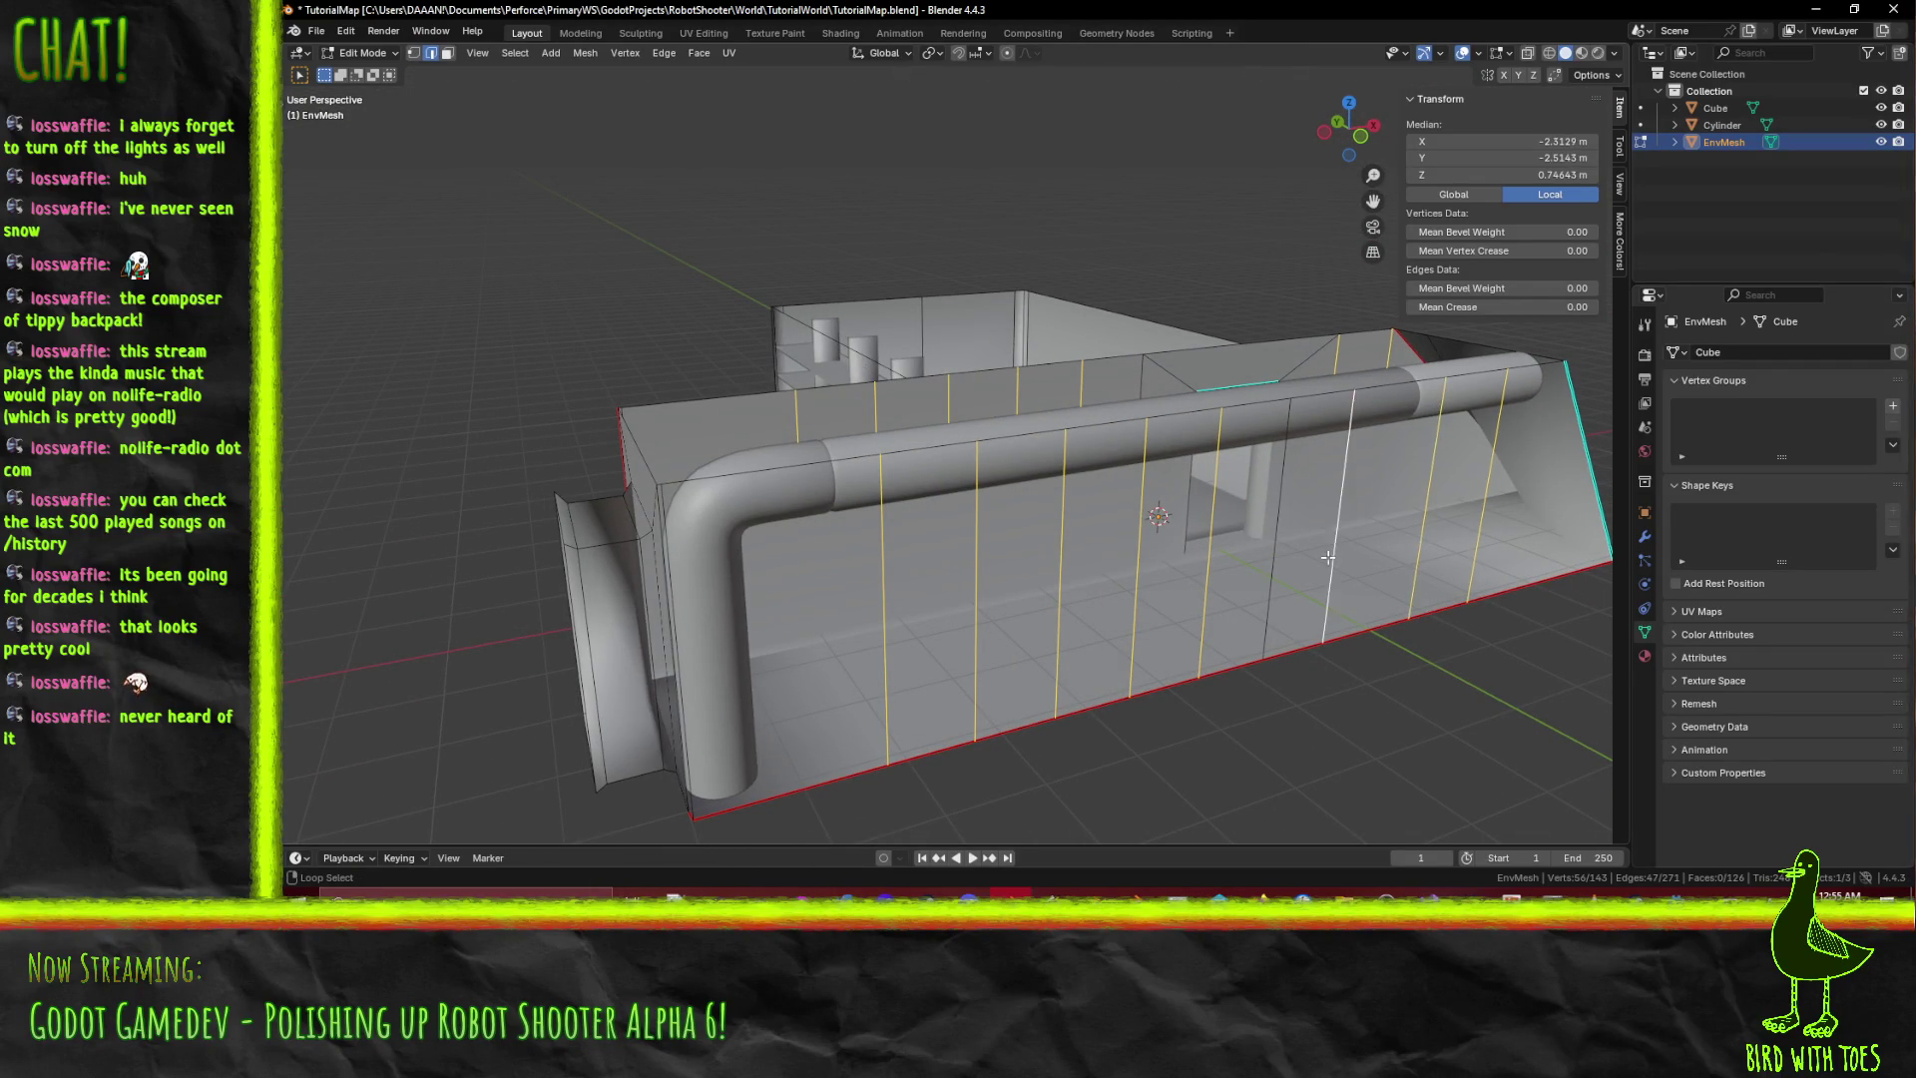
{"action": "mouse_move", "coordinate": [1279, 554]}
{"action": "middle_mouse_down"}
{"action": "mouse_move", "coordinate": [1260, 584]}
{"action": "mouse_move", "coordinate": [1296, 572]}
{"action": "mouse_move", "coordinate": [1104, 605]}
{"action": "middle_mouse_up"}
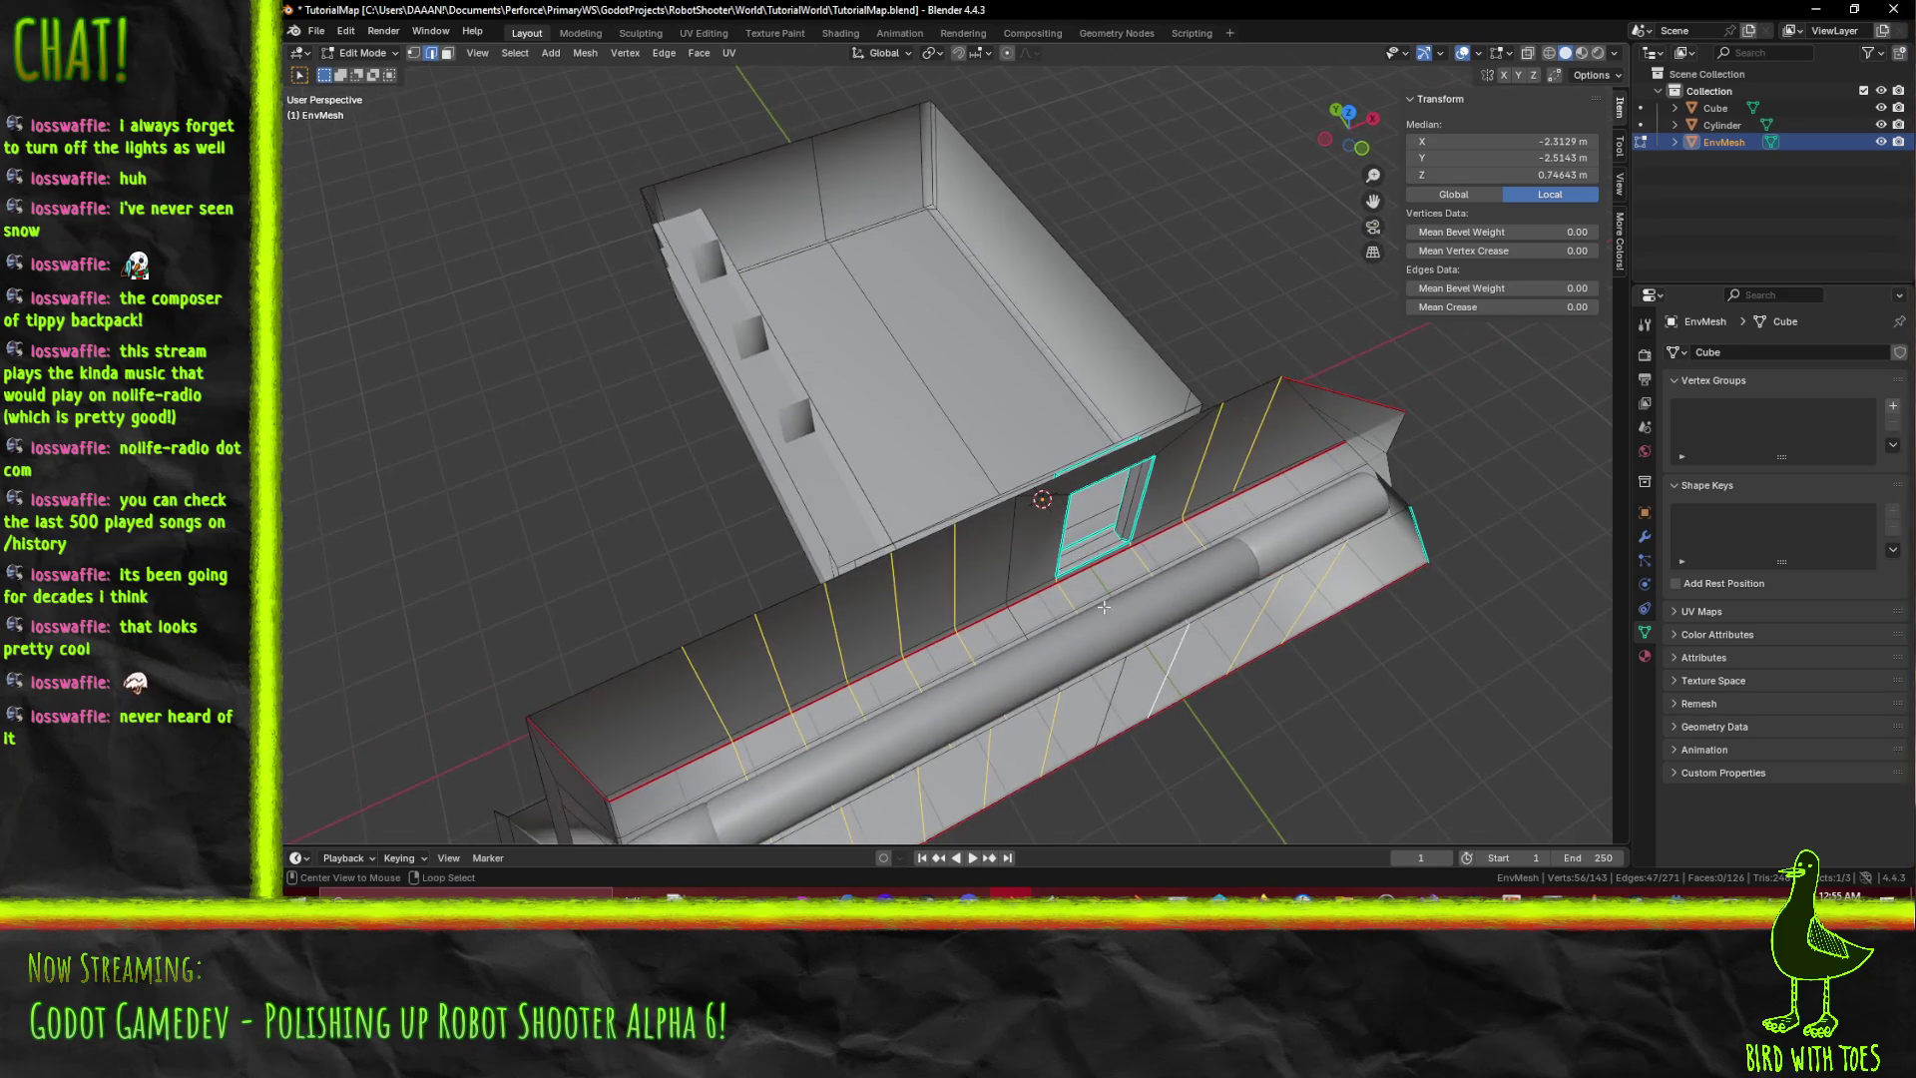
{"action": "key", "text": "ctrl+z"}
{"action": "mouse_move", "coordinate": [1224, 621]}
{"action": "middle_mouse_down"}
{"action": "mouse_move", "coordinate": [1318, 657]}
{"action": "mouse_move", "coordinate": [1319, 608]}
{"action": "mouse_move", "coordinate": [1148, 592]}
{"action": "mouse_move", "coordinate": [1124, 539]}
{"action": "middle_mouse_up"}
{"action": "key", "text": "x"}
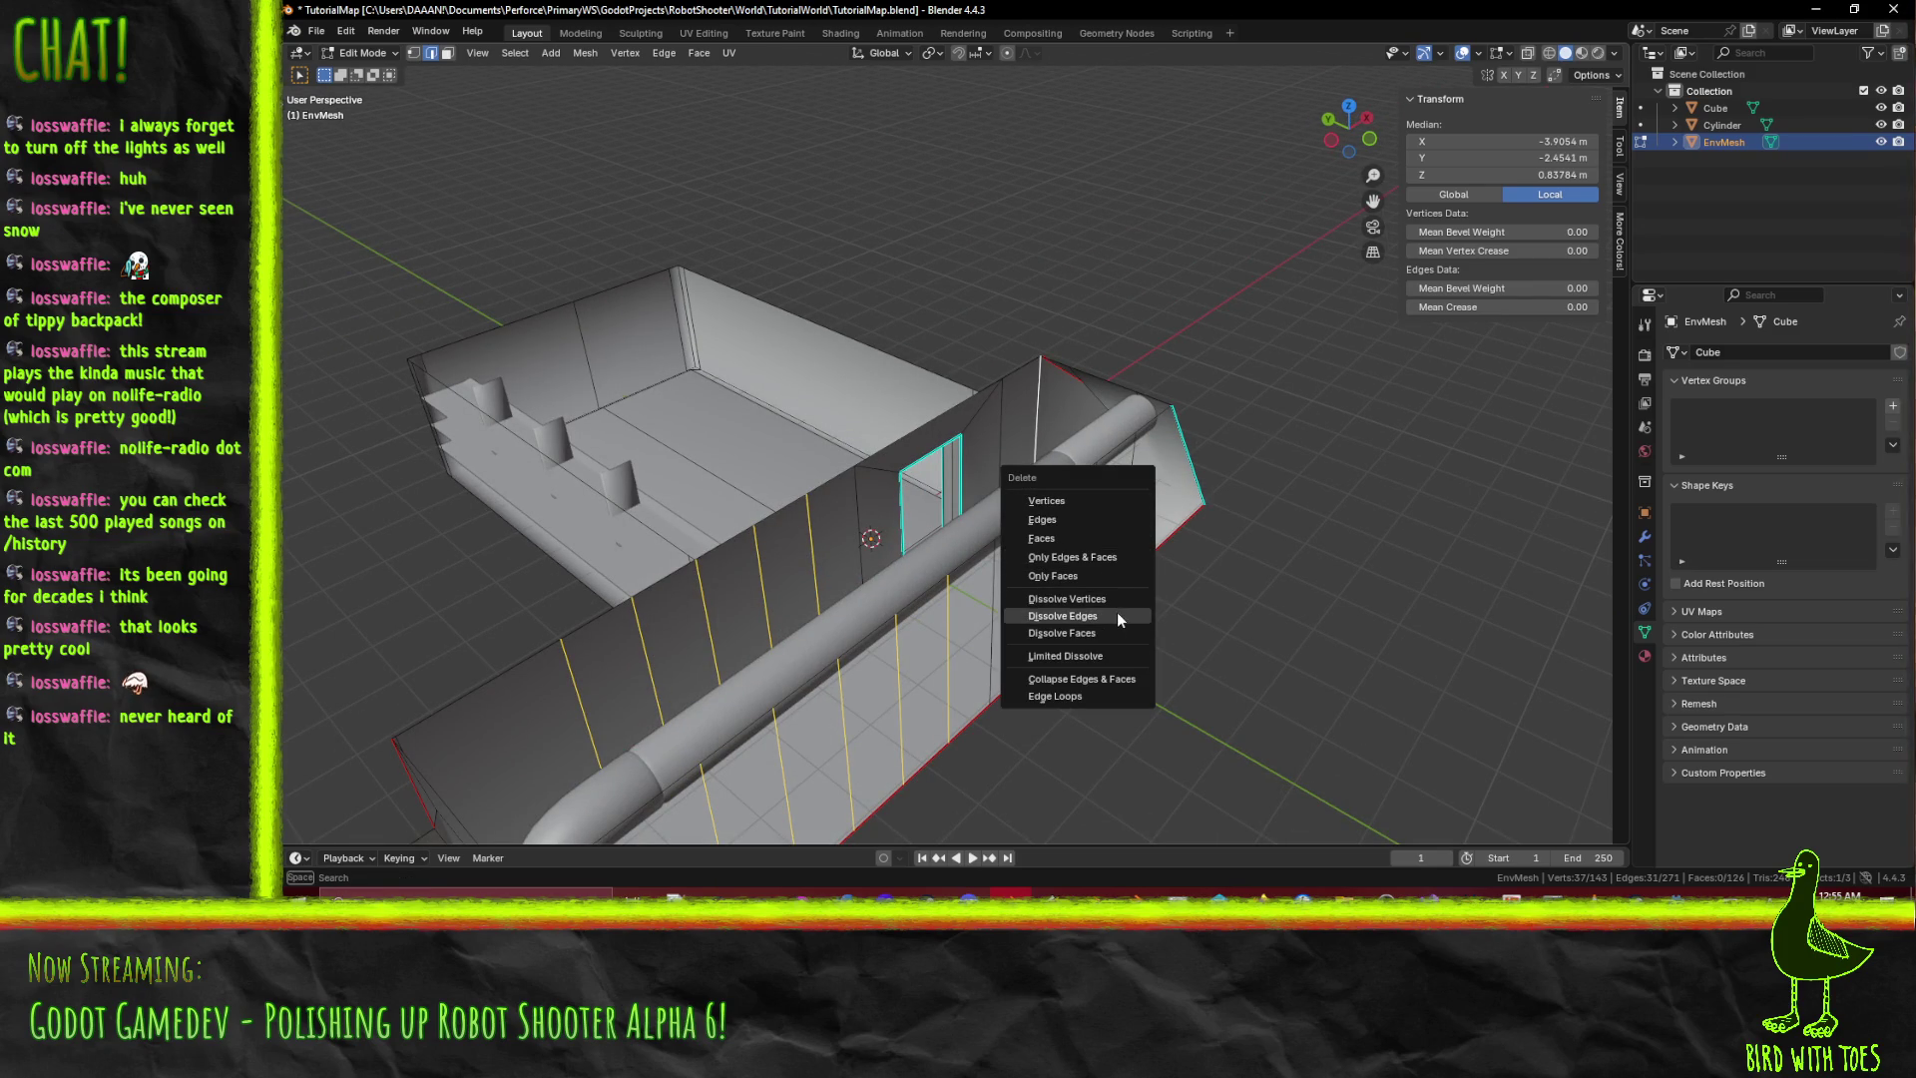
Dissolve the vertical pipe-wall edges, reducing the mesh to 203 edges and 95 faces.
{"action": "left_click", "coordinate": [1116, 615]}
{"action": "mouse_move", "coordinate": [1117, 615]}
{"action": "middle_mouse_down"}
{"action": "mouse_move", "coordinate": [742, 561]}
{"action": "mouse_move", "coordinate": [967, 596]}
{"action": "mouse_move", "coordinate": [894, 570]}
{"action": "mouse_move", "coordinate": [1158, 522]}
{"action": "mouse_move", "coordinate": [1069, 461]}
{"action": "mouse_move", "coordinate": [1164, 565]}
{"action": "mouse_move", "coordinate": [1139, 564]}
{"action": "middle_mouse_up"}
{"action": "key", "text": "Tab"}
{"action": "key", "text": "Tab"}
{"action": "mouse_move", "coordinate": [1000, 539]}
{"action": "middle_mouse_down"}
{"action": "mouse_move", "coordinate": [999, 519]}
{"action": "mouse_move", "coordinate": [1040, 541]}
{"action": "mouse_move", "coordinate": [1292, 422]}
{"action": "middle_mouse_up"}
Select the wall's top edges and mark them as UV seams.
{"action": "left_click", "coordinate": [1247, 407], "text": "shift"}
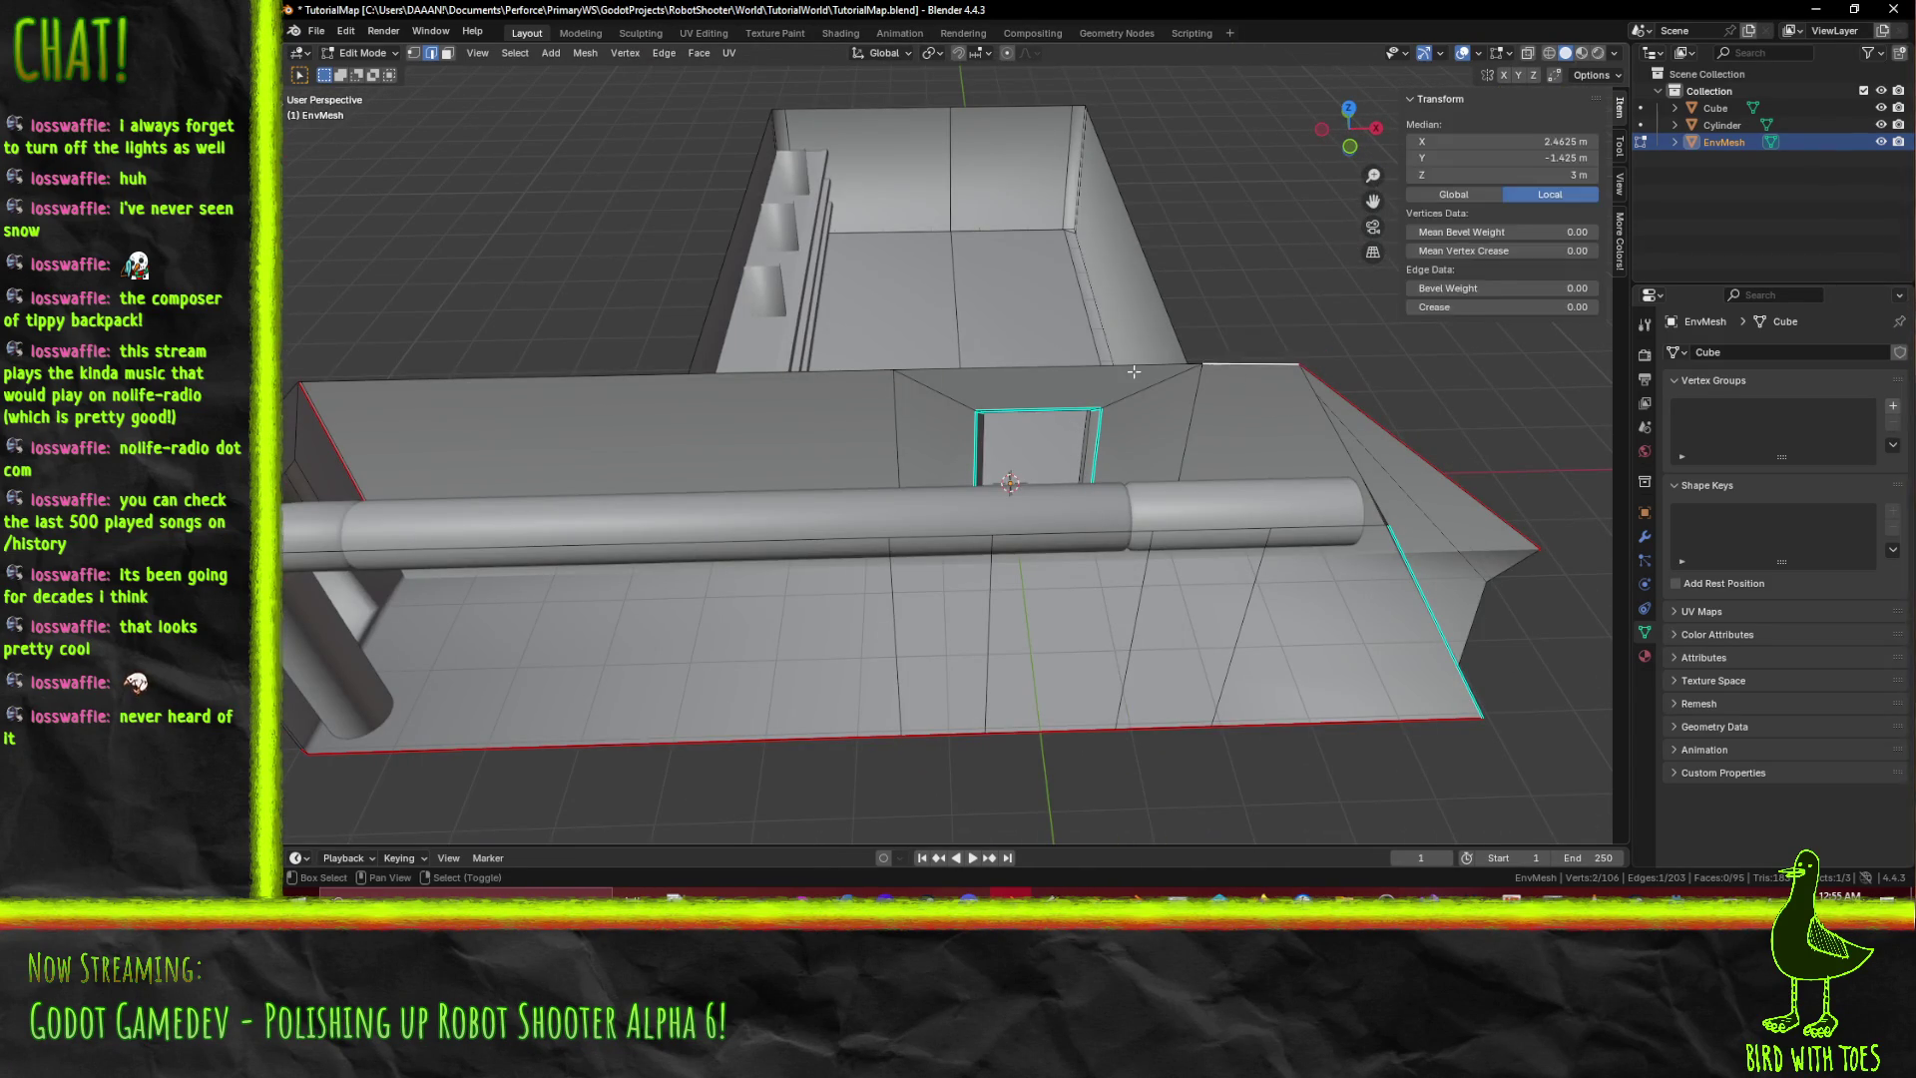
{"action": "right_click", "coordinate": [719, 384]}
{"action": "left_click", "coordinate": [893, 370], "text": "shift"}
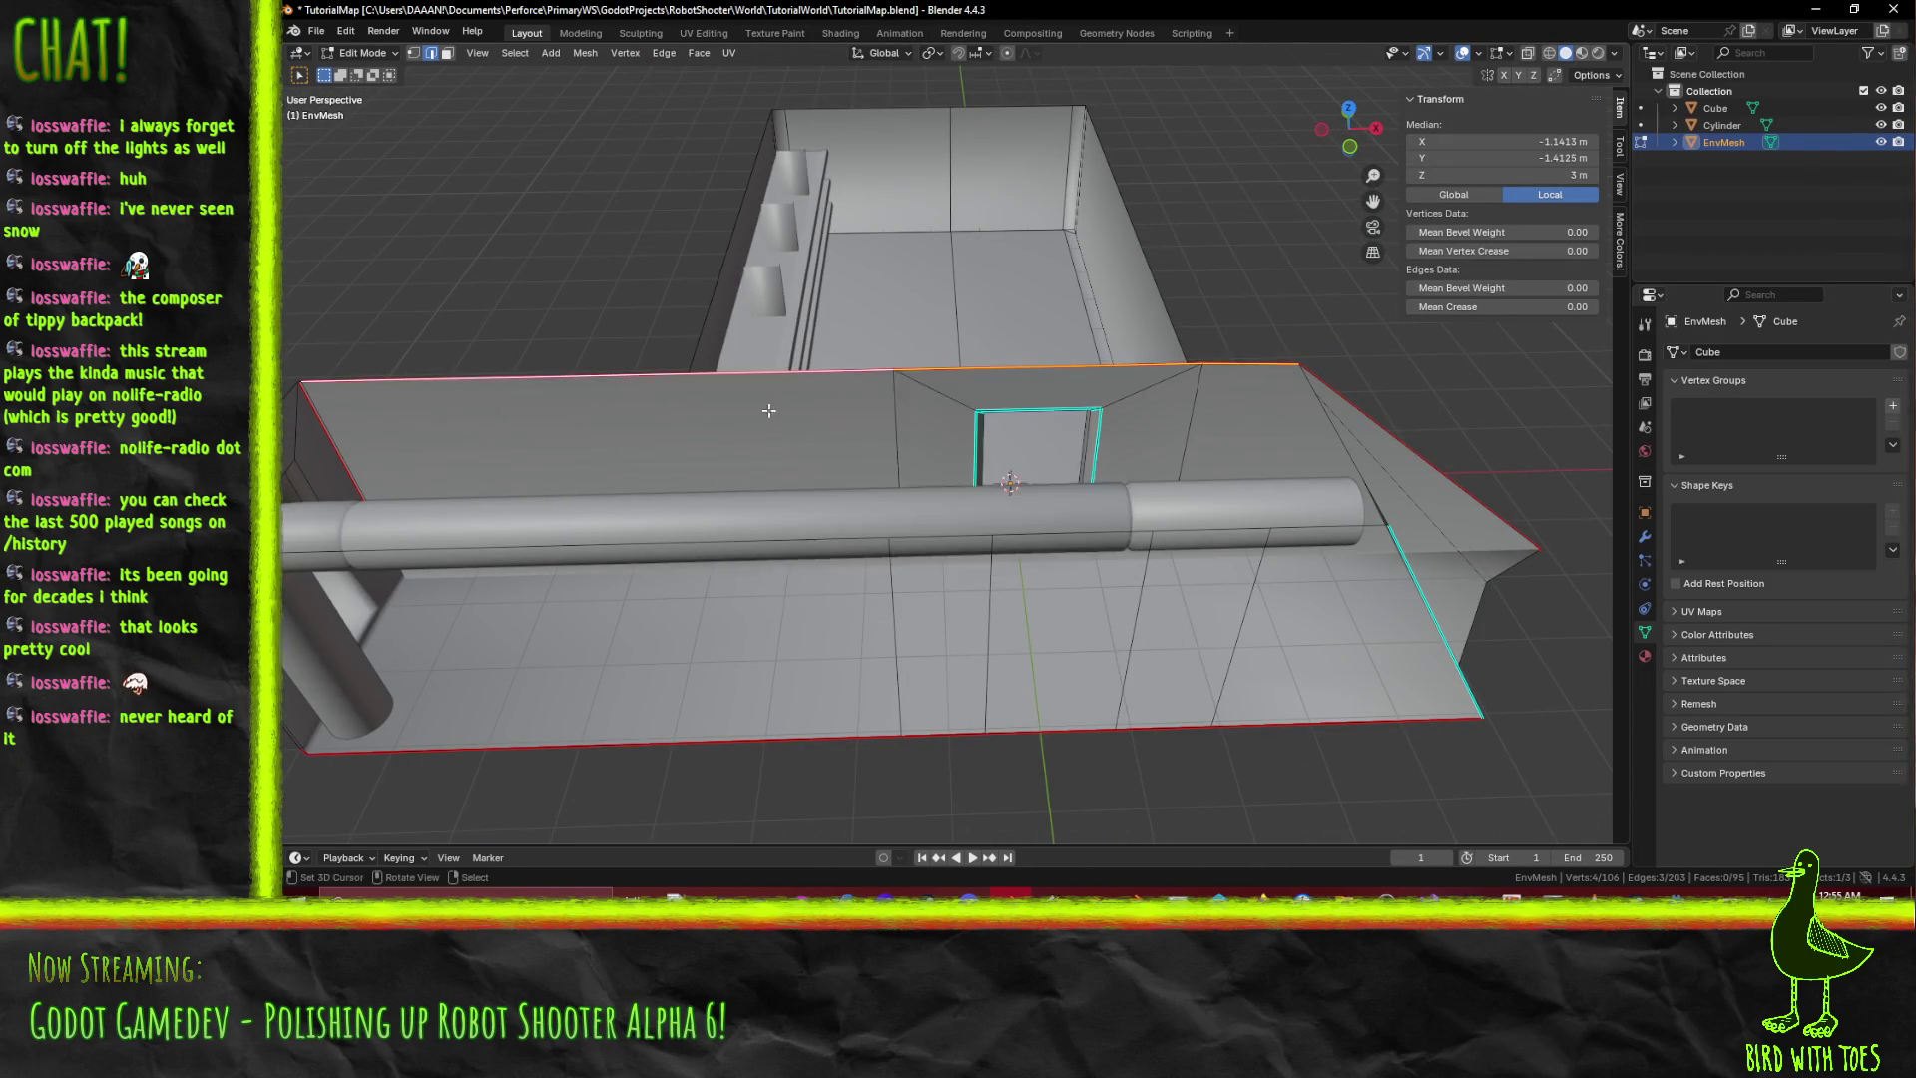
{"action": "middle_click_drag", "start_coordinate": [893, 370], "coordinate": [849, 447]}
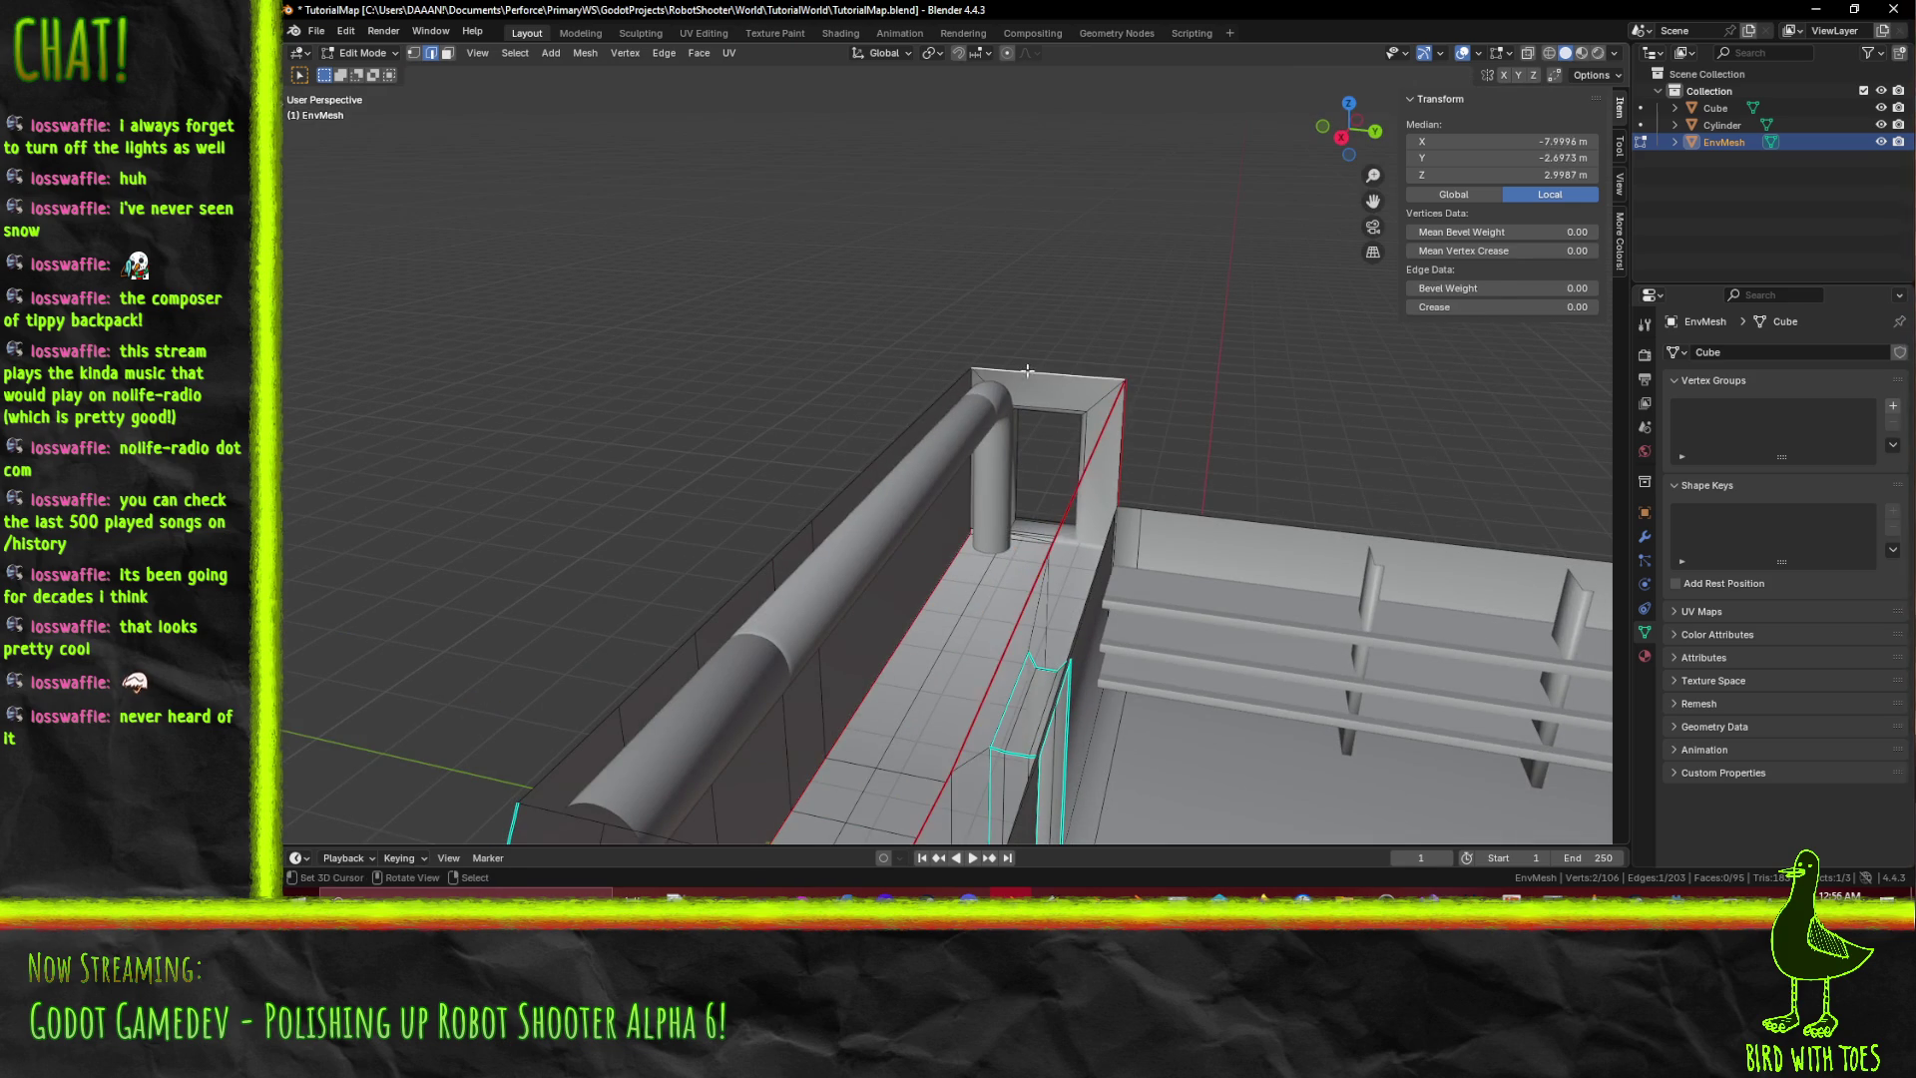
{"action": "middle_click_drag", "start_coordinate": [776, 577], "coordinate": [617, 562]}
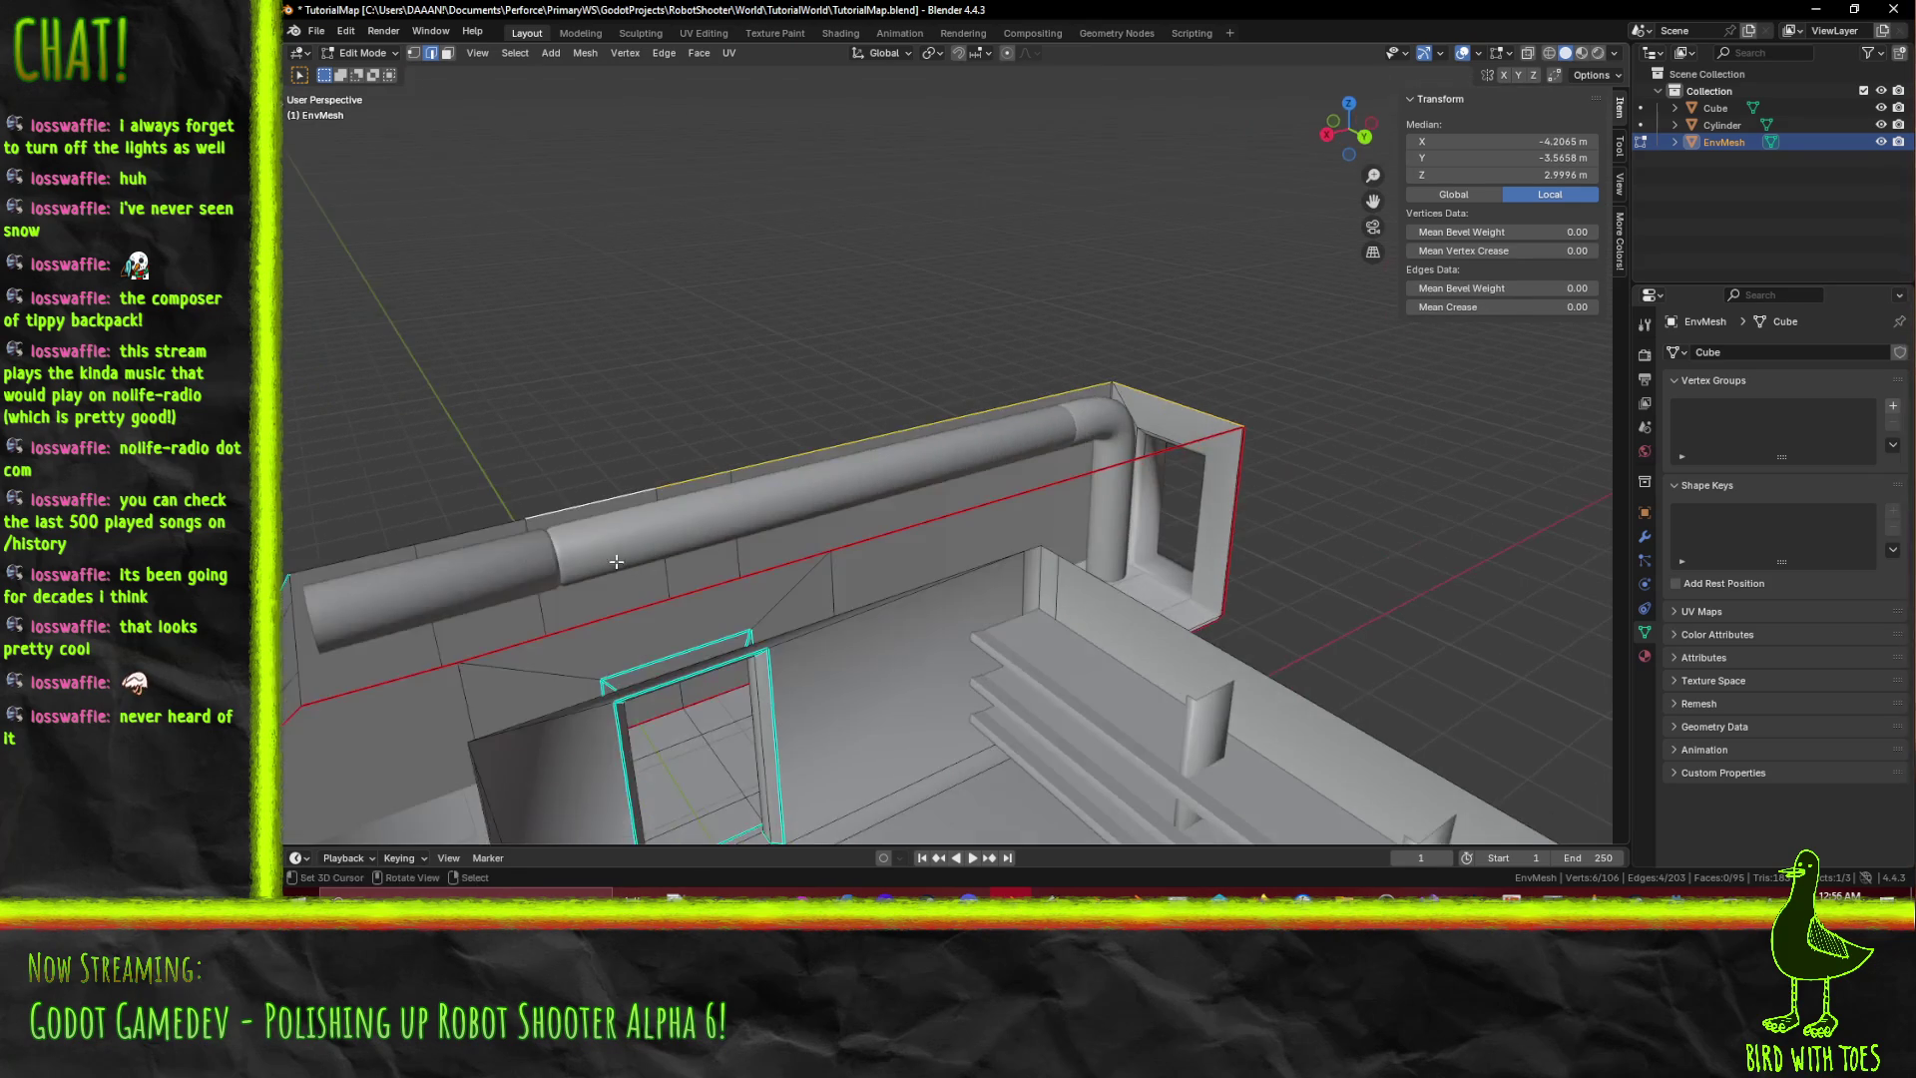
{"action": "mouse_move", "coordinate": [388, 598]}
{"action": "middle_mouse_down", "text": "shift"}
{"action": "mouse_move", "coordinate": [718, 531]}
{"action": "mouse_move", "coordinate": [926, 554]}
{"action": "middle_mouse_up", "text": "shift"}
{"action": "right_click", "coordinate": [964, 537]}
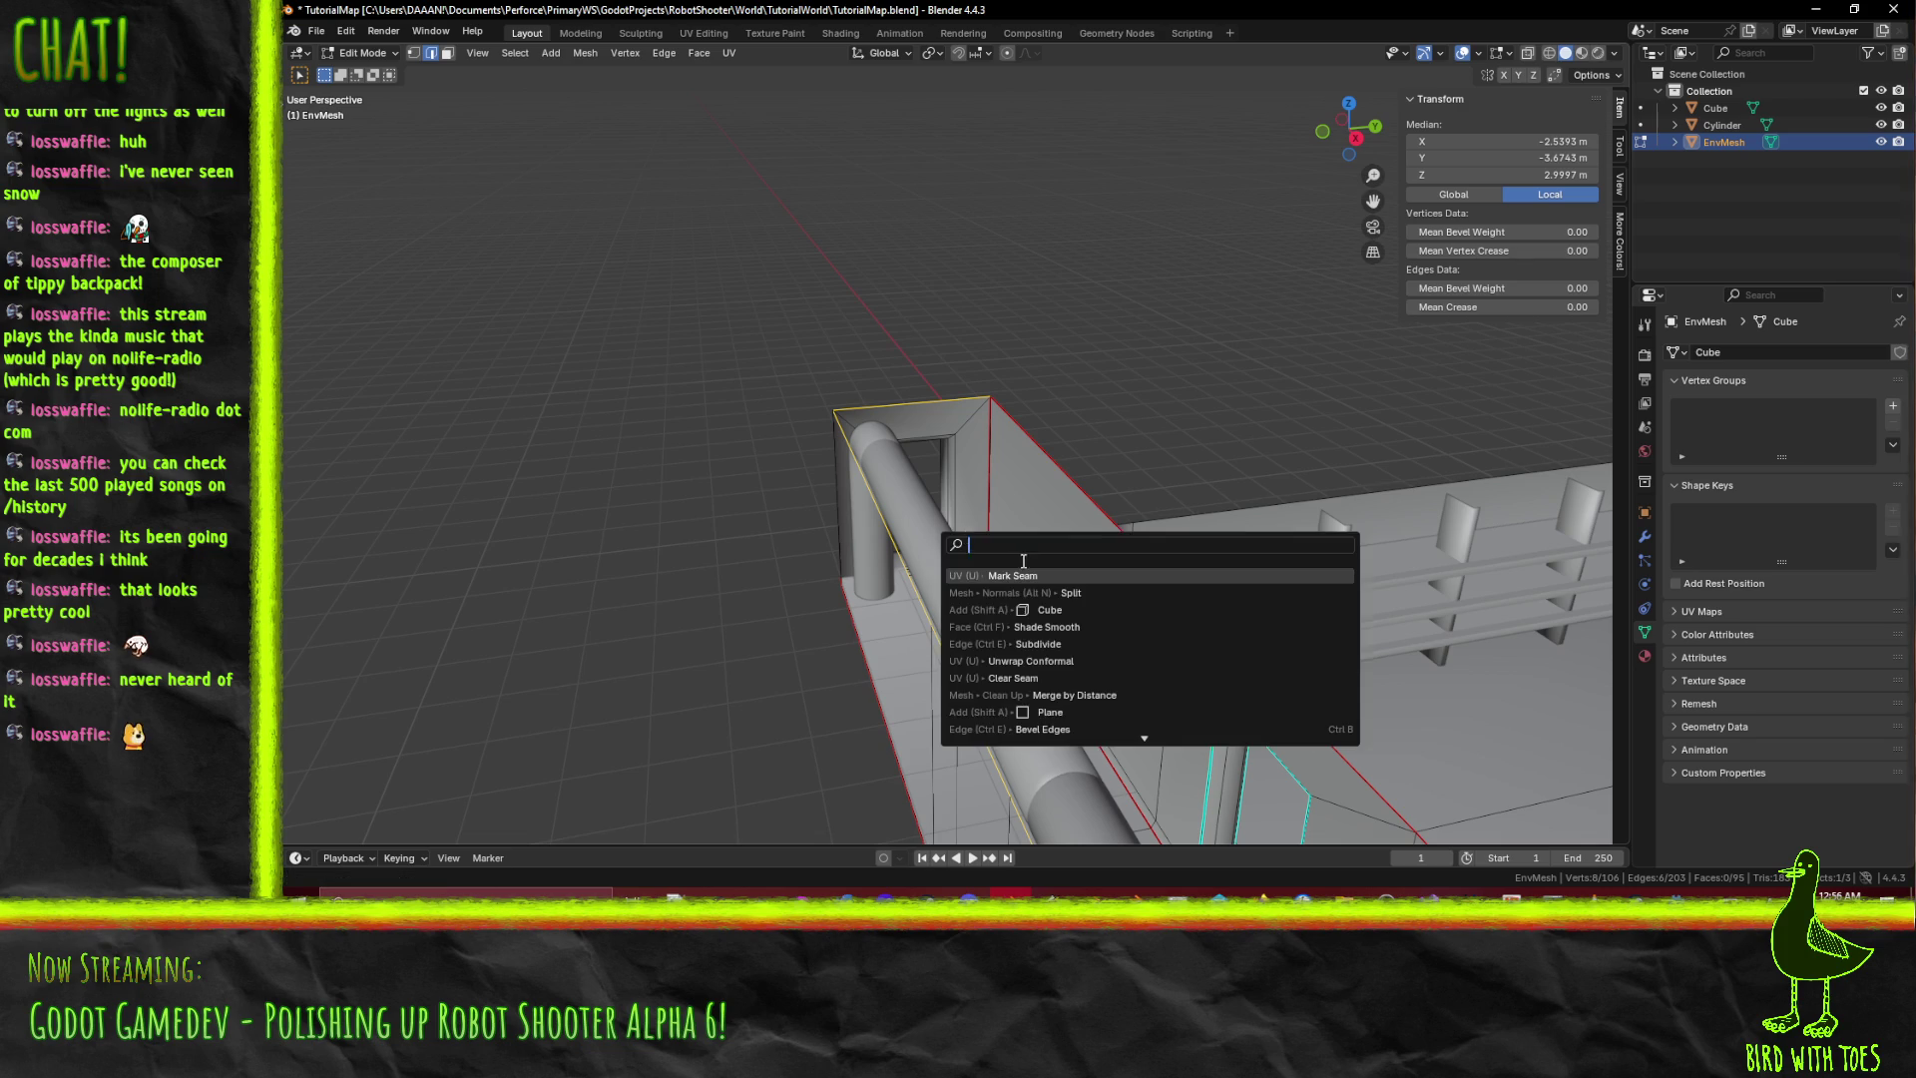
{"action": "key", "text": "Escape"}
Mark the corner edges beside the pipe as seams and clear the selection.
{"action": "mouse_move", "coordinate": [964, 538]}
{"action": "middle_mouse_down"}
{"action": "mouse_move", "coordinate": [1110, 537]}
{"action": "mouse_move", "coordinate": [978, 508]}
{"action": "middle_mouse_up"}
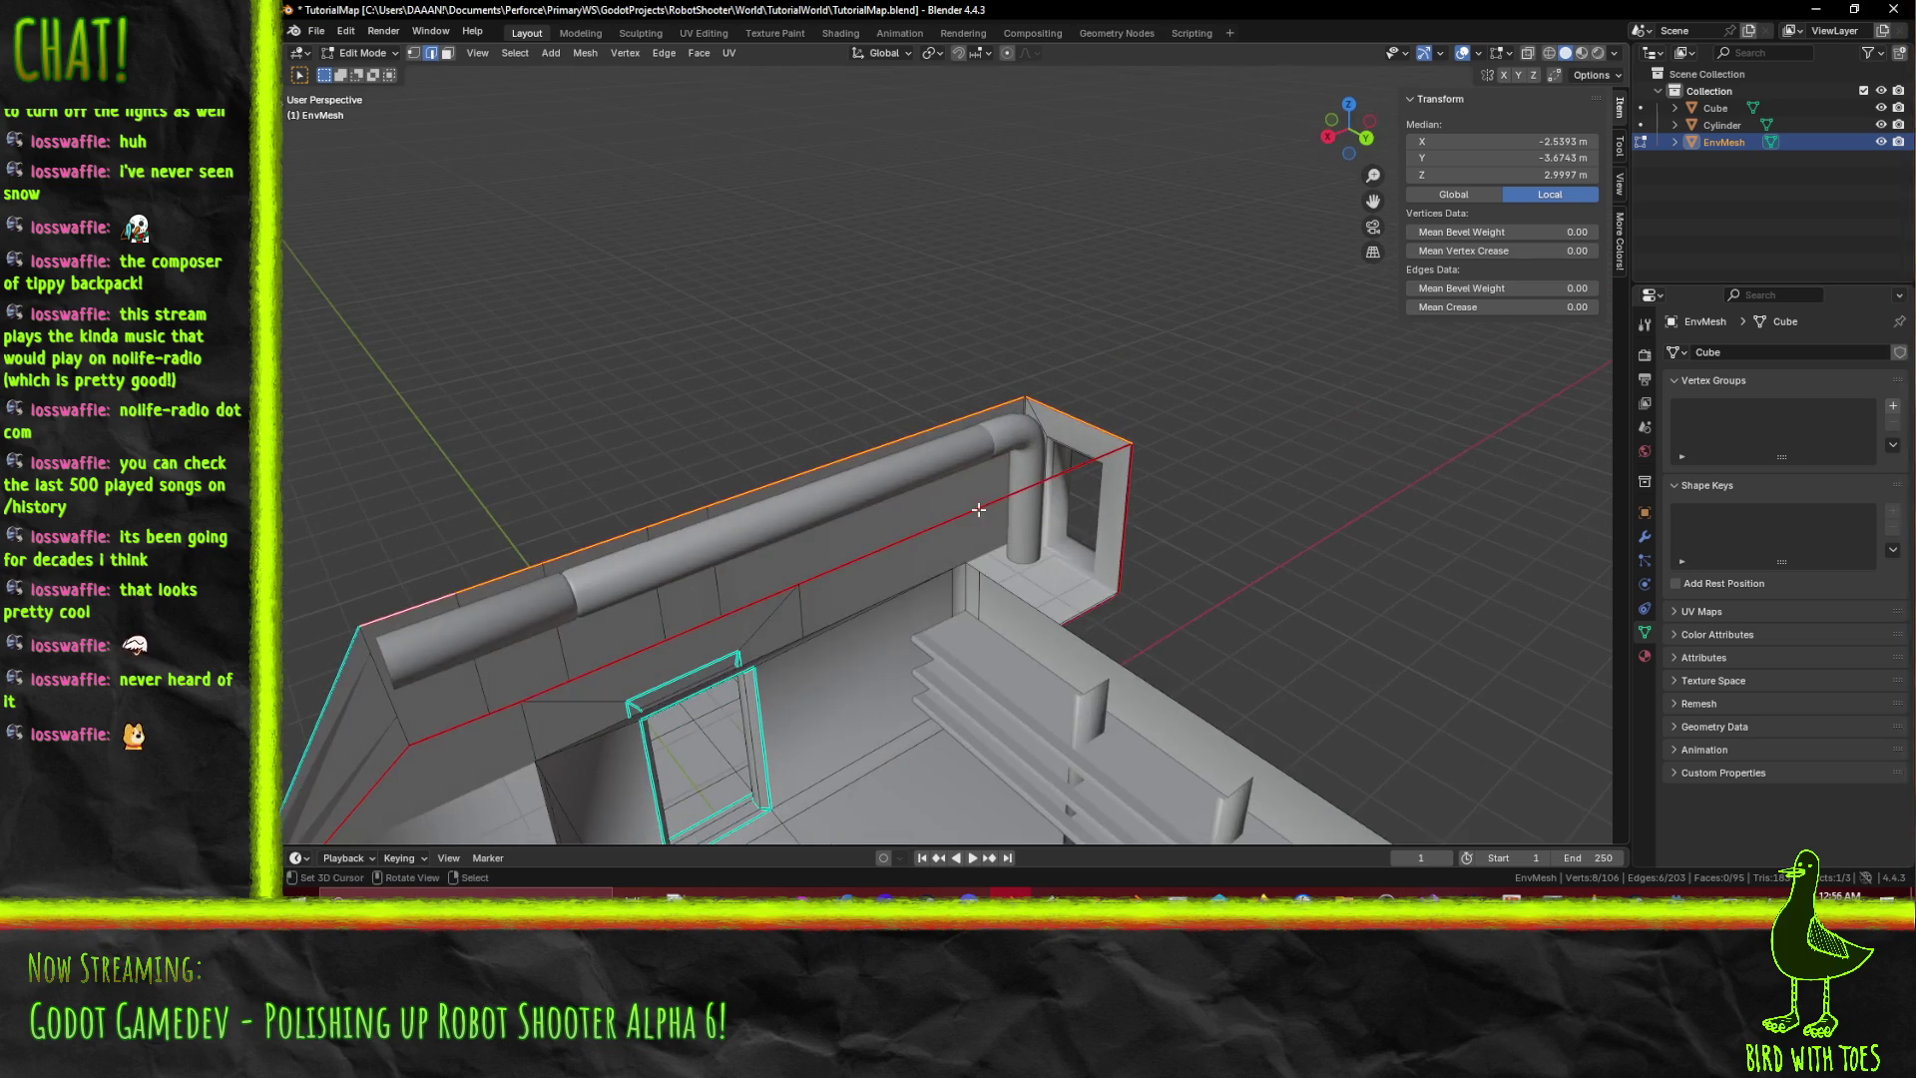
{"action": "scroll", "coordinate": [1046, 415], "scroll_direction": "up", "scroll_amount": 2}
{"action": "mouse_move", "coordinate": [1014, 445]}
{"action": "middle_mouse_down"}
{"action": "mouse_move", "coordinate": [1100, 468]}
{"action": "mouse_move", "coordinate": [976, 469]}
{"action": "middle_mouse_up"}
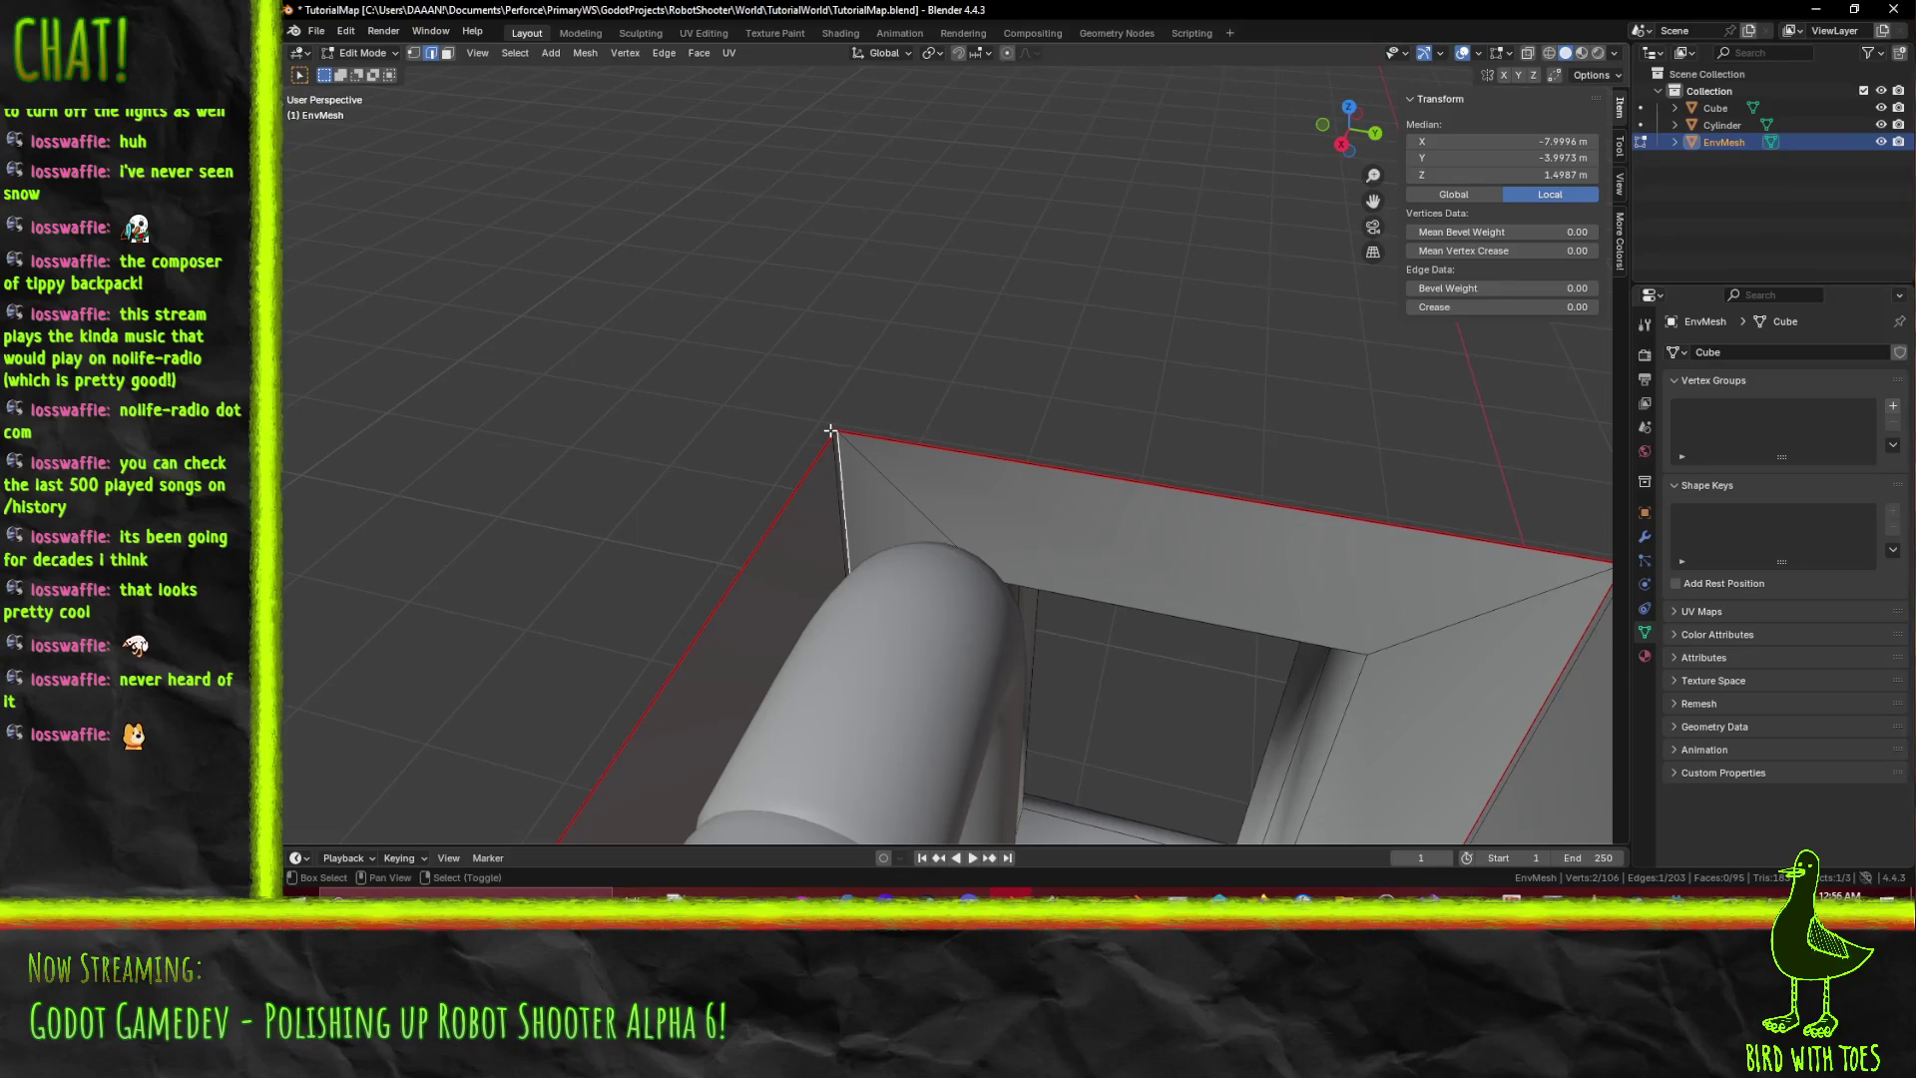
{"action": "middle_click_drag", "start_coordinate": [1304, 506], "coordinate": [969, 471], "text": "shift"}
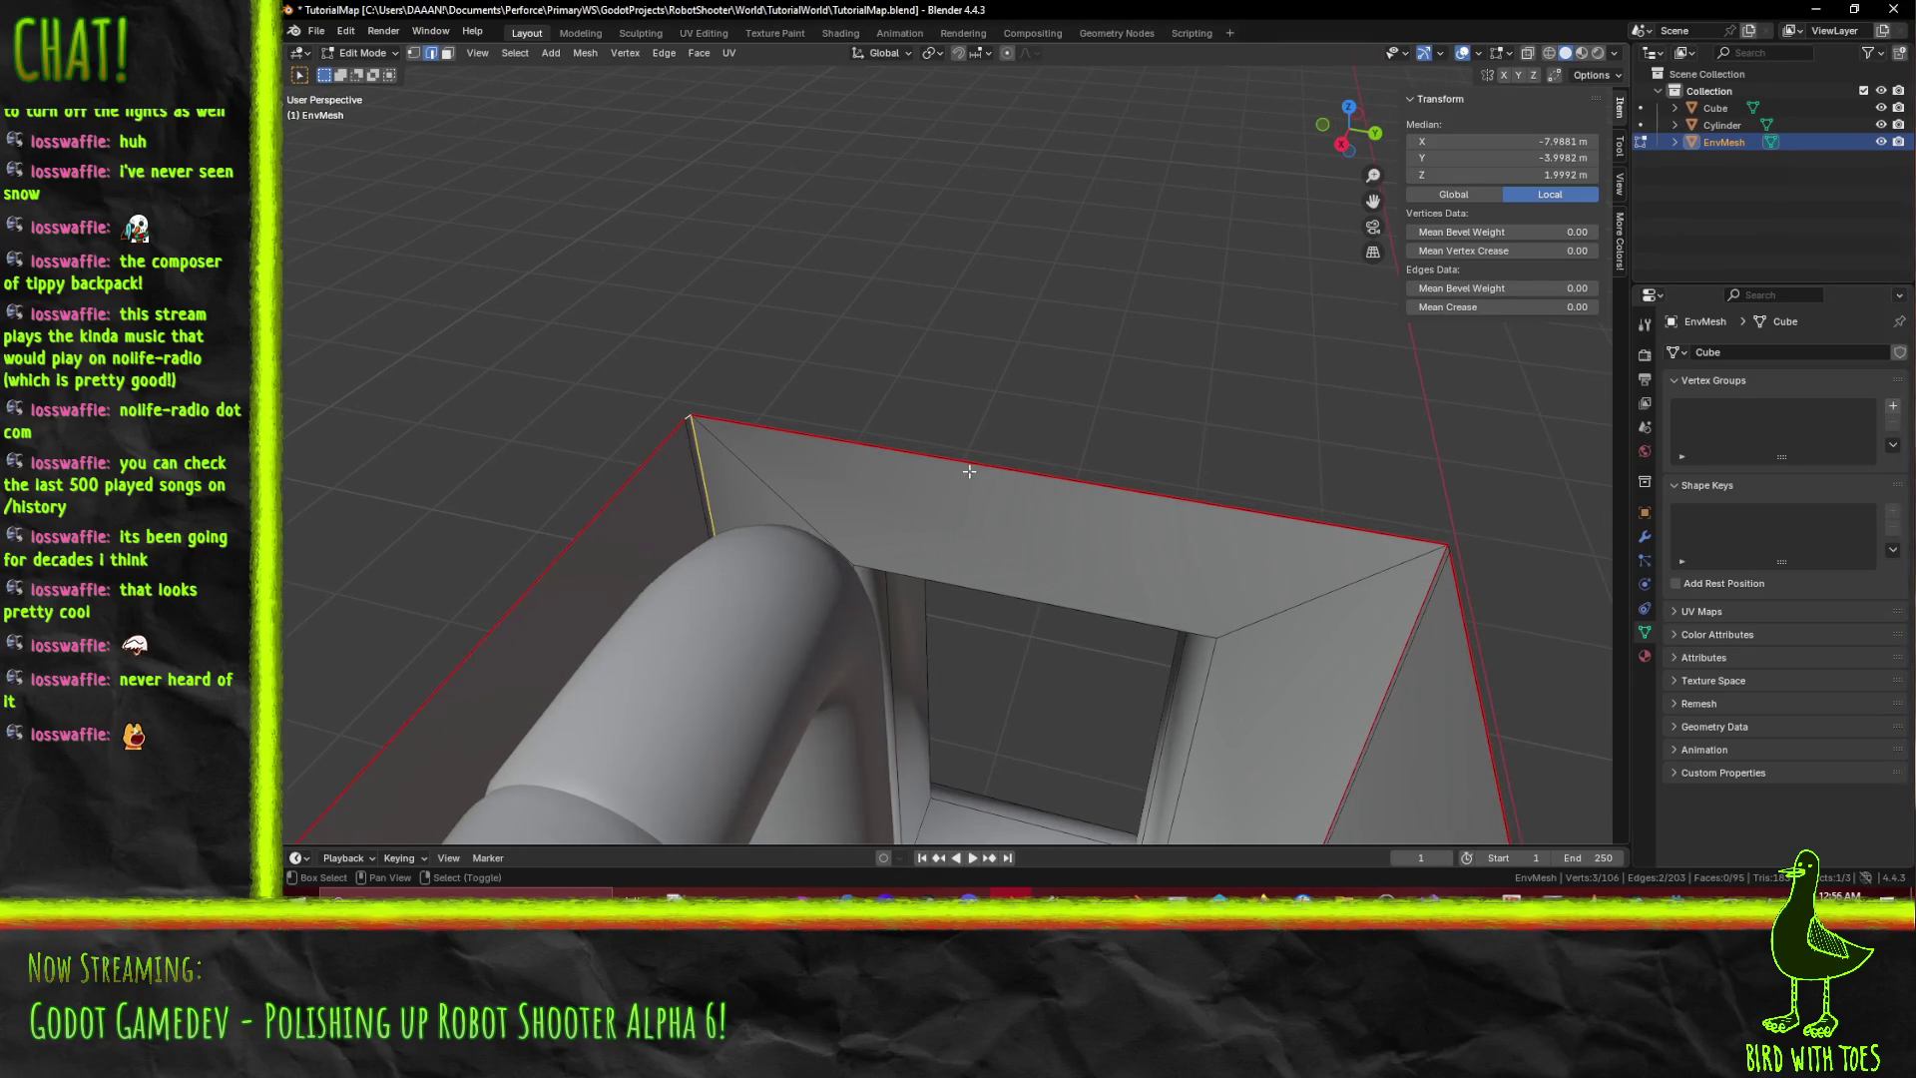
{"action": "right_click", "coordinate": [1455, 547]}
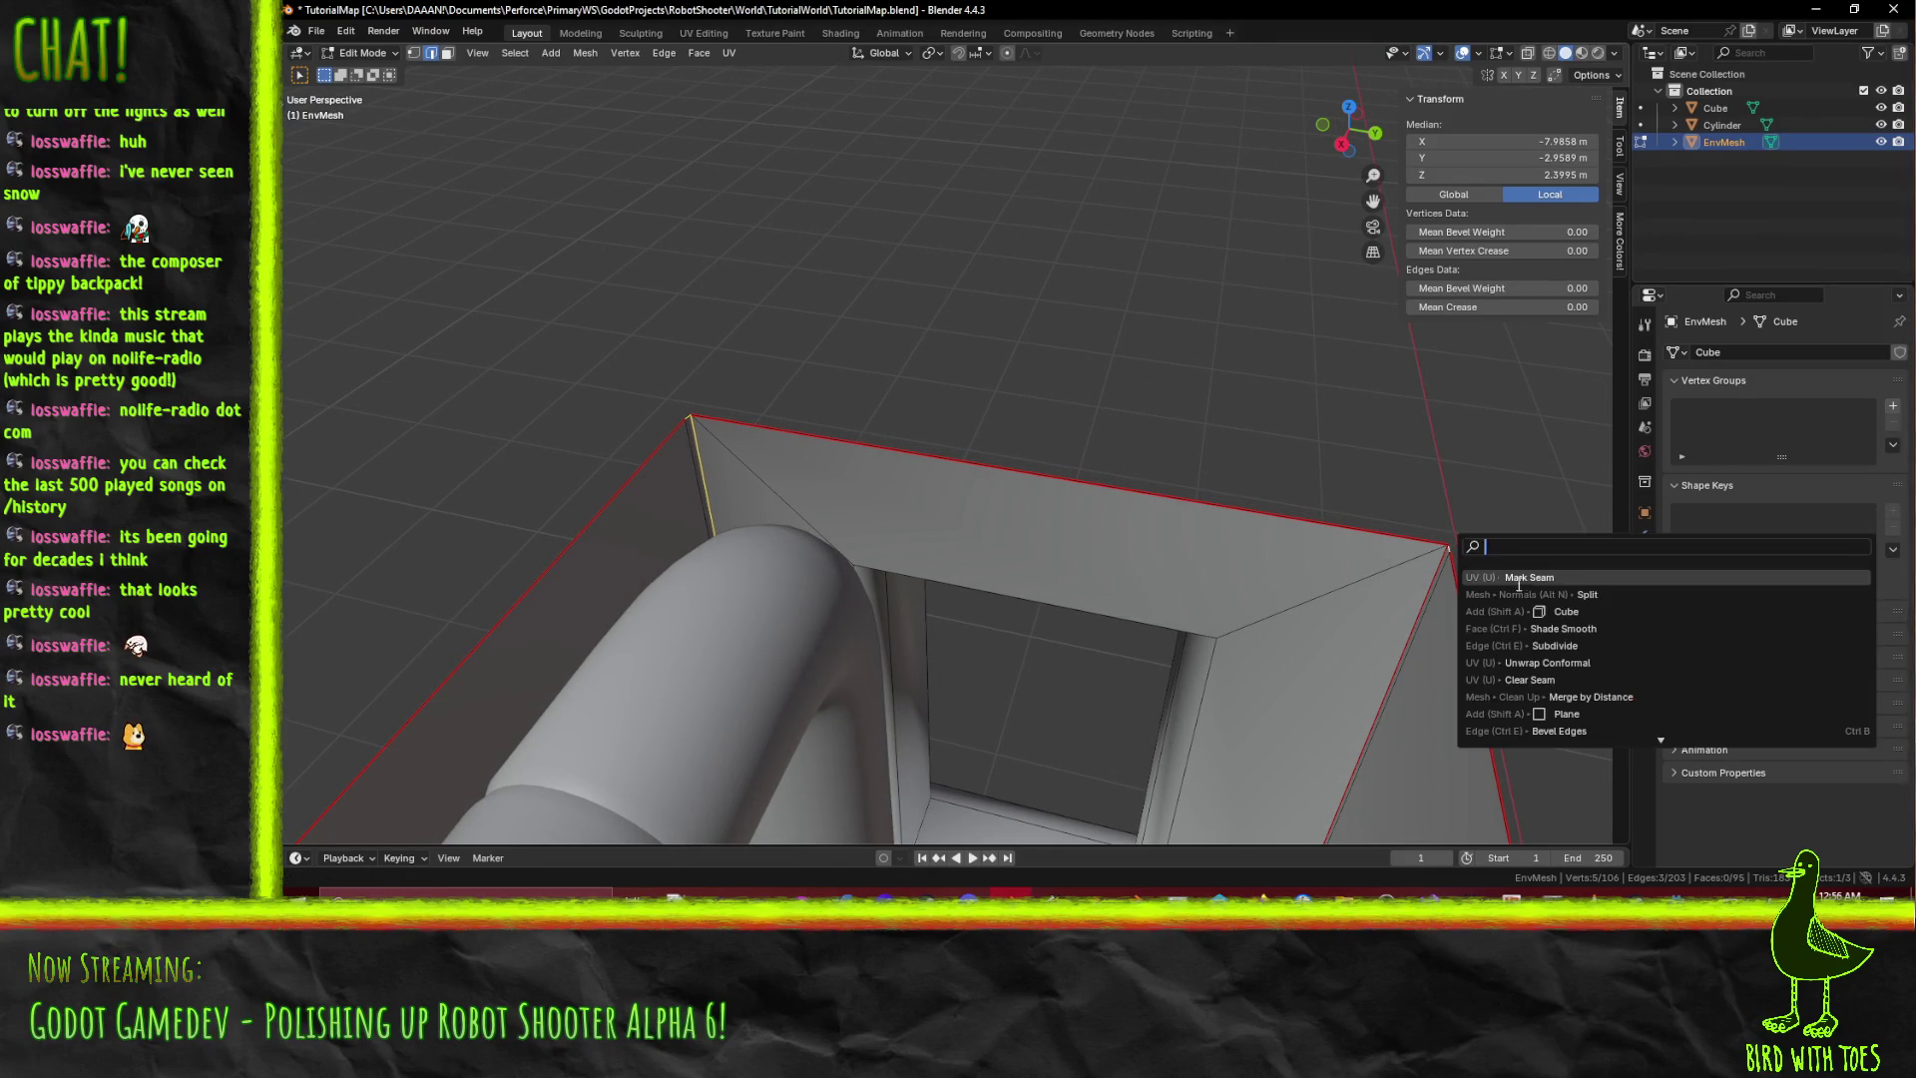
{"action": "key", "text": "alt+a"}
From below the wall, select a vertical wall edge.
{"action": "scroll", "coordinate": [1326, 598], "scroll_direction": "down", "scroll_amount": 3}
{"action": "mouse_move", "coordinate": [1326, 599]}
{"action": "middle_mouse_down"}
{"action": "mouse_move", "coordinate": [1018, 499]}
{"action": "mouse_move", "coordinate": [1069, 665]}
{"action": "mouse_move", "coordinate": [1061, 723]}
{"action": "mouse_move", "coordinate": [1097, 708]}
{"action": "mouse_move", "coordinate": [1085, 763]}
{"action": "middle_mouse_up"}
{"action": "left_click", "coordinate": [1061, 723]}
{"action": "scroll", "coordinate": [1077, 717], "scroll_direction": "up", "scroll_amount": 3}
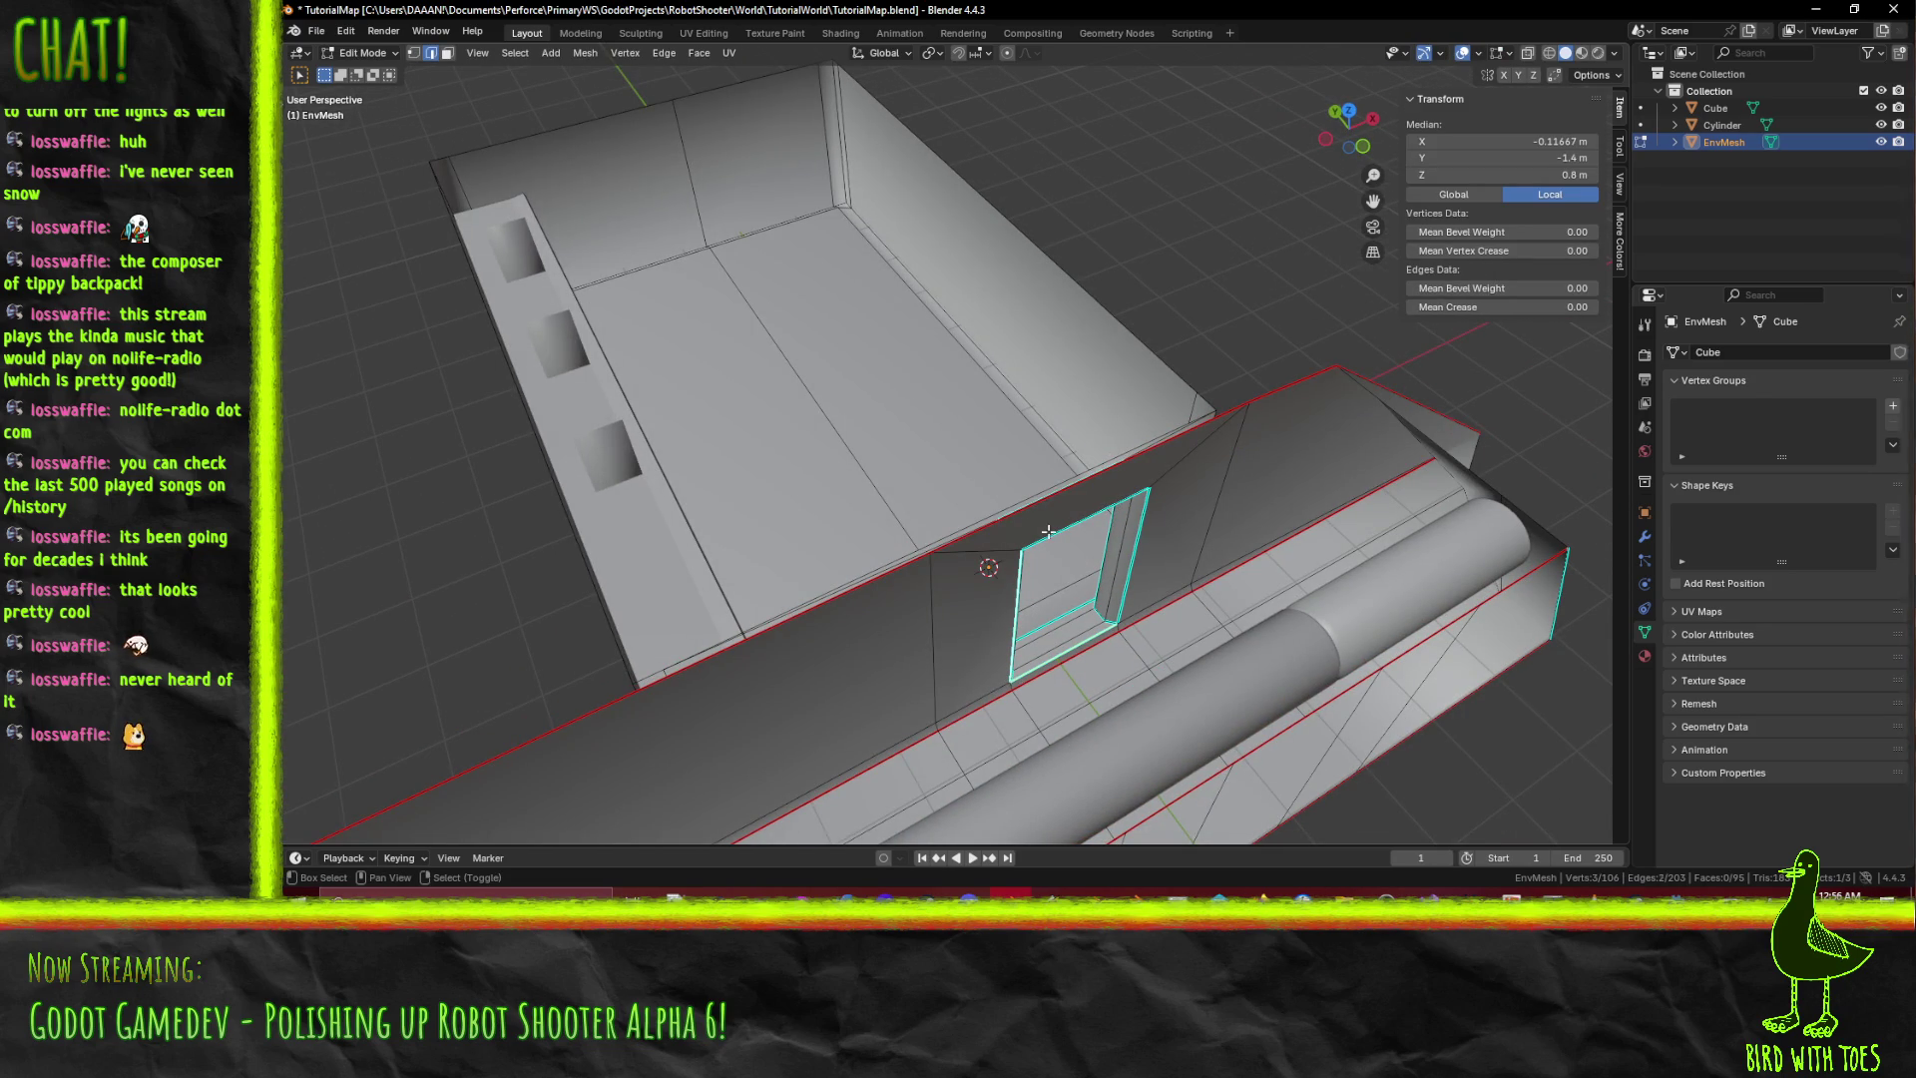
Mark the first selected door-opening edges as UV seams.
{"action": "middle_click_drag", "start_coordinate": [1083, 609], "coordinate": [968, 606]}
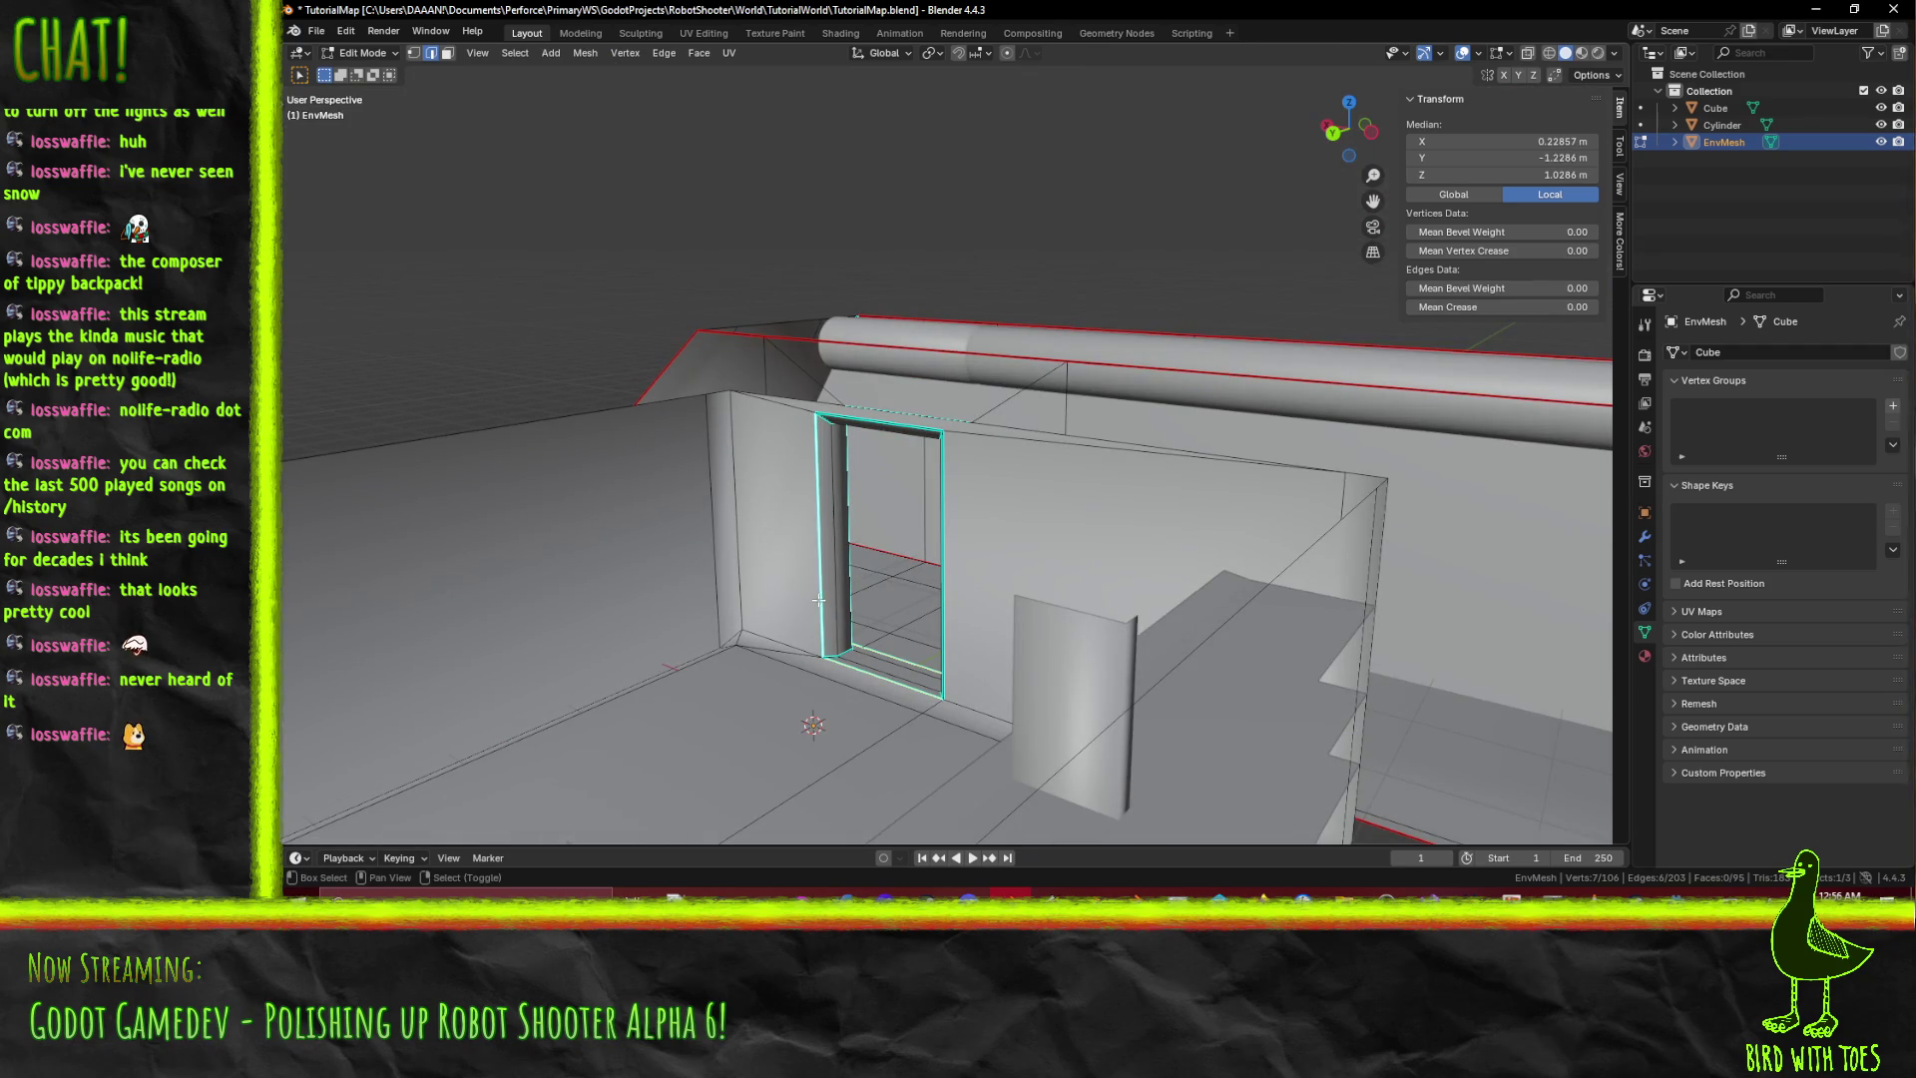
{"action": "mouse_move", "coordinate": [942, 551]}
{"action": "middle_mouse_down"}
{"action": "mouse_move", "coordinate": [904, 589]}
{"action": "mouse_move", "coordinate": [965, 590]}
{"action": "middle_mouse_up"}
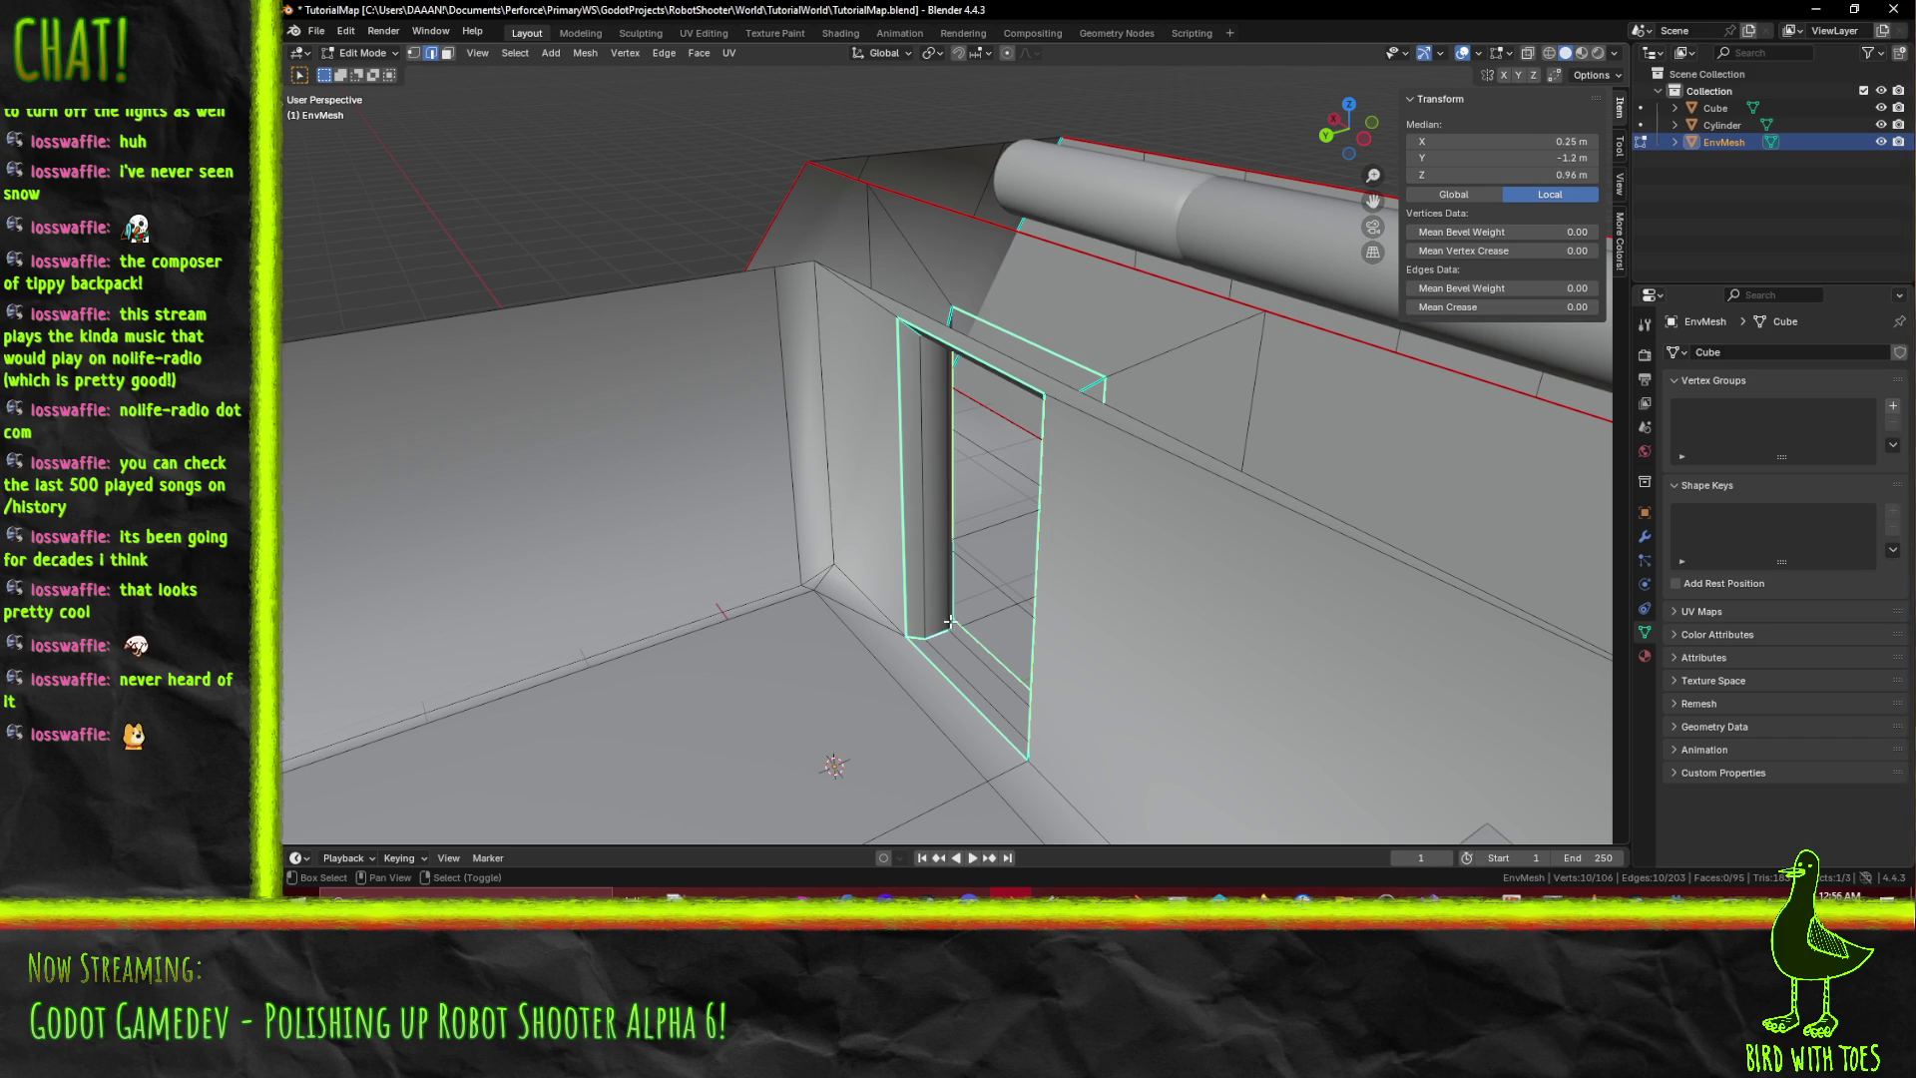
{"action": "middle_click_drag", "start_coordinate": [949, 638], "coordinate": [1161, 645]}
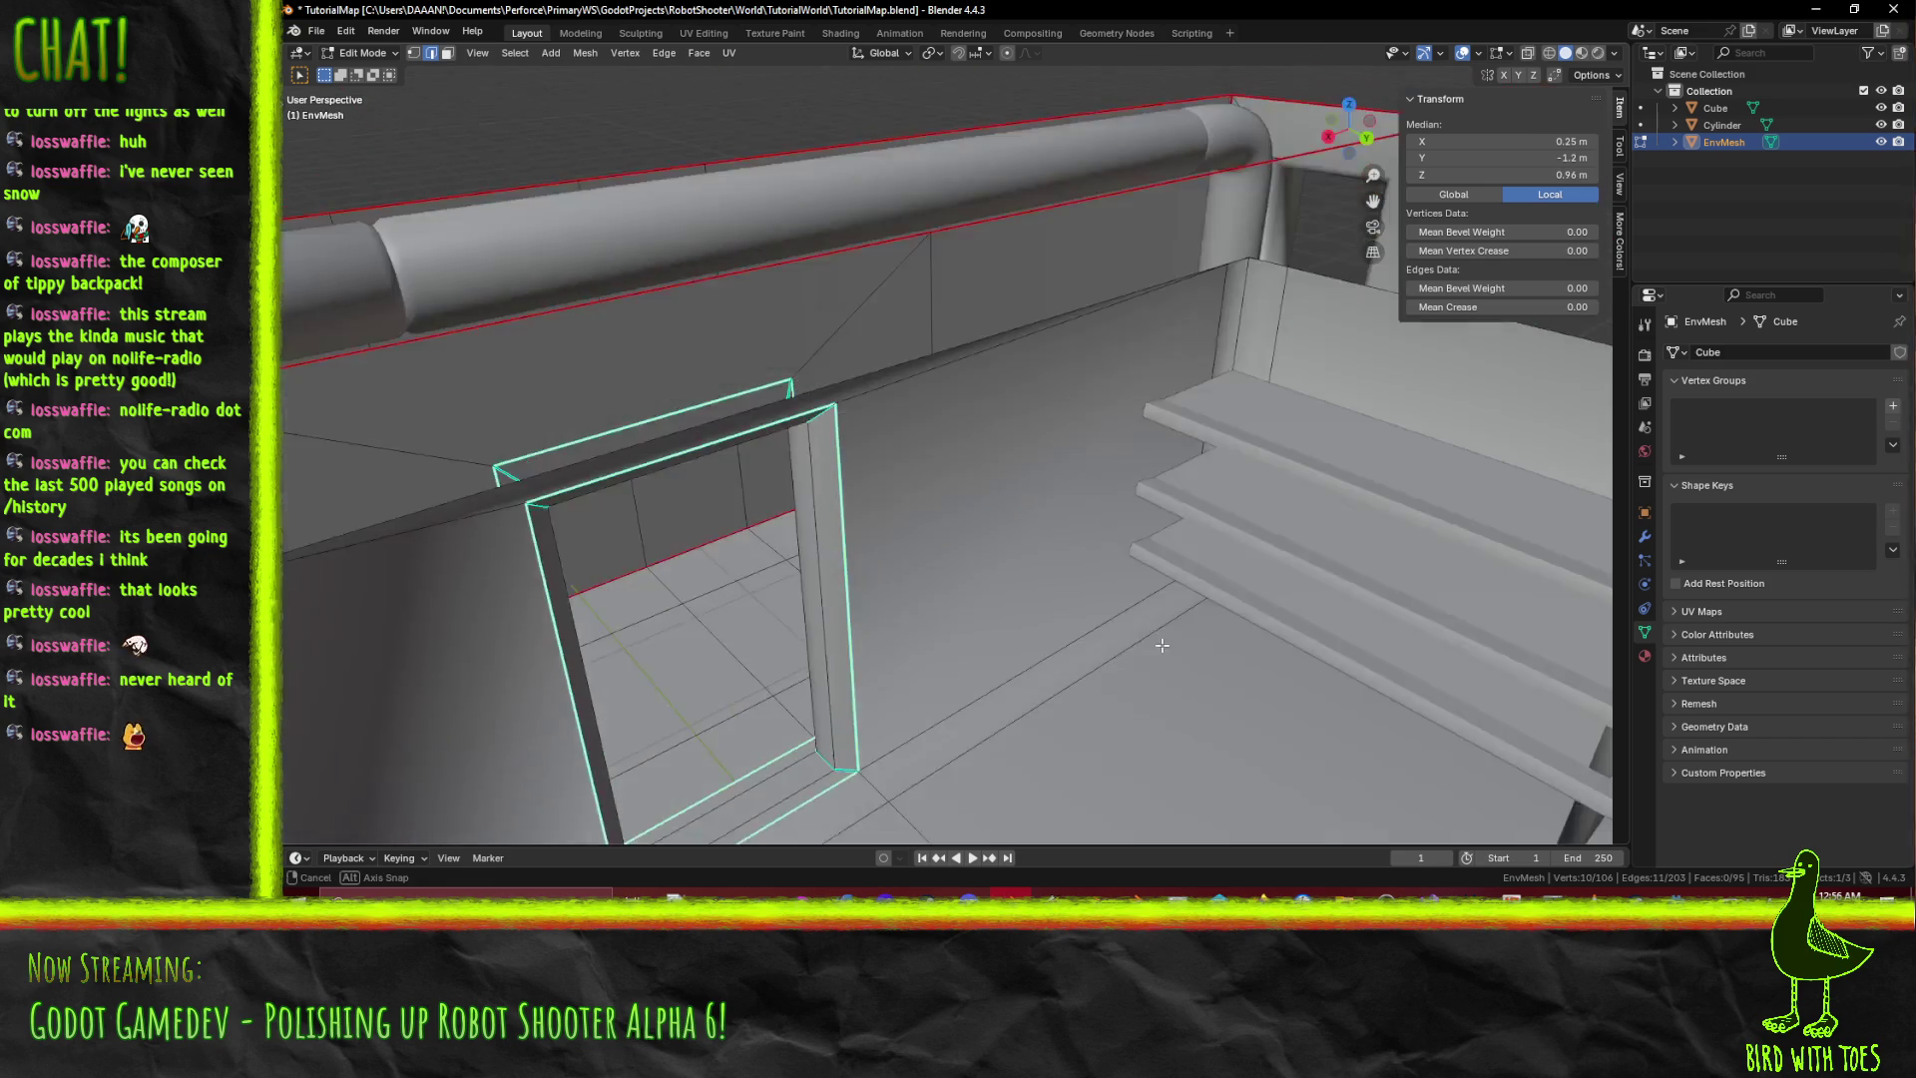
{"action": "left_click", "coordinate": [838, 765], "text": "shift"}
{"action": "middle_click_drag", "start_coordinate": [838, 765], "coordinate": [946, 558]}
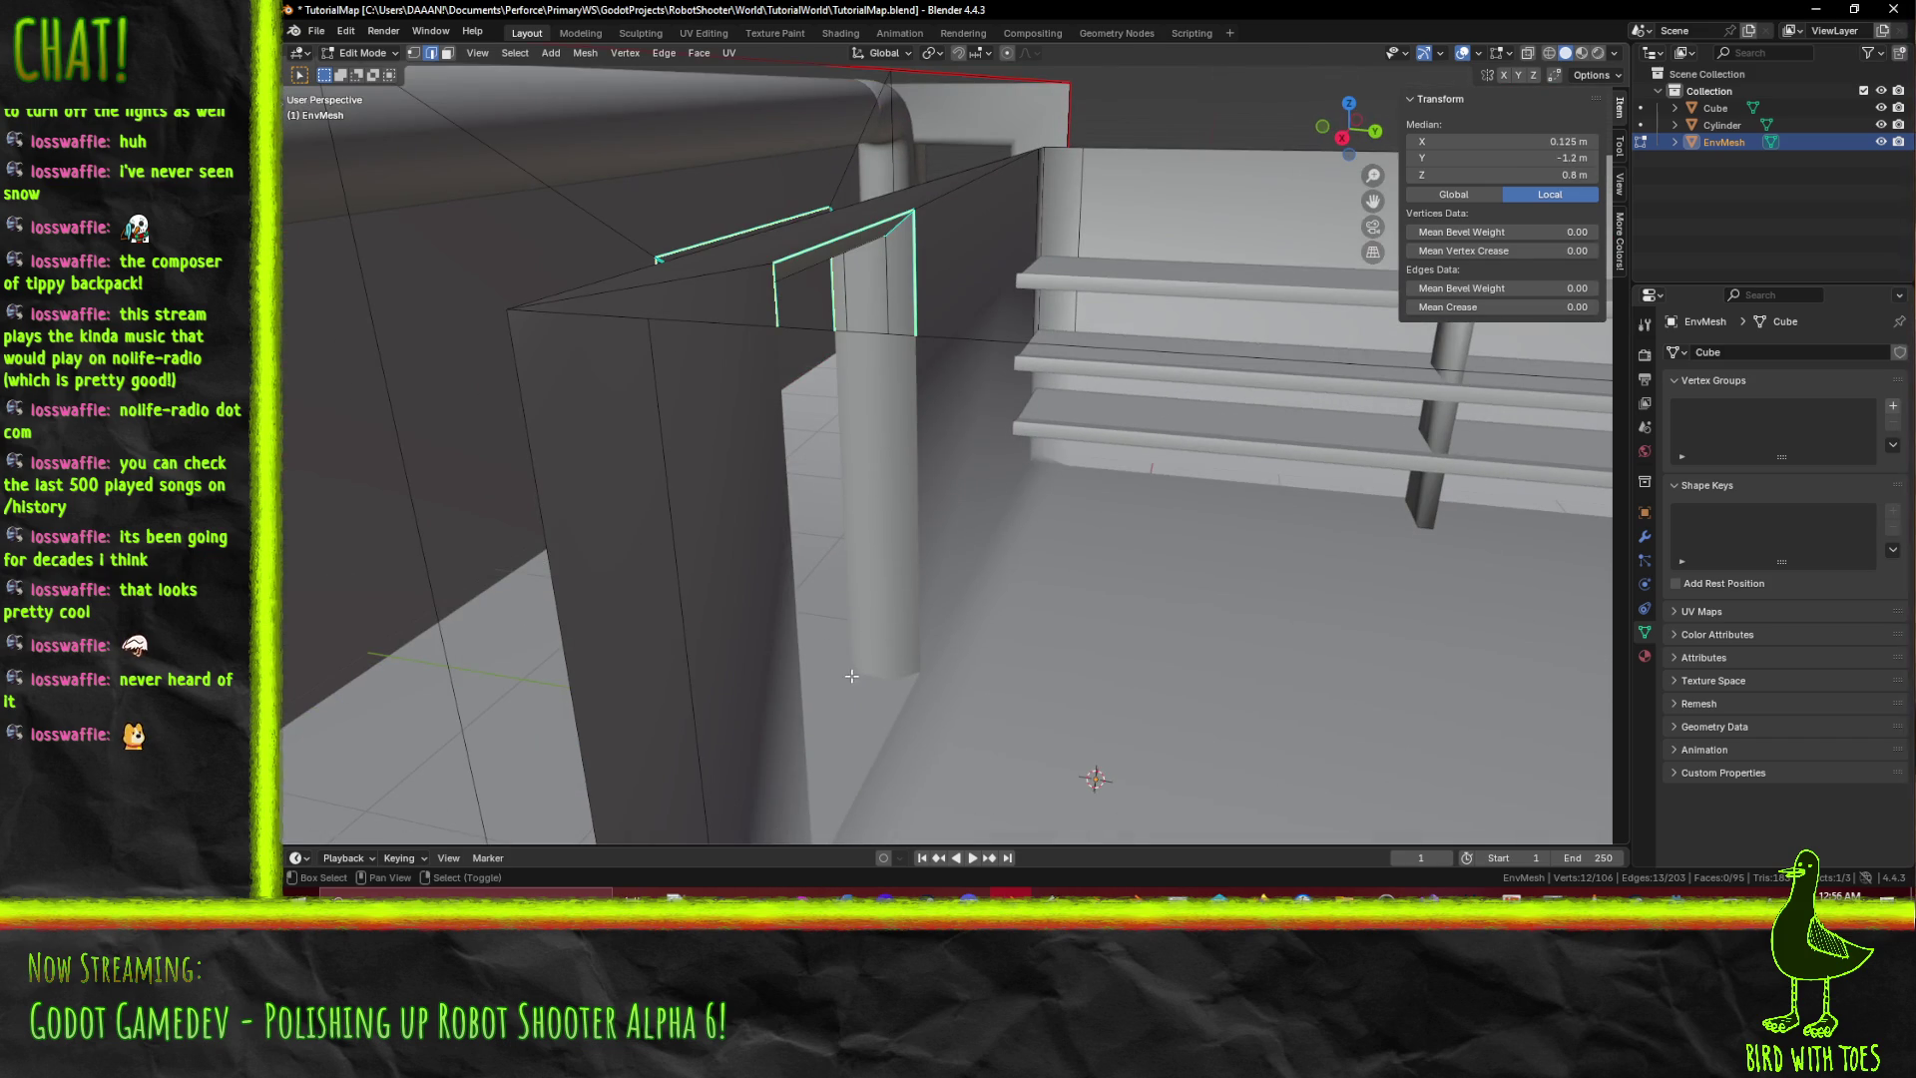
{"action": "middle_click_drag", "start_coordinate": [851, 675], "coordinate": [855, 607]}
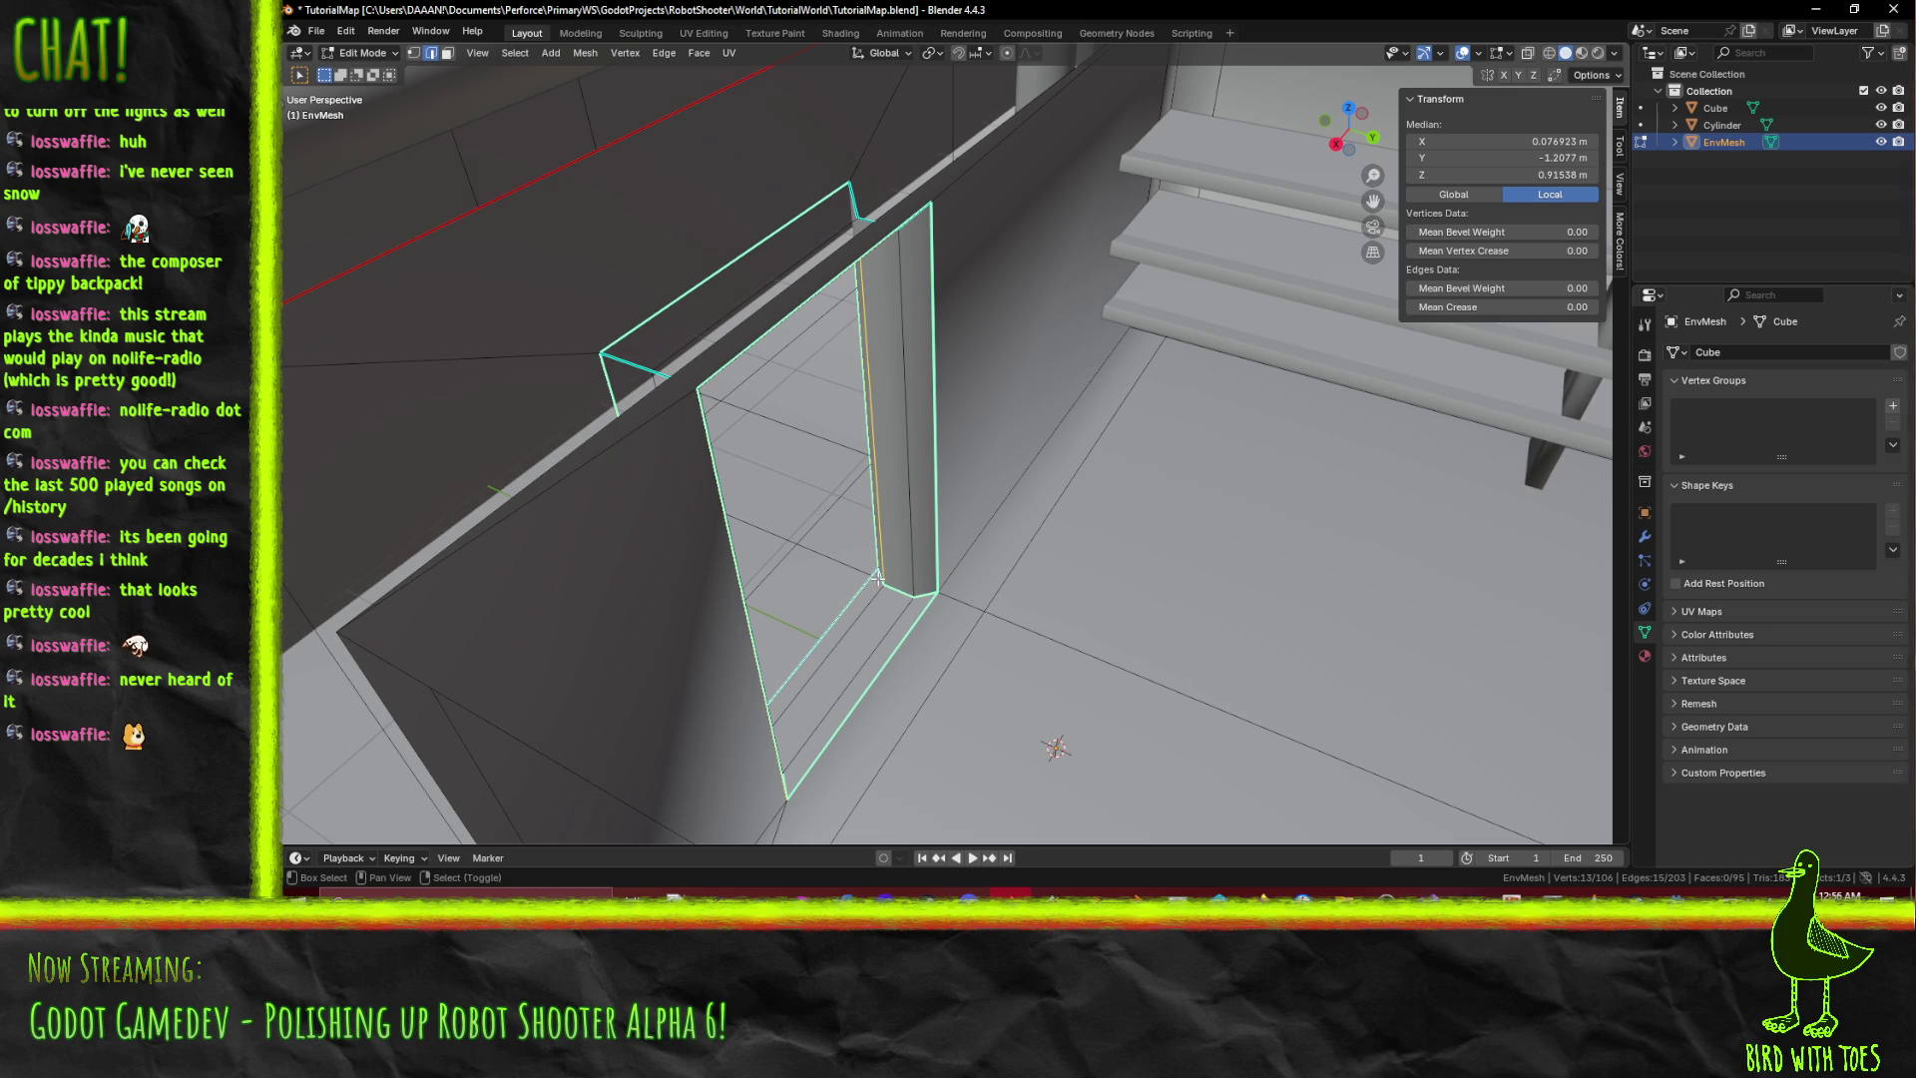
{"action": "key", "text": "F3"}
{"action": "left_click", "coordinate": [1032, 592]}
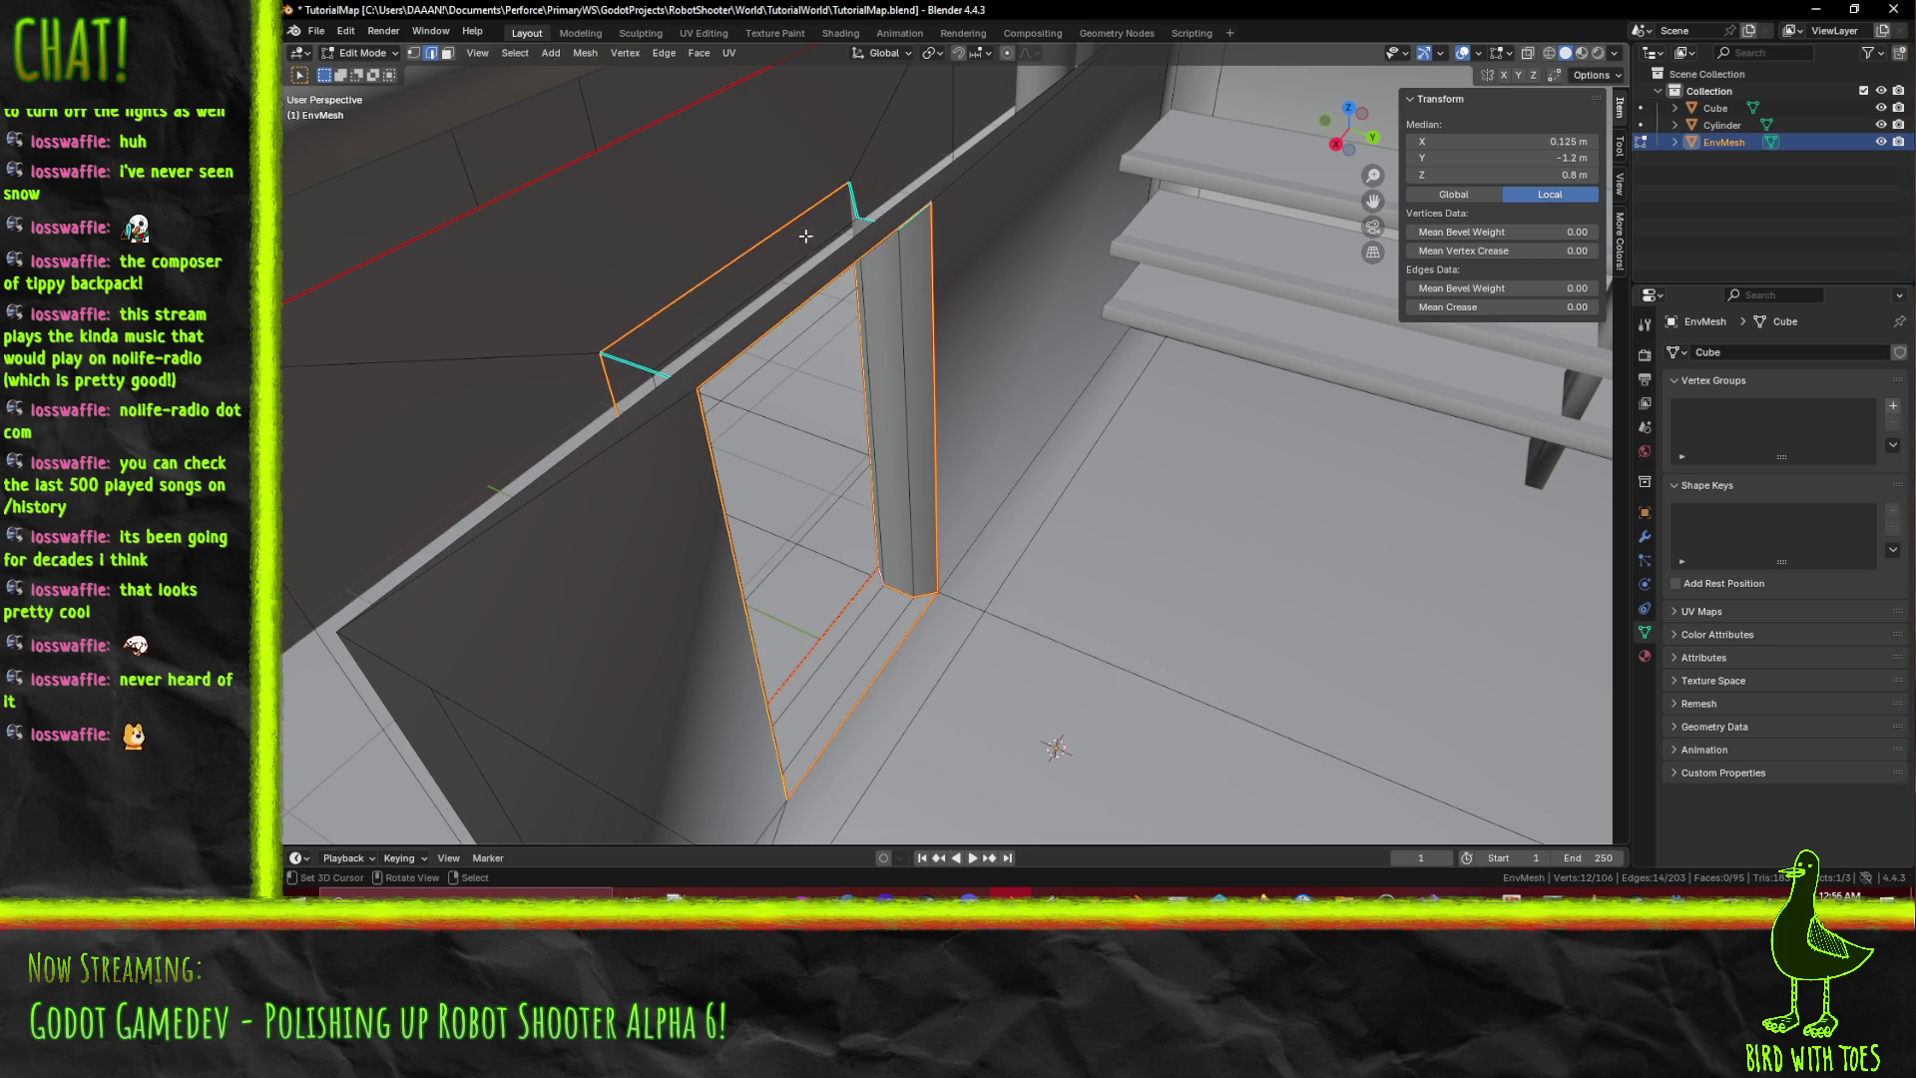
Select the remaining door edges, mark them as seams, and clear the selection.
{"action": "left_click", "coordinate": [868, 217]}
{"action": "left_click", "coordinate": [876, 214], "text": "shift"}
{"action": "left_click", "coordinate": [916, 217], "text": "shift"}
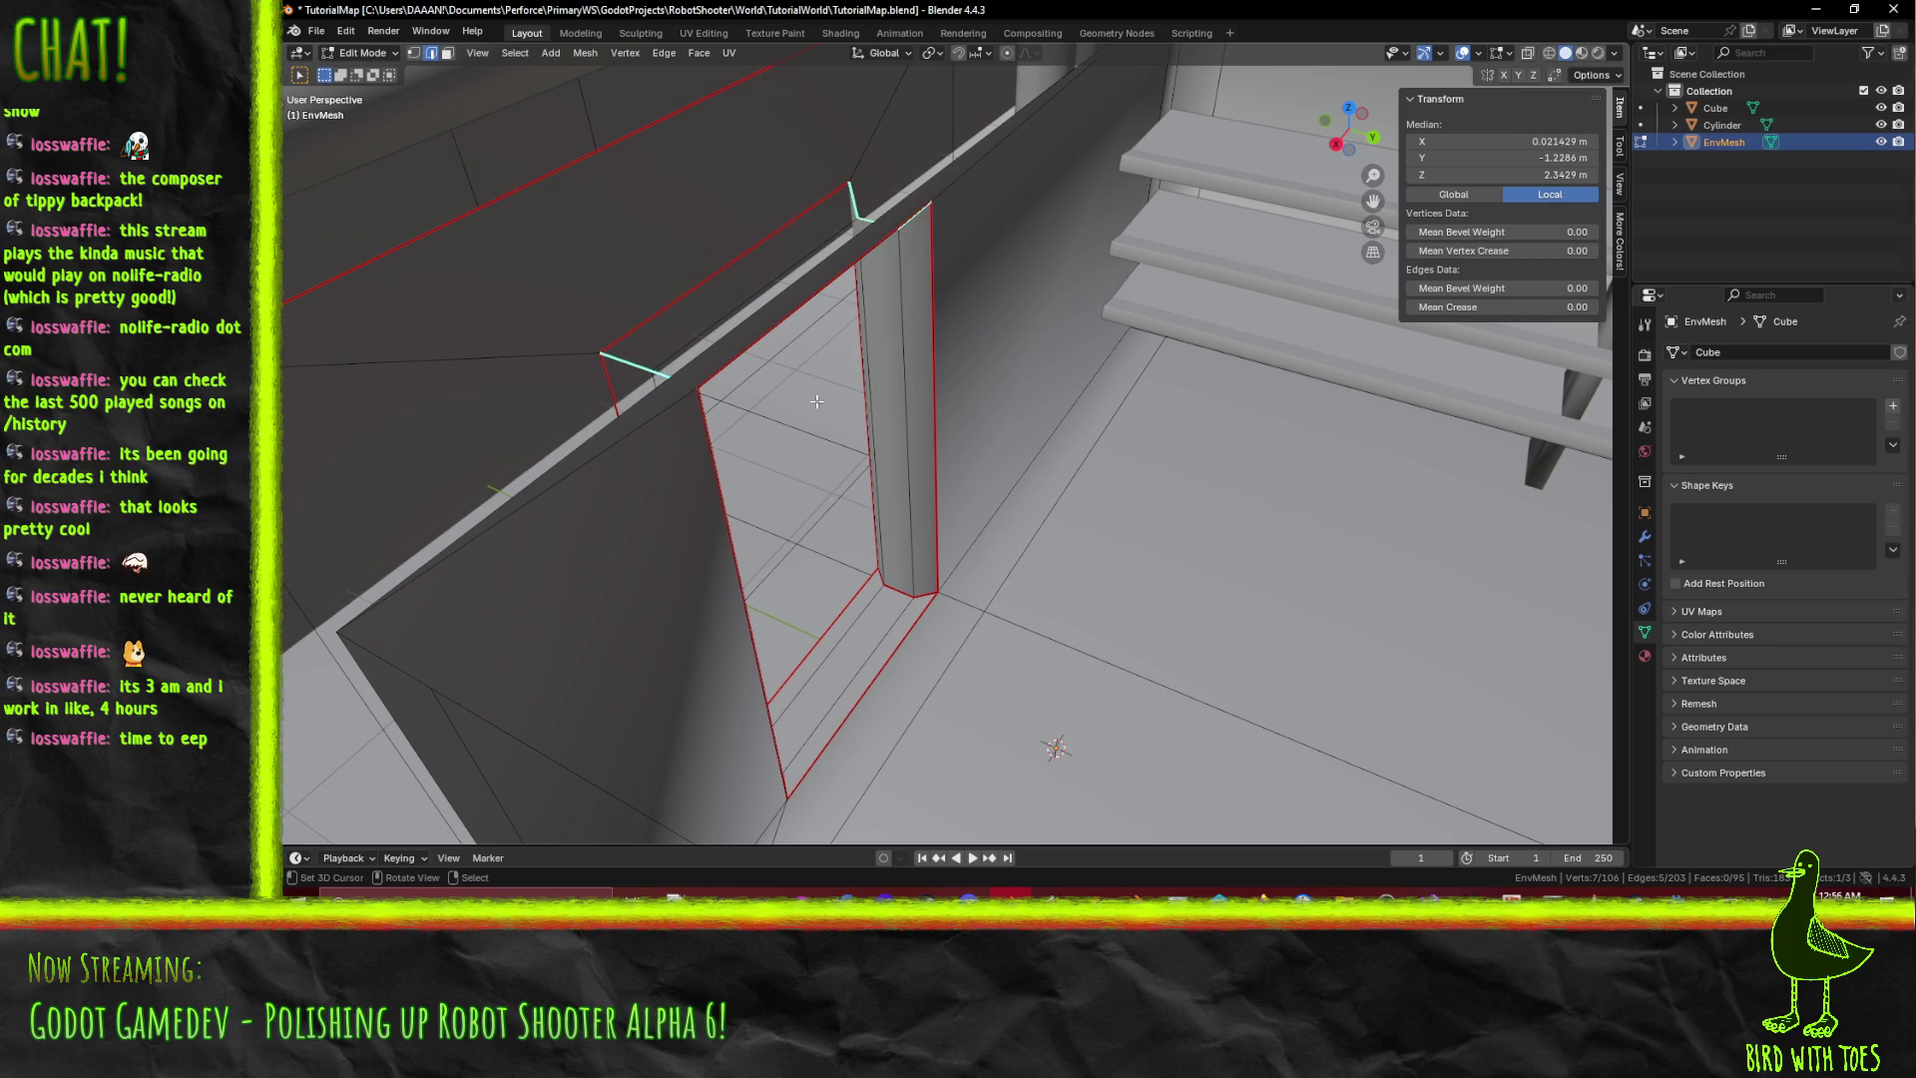
{"action": "mouse_move", "coordinate": [913, 411]}
{"action": "middle_mouse_down"}
{"action": "mouse_move", "coordinate": [1004, 376]}
{"action": "mouse_move", "coordinate": [982, 359]}
{"action": "middle_mouse_up"}
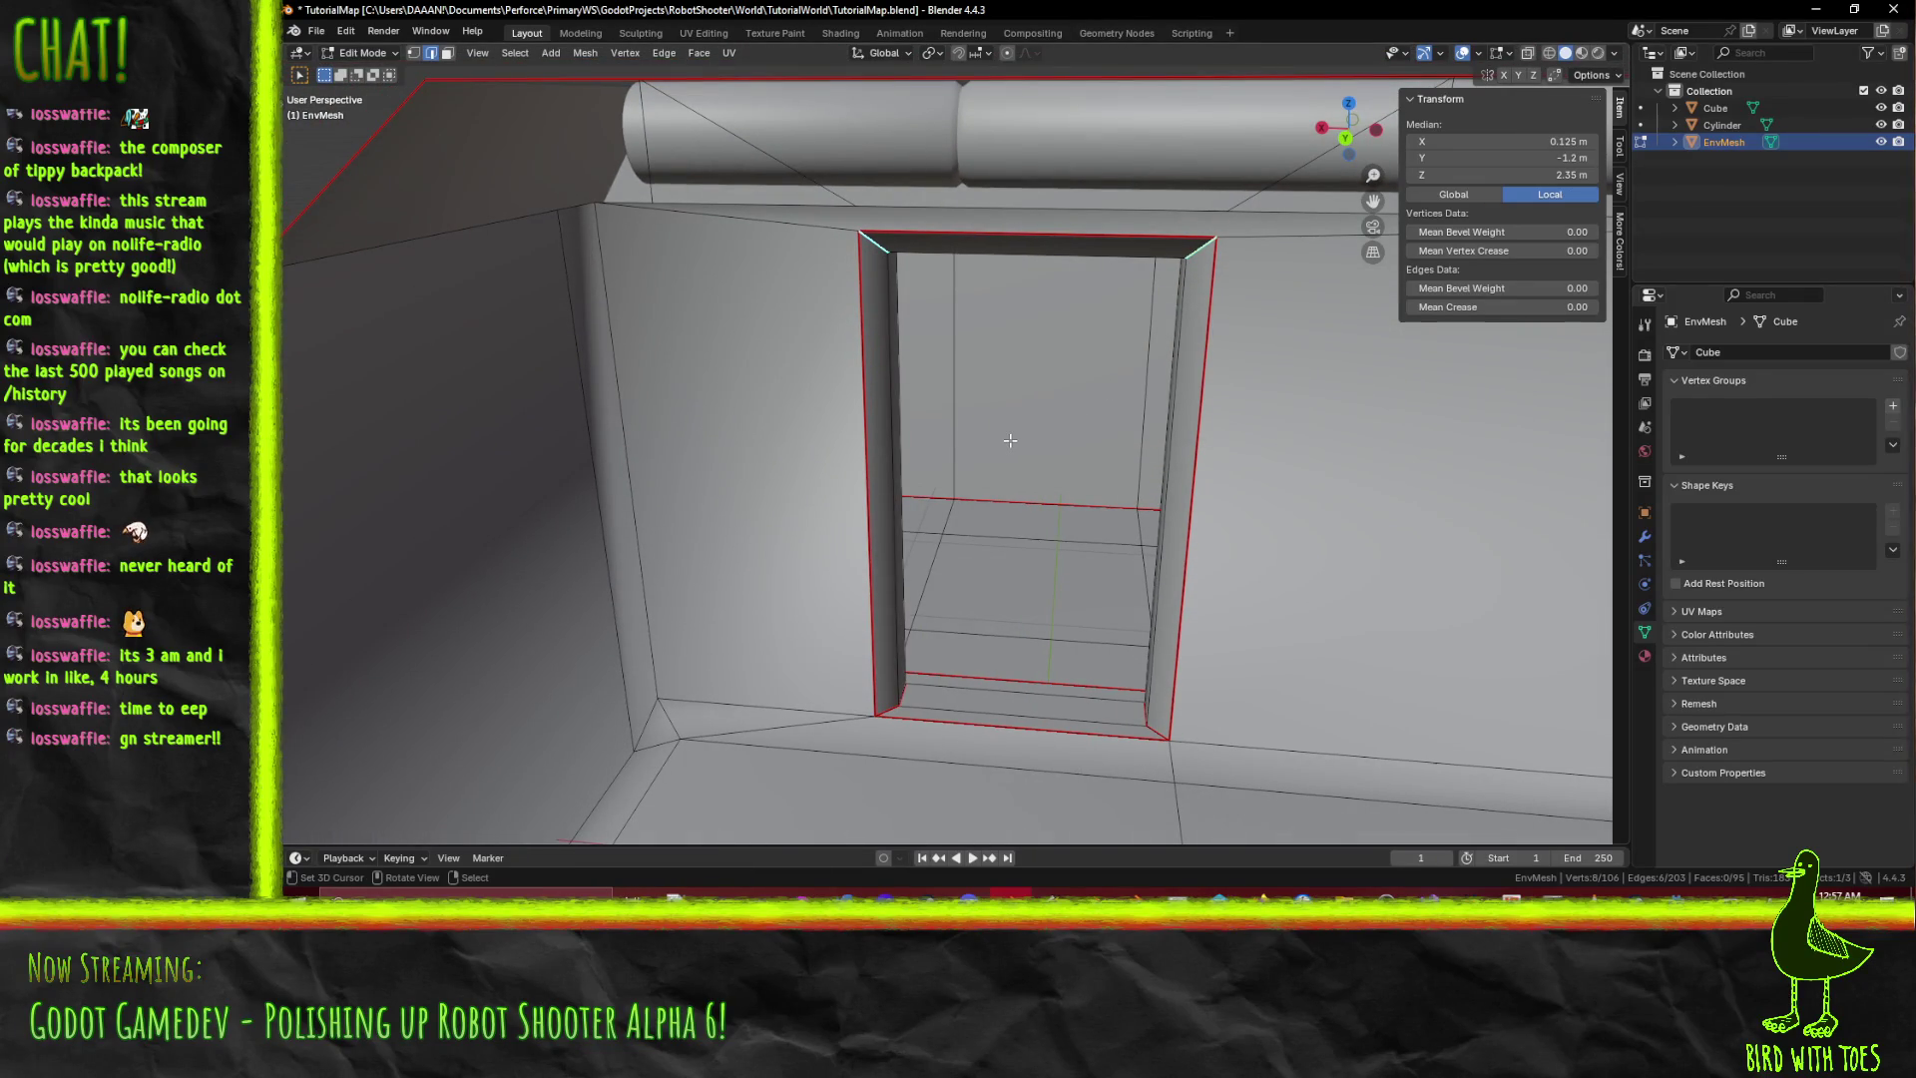
{"action": "key", "text": "F3"}
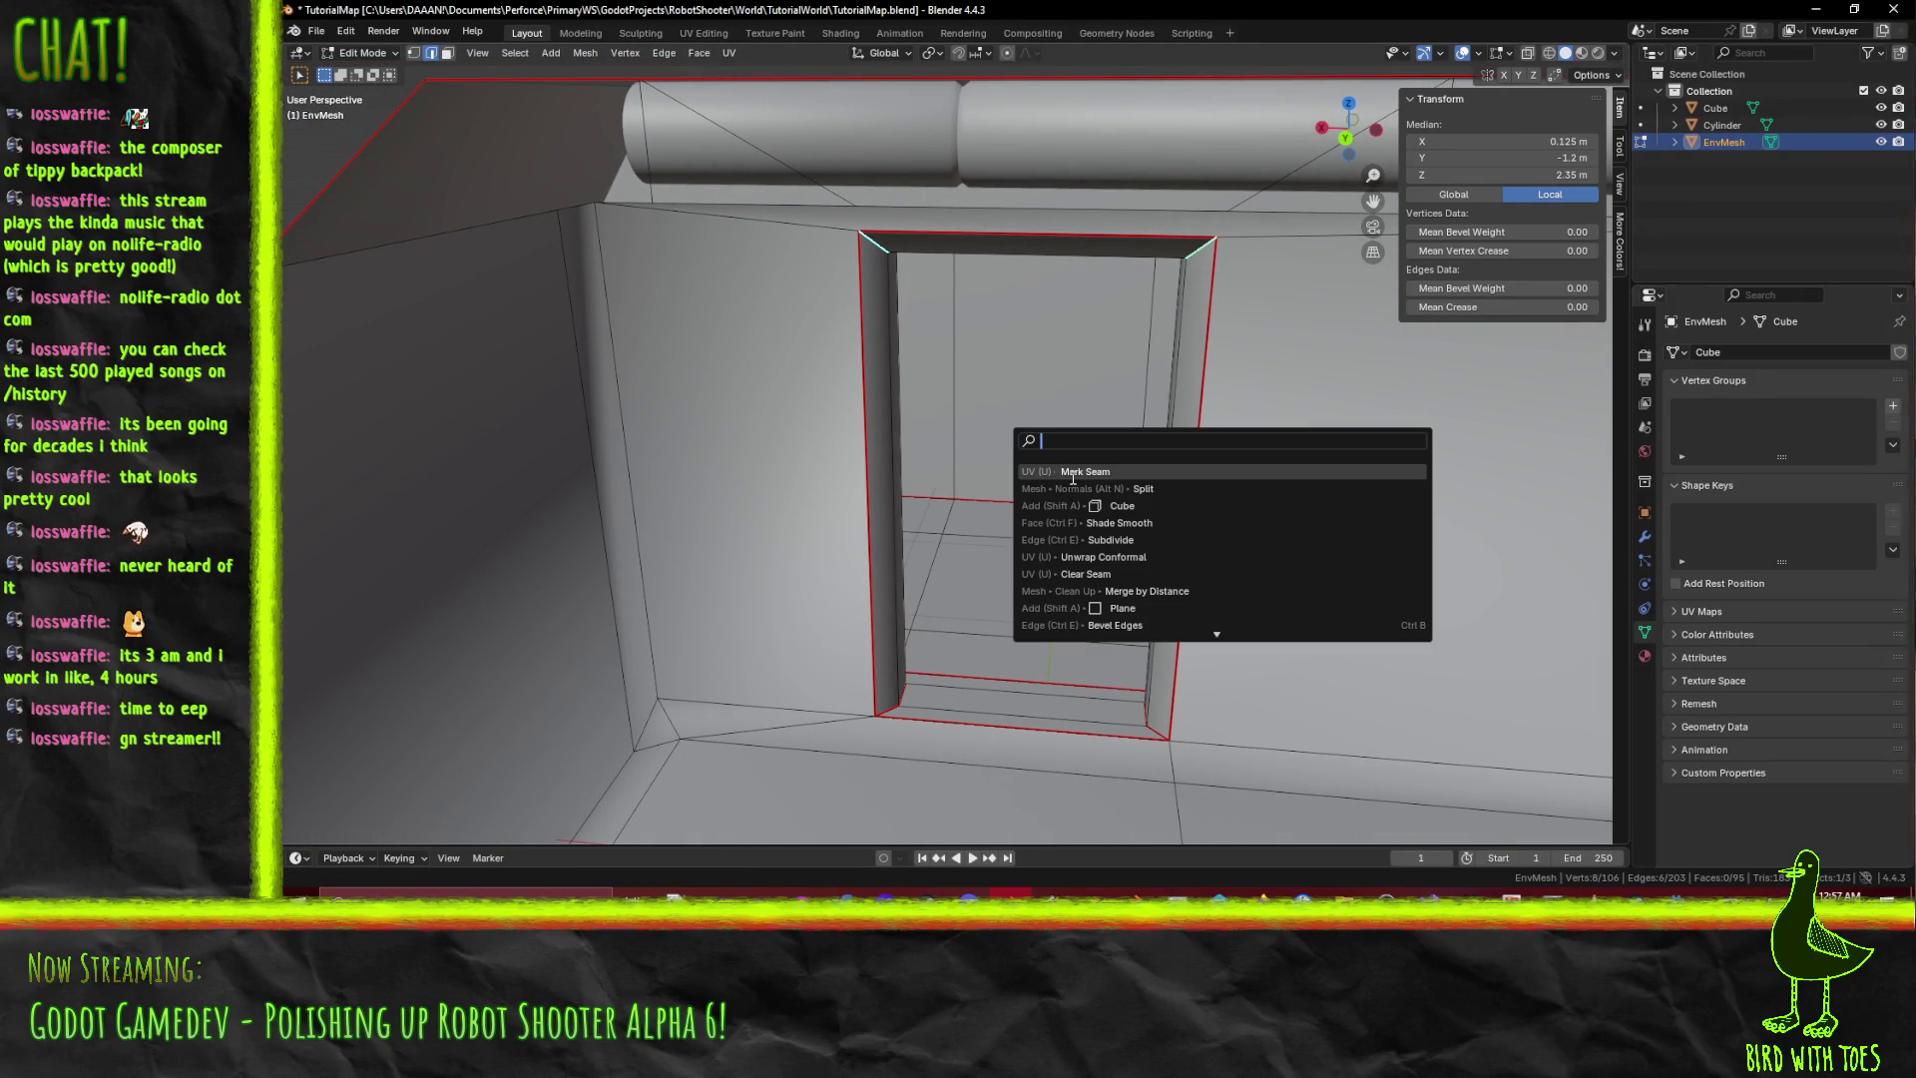
{"action": "left_click", "coordinate": [1072, 471]}
{"action": "key", "text": "alt+a"}
Select the floor edge along the door wall and switch to wireframe shading.
{"action": "scroll", "coordinate": [1199, 494], "scroll_direction": "down", "scroll_amount": 2}
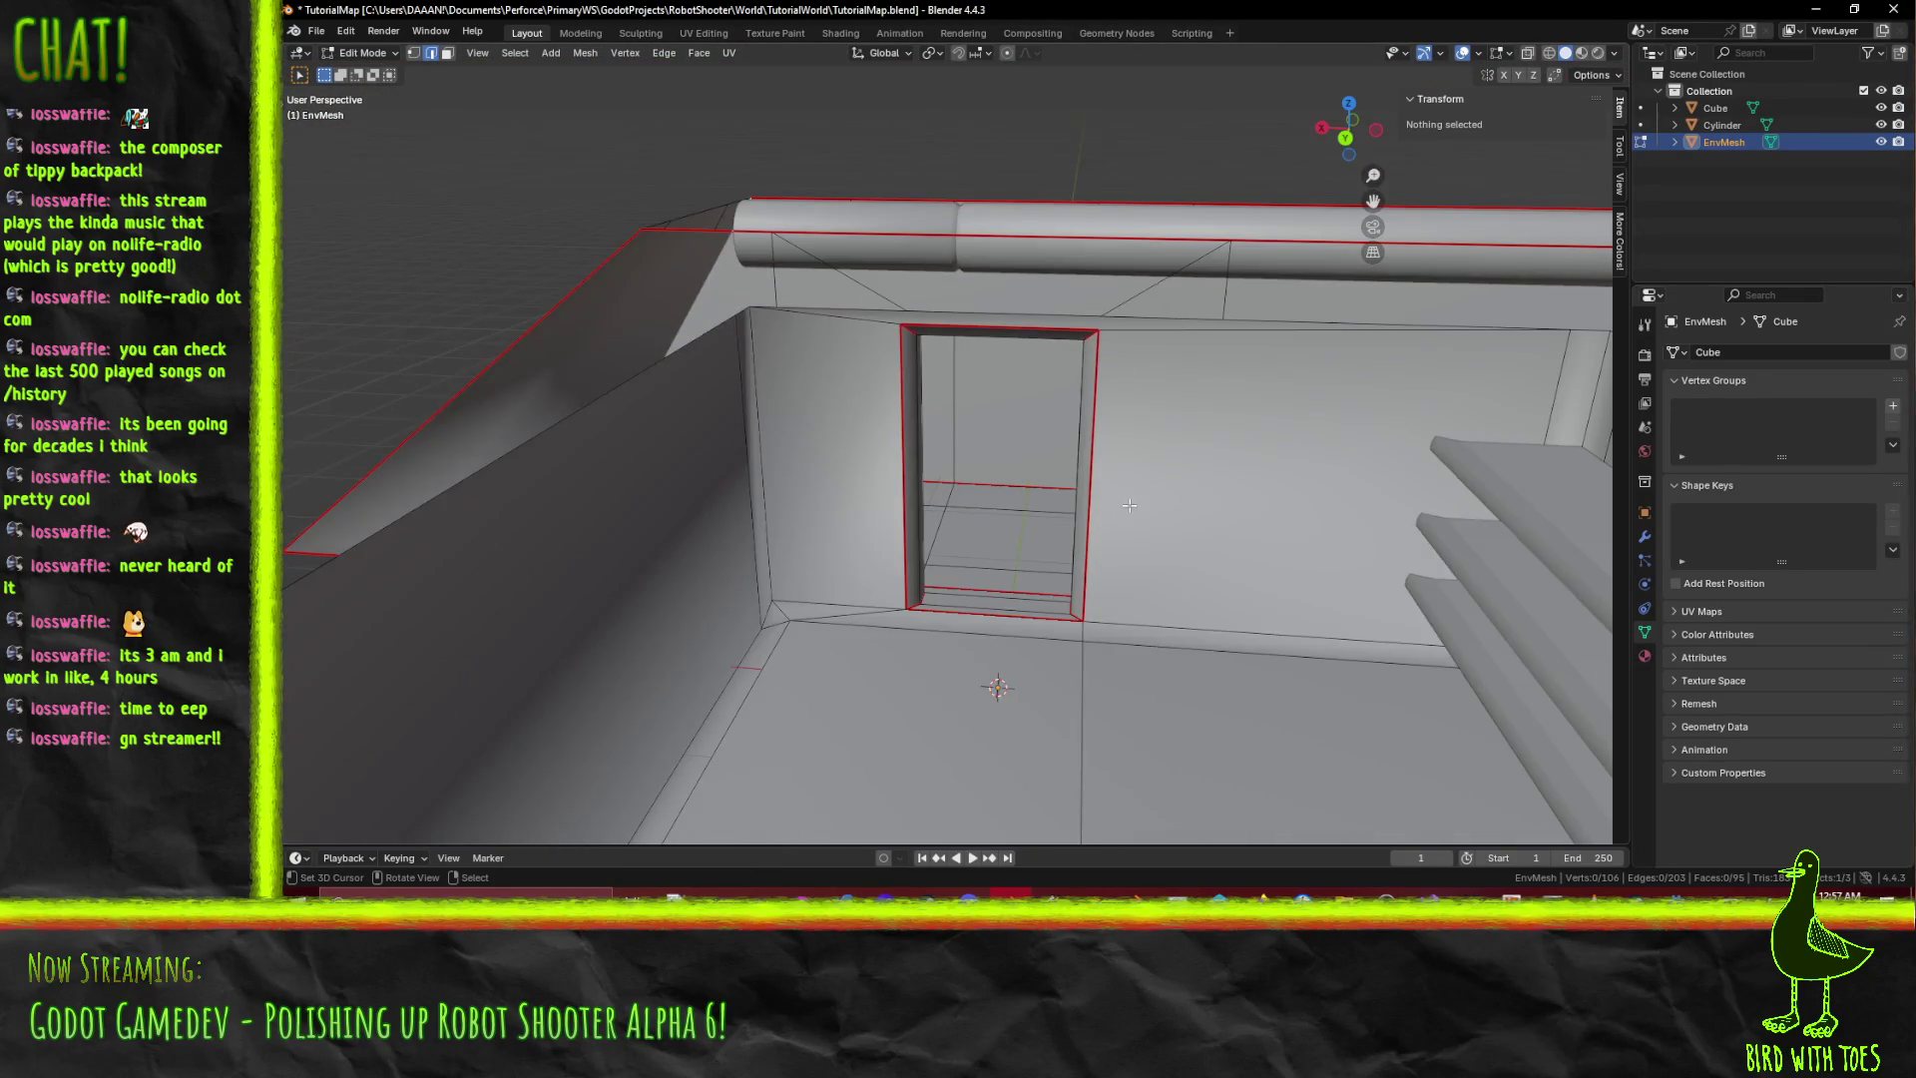
{"action": "mouse_move", "coordinate": [1128, 506]}
{"action": "middle_mouse_down"}
{"action": "mouse_move", "coordinate": [1039, 519]}
{"action": "mouse_move", "coordinate": [1171, 543]}
{"action": "mouse_move", "coordinate": [936, 530]}
{"action": "mouse_move", "coordinate": [949, 546]}
{"action": "middle_mouse_up"}
{"action": "left_click", "coordinate": [760, 442]}
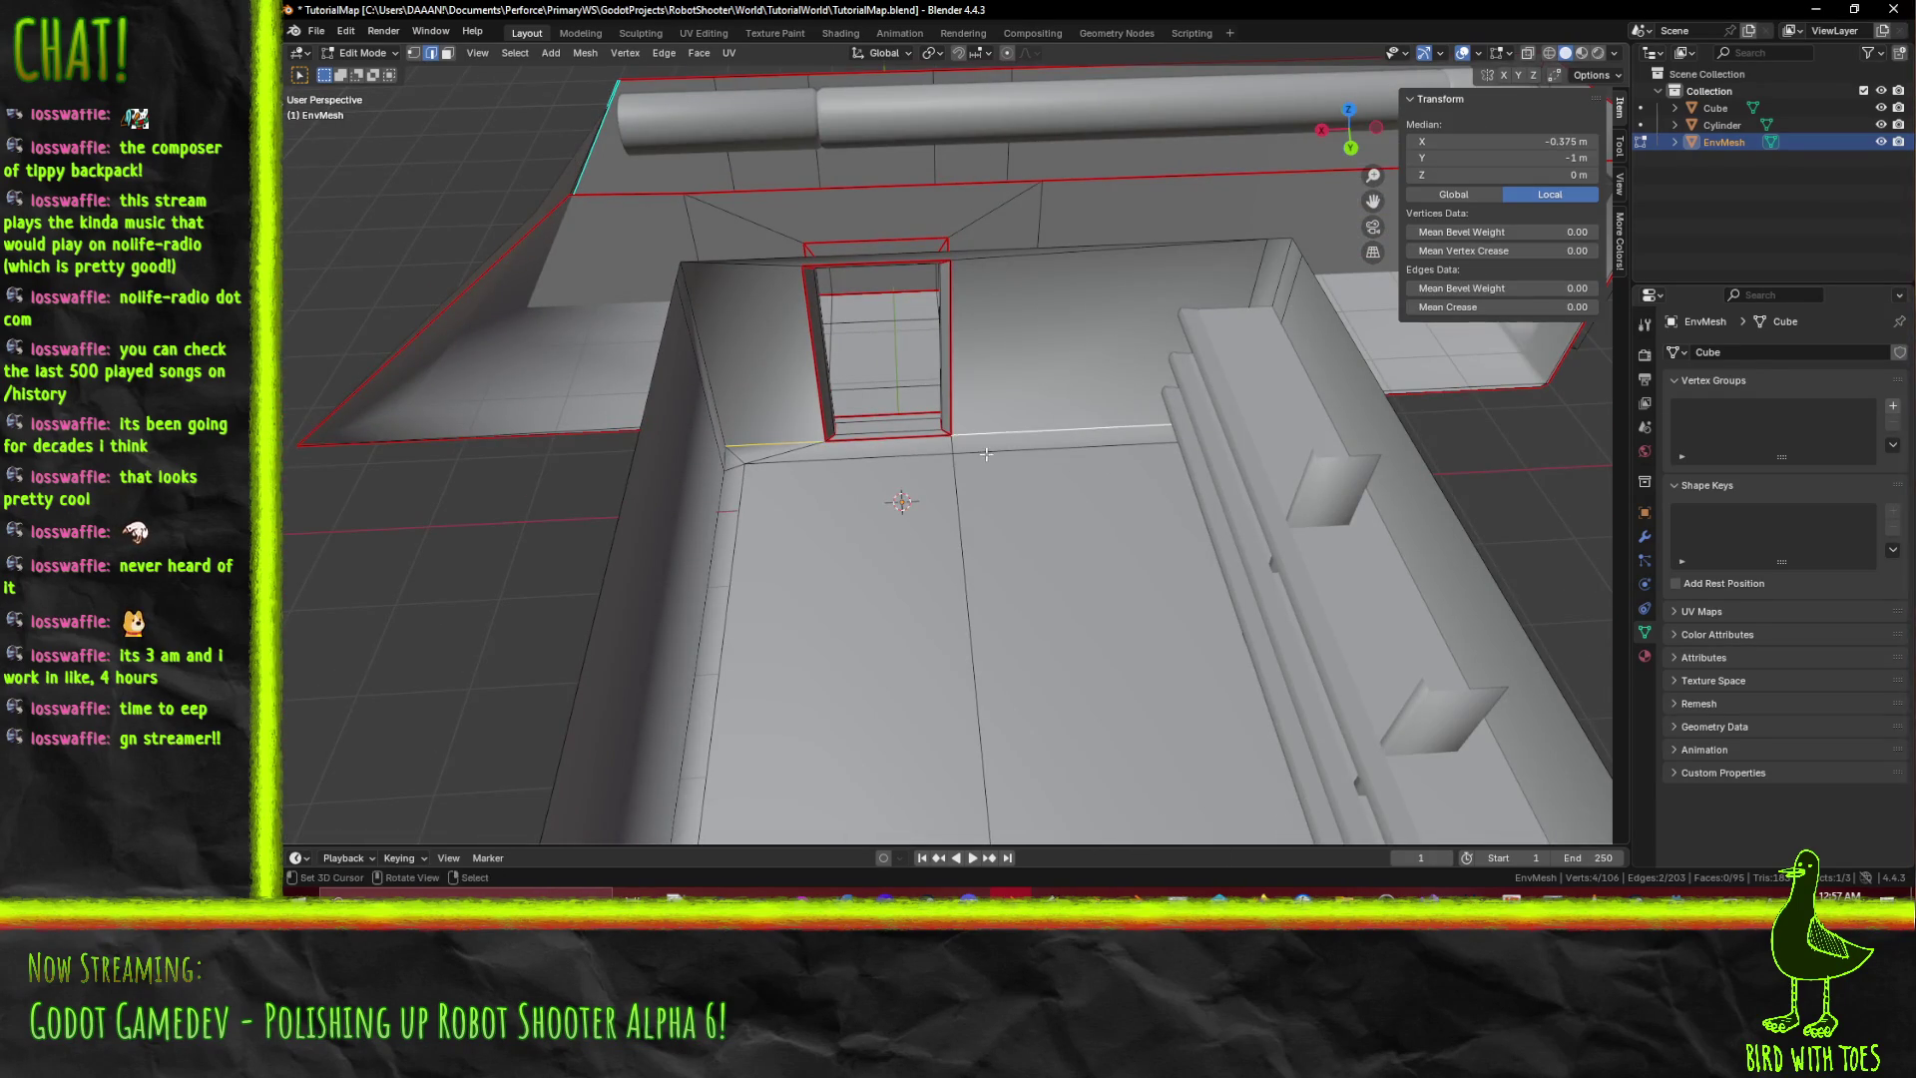
{"action": "mouse_move", "coordinate": [985, 454]}
{"action": "middle_mouse_down"}
{"action": "mouse_move", "coordinate": [1159, 407]}
{"action": "mouse_move", "coordinate": [1067, 422]}
{"action": "mouse_move", "coordinate": [1117, 397]}
{"action": "mouse_move", "coordinate": [1318, 437]}
{"action": "mouse_move", "coordinate": [1183, 491]}
{"action": "mouse_move", "coordinate": [957, 485]}
{"action": "mouse_move", "coordinate": [1118, 499]}
{"action": "mouse_move", "coordinate": [1027, 519]}
{"action": "mouse_move", "coordinate": [927, 470]}
{"action": "mouse_move", "coordinate": [1098, 421]}
{"action": "mouse_move", "coordinate": [1068, 478]}
{"action": "mouse_move", "coordinate": [1201, 643]}
{"action": "mouse_move", "coordinate": [1259, 530]}
{"action": "mouse_move", "coordinate": [783, 498]}
{"action": "mouse_move", "coordinate": [905, 581]}
{"action": "mouse_move", "coordinate": [781, 573]}
{"action": "mouse_move", "coordinate": [868, 547]}
{"action": "middle_mouse_up"}
{"action": "left_click", "coordinate": [816, 566]}
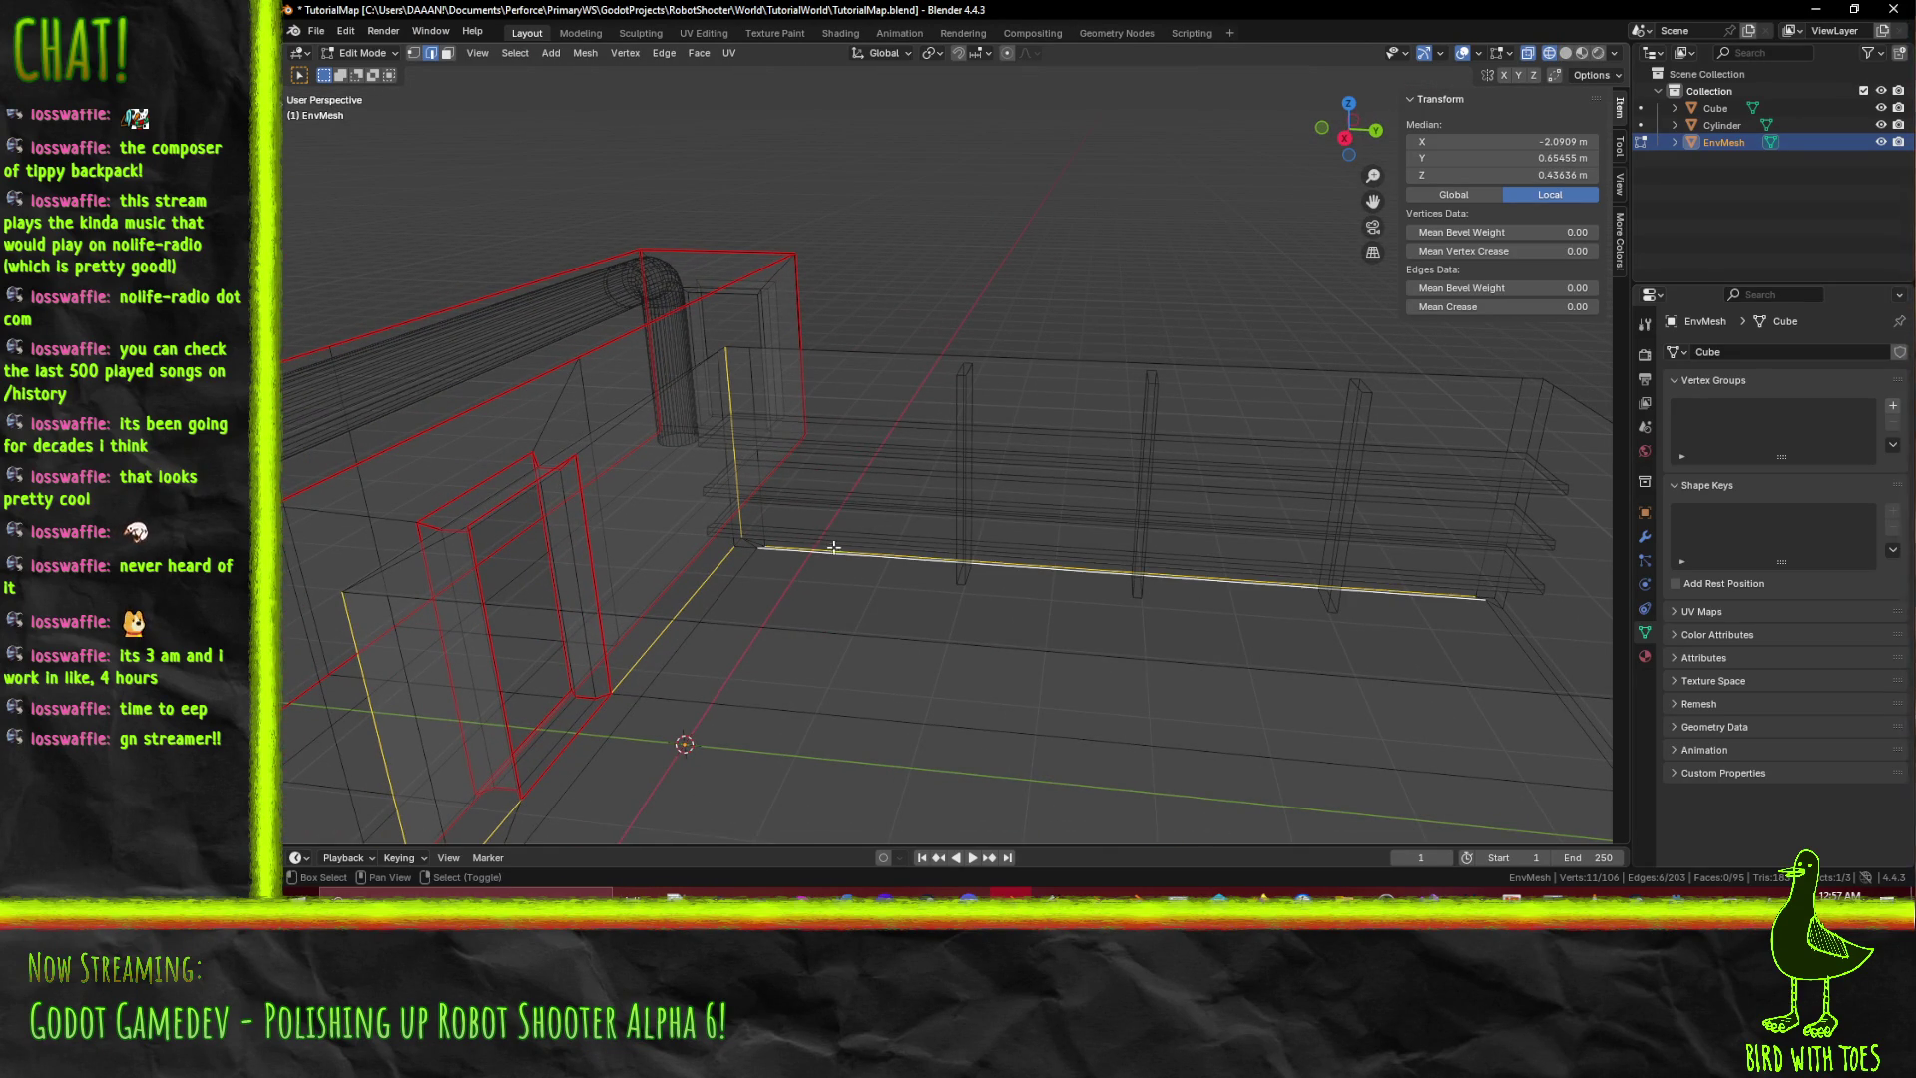
Add the room's wall-corner edges to the floor selection, run Mark Seam, and deselect.
{"action": "mouse_move", "coordinate": [829, 558]}
{"action": "middle_mouse_down"}
{"action": "mouse_move", "coordinate": [1151, 589]}
{"action": "mouse_move", "coordinate": [1146, 663]}
{"action": "mouse_move", "coordinate": [1048, 428]}
{"action": "mouse_move", "coordinate": [959, 384]}
{"action": "mouse_move", "coordinate": [825, 415]}
{"action": "mouse_move", "coordinate": [370, 379]}
{"action": "middle_mouse_up"}
{"action": "left_click", "coordinate": [1057, 543], "text": "shift"}
{"action": "mouse_move", "coordinate": [1056, 543]}
{"action": "middle_mouse_down"}
{"action": "mouse_move", "coordinate": [1103, 542]}
{"action": "mouse_move", "coordinate": [1158, 649]}
{"action": "mouse_move", "coordinate": [958, 222]}
{"action": "mouse_move", "coordinate": [1057, 635]}
{"action": "middle_mouse_up"}
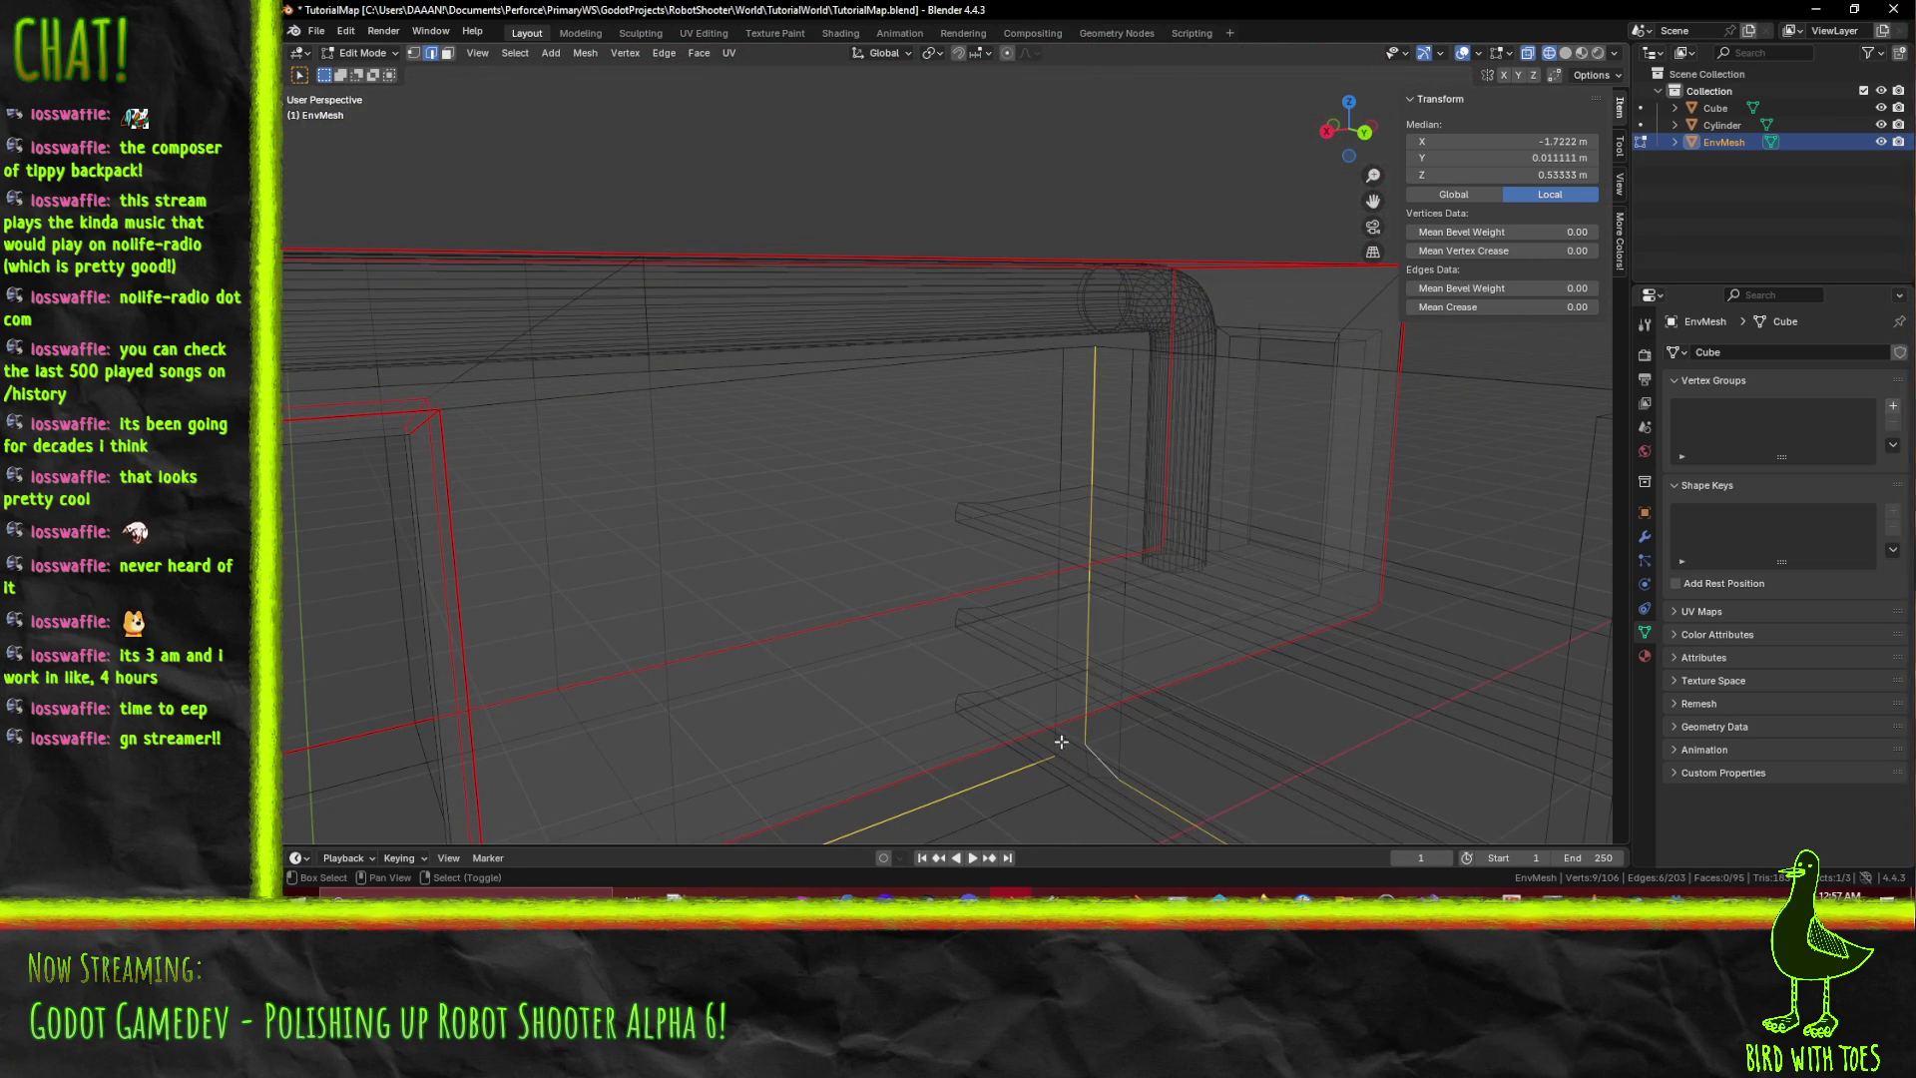
{"action": "mouse_move", "coordinate": [686, 732]}
{"action": "middle_mouse_down"}
{"action": "mouse_move", "coordinate": [1154, 577]}
{"action": "mouse_move", "coordinate": [761, 565]}
{"action": "mouse_move", "coordinate": [961, 577]}
{"action": "middle_mouse_up"}
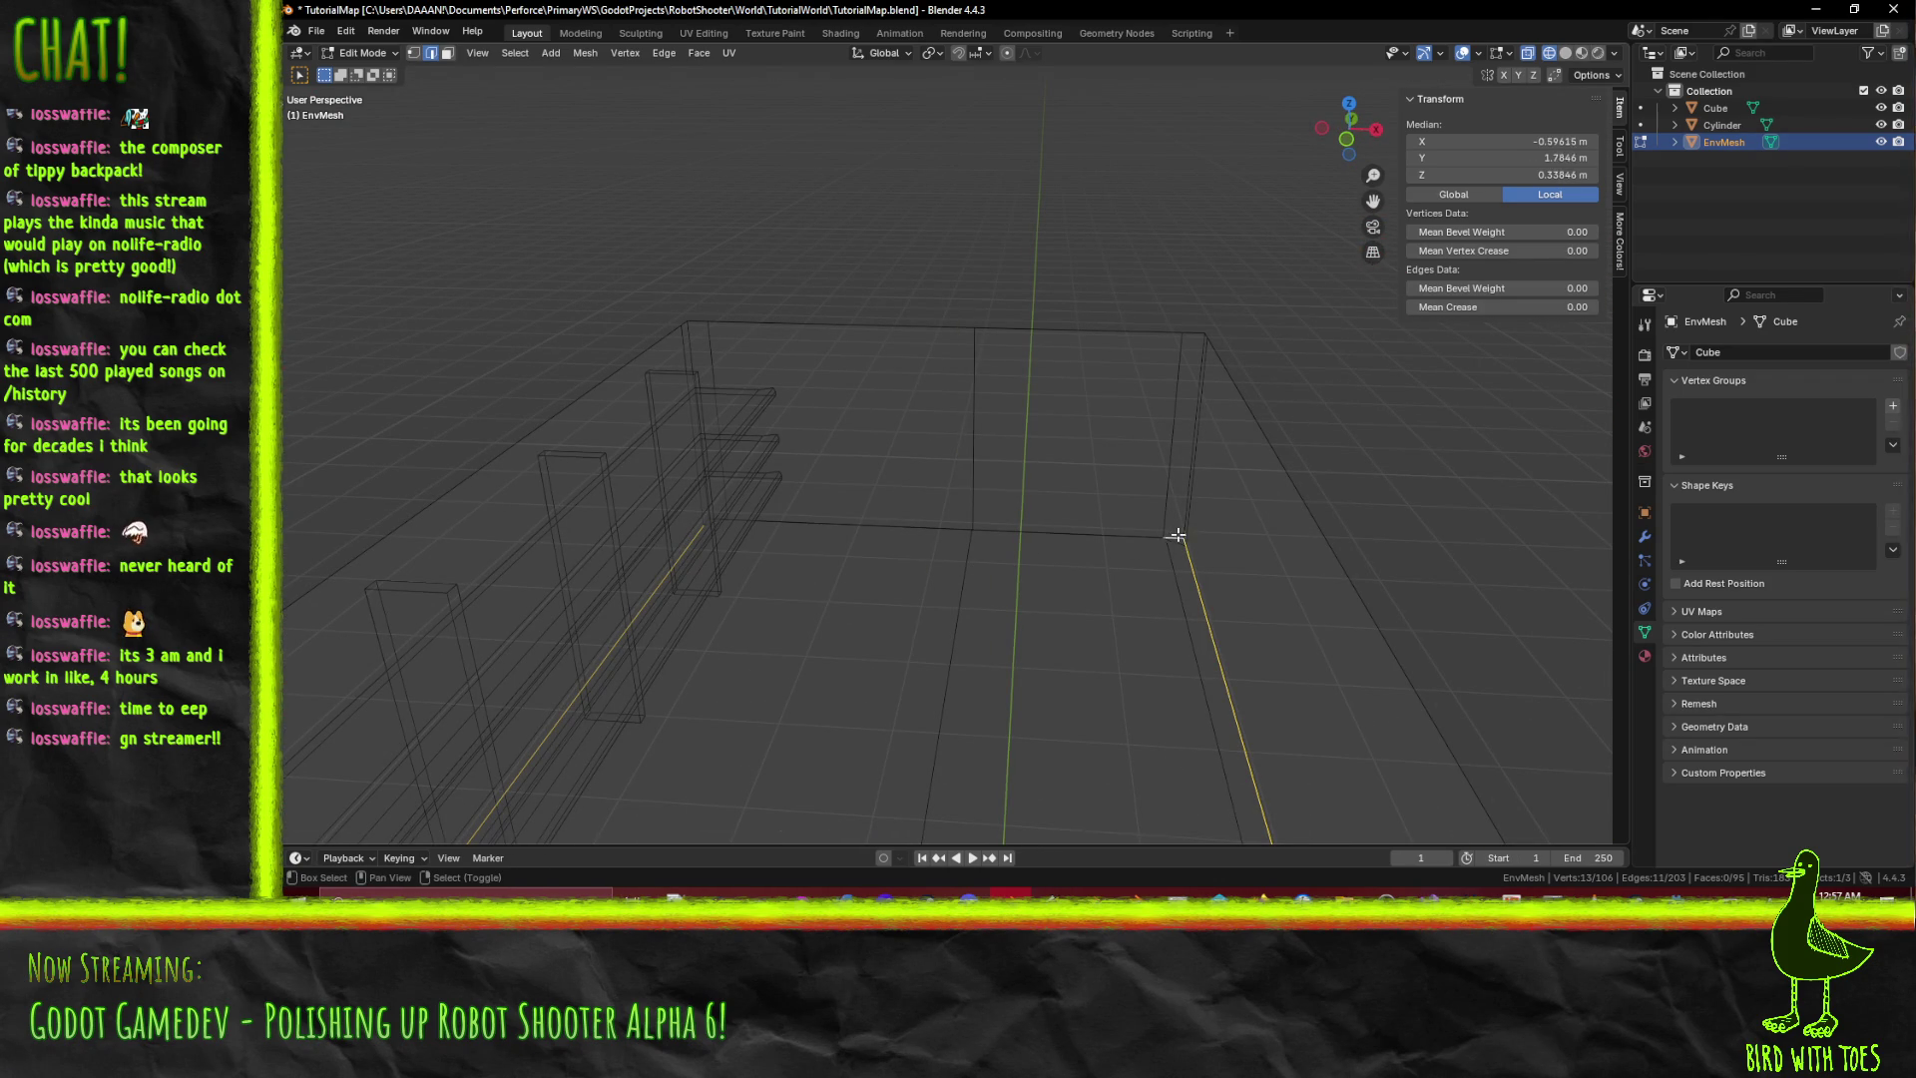
{"action": "mouse_move", "coordinate": [925, 526]}
{"action": "middle_mouse_down"}
{"action": "mouse_move", "coordinate": [834, 535]}
{"action": "mouse_move", "coordinate": [1039, 564]}
{"action": "middle_mouse_up"}
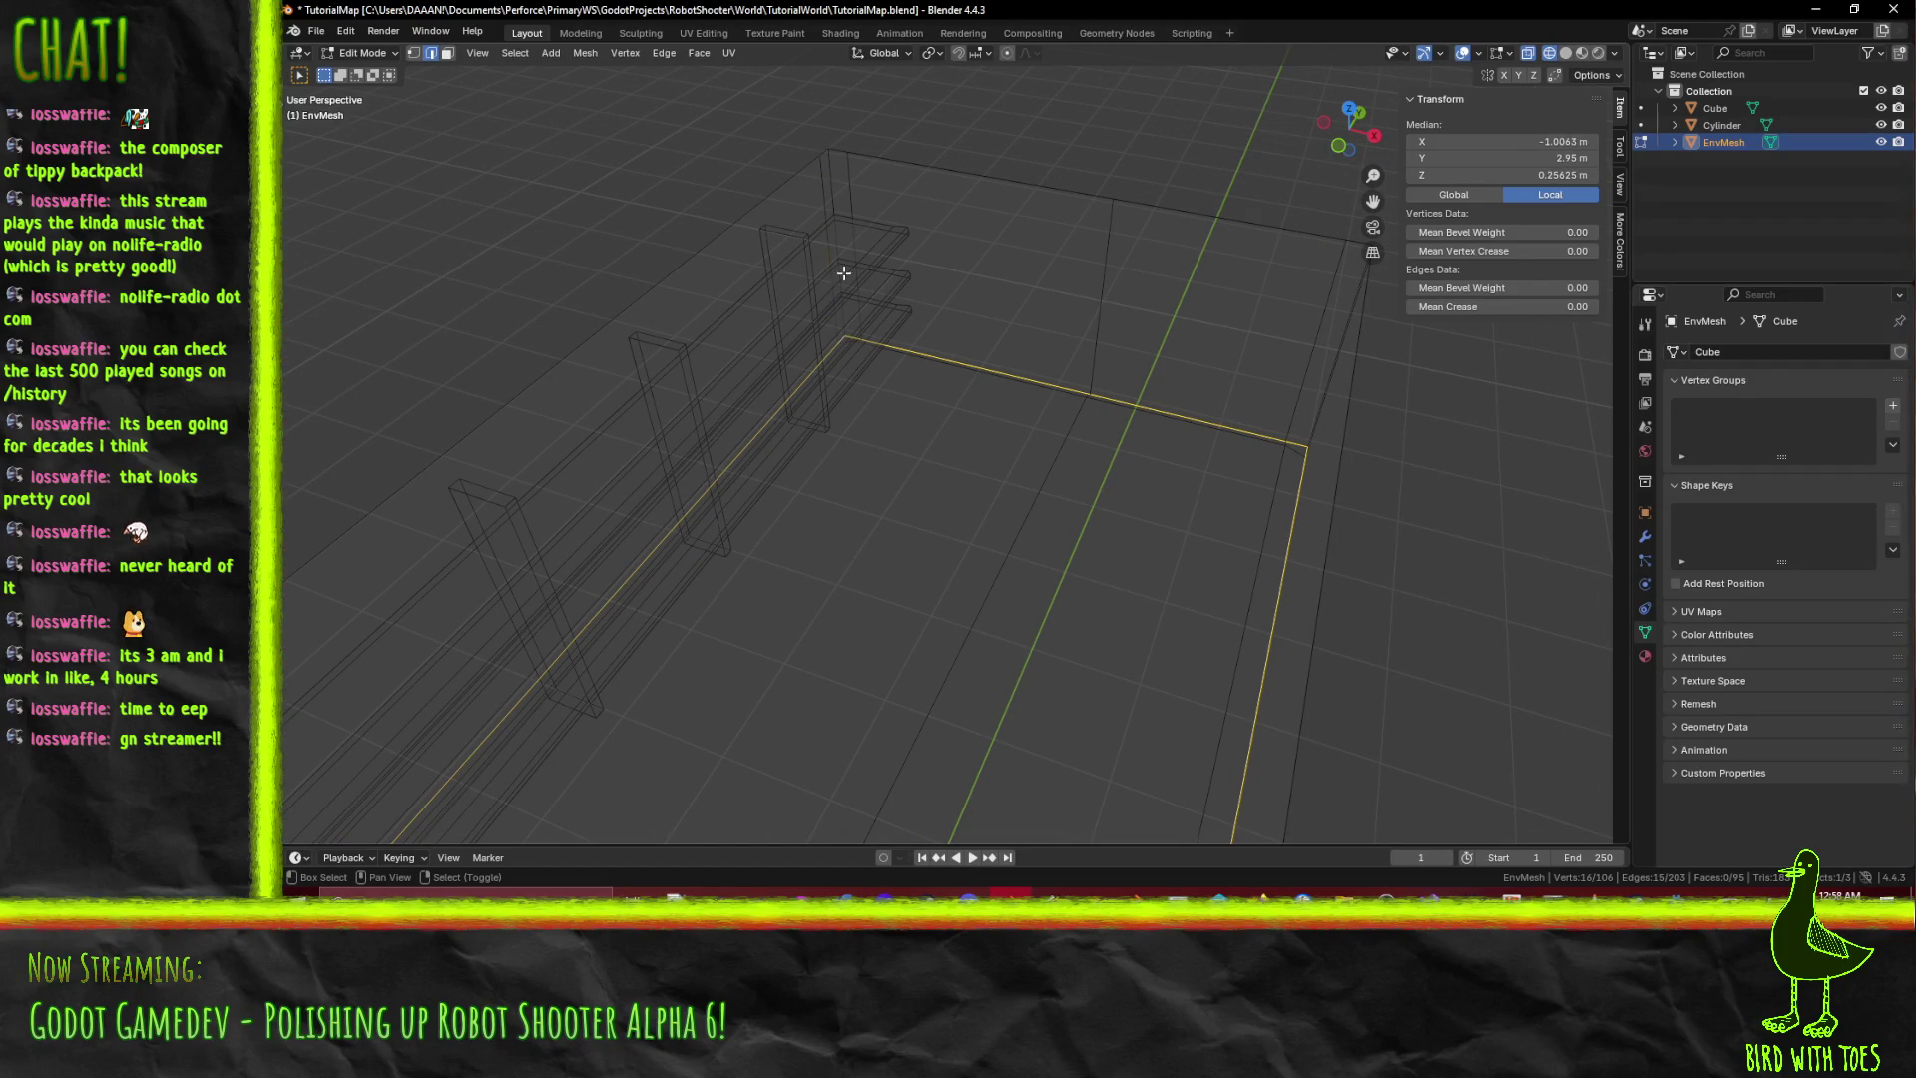
{"action": "mouse_move", "coordinate": [1333, 310]}
{"action": "middle_mouse_down"}
{"action": "mouse_move", "coordinate": [791, 329]}
{"action": "mouse_move", "coordinate": [795, 308]}
{"action": "mouse_move", "coordinate": [815, 384]}
{"action": "mouse_move", "coordinate": [1103, 419]}
{"action": "mouse_move", "coordinate": [1134, 556]}
{"action": "mouse_move", "coordinate": [1030, 632]}
{"action": "mouse_move", "coordinate": [1039, 586]}
{"action": "mouse_move", "coordinate": [1138, 543]}
{"action": "mouse_move", "coordinate": [972, 589]}
{"action": "mouse_move", "coordinate": [899, 491]}
{"action": "mouse_move", "coordinate": [1014, 530]}
{"action": "mouse_move", "coordinate": [1083, 510]}
{"action": "mouse_move", "coordinate": [1000, 543]}
{"action": "mouse_move", "coordinate": [998, 499]}
{"action": "mouse_move", "coordinate": [860, 457]}
{"action": "mouse_move", "coordinate": [1120, 466]}
{"action": "mouse_move", "coordinate": [814, 454]}
{"action": "mouse_move", "coordinate": [900, 514]}
{"action": "mouse_move", "coordinate": [815, 524]}
{"action": "middle_mouse_up"}
{"action": "key", "text": "F3"}
{"action": "key", "text": "Escape"}
{"action": "key", "text": "alt+a"}
Return to solid shading and switch from the room mesh to editing the shelf Cube.
{"action": "scroll", "coordinate": [1103, 543], "scroll_direction": "down", "scroll_amount": 6}
{"action": "key", "text": "z"}
{"action": "left_click", "coordinate": [1106, 541]}
{"action": "key", "text": "Tab"}
{"action": "left_click", "coordinate": [860, 457]}
{"action": "key", "text": "Tab"}
{"action": "scroll", "coordinate": [860, 457], "scroll_direction": "up", "scroll_amount": 3}
{"action": "scroll", "coordinate": [814, 454], "scroll_direction": "up", "scroll_amount": 2}
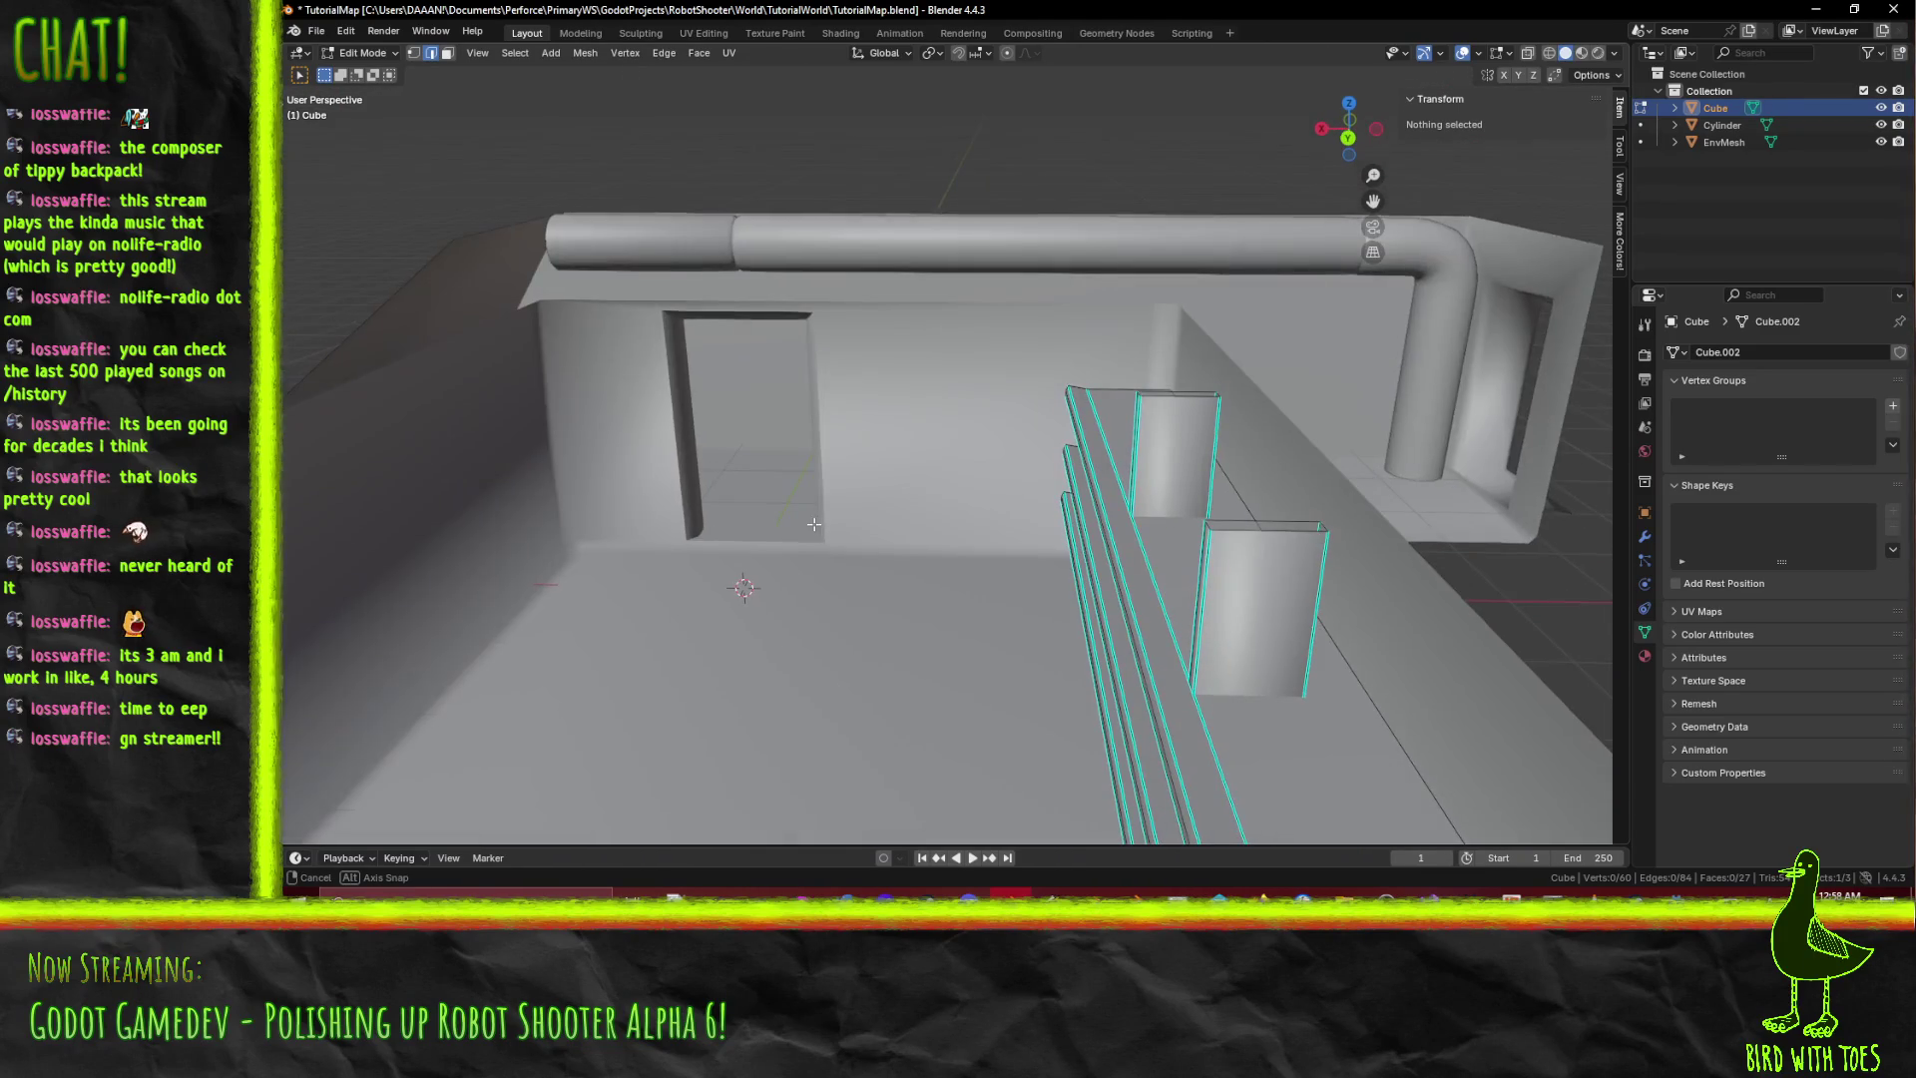
Mark two shelf-post edges as UV seams and clear the selection.
{"action": "left_click", "coordinate": [1080, 438]}
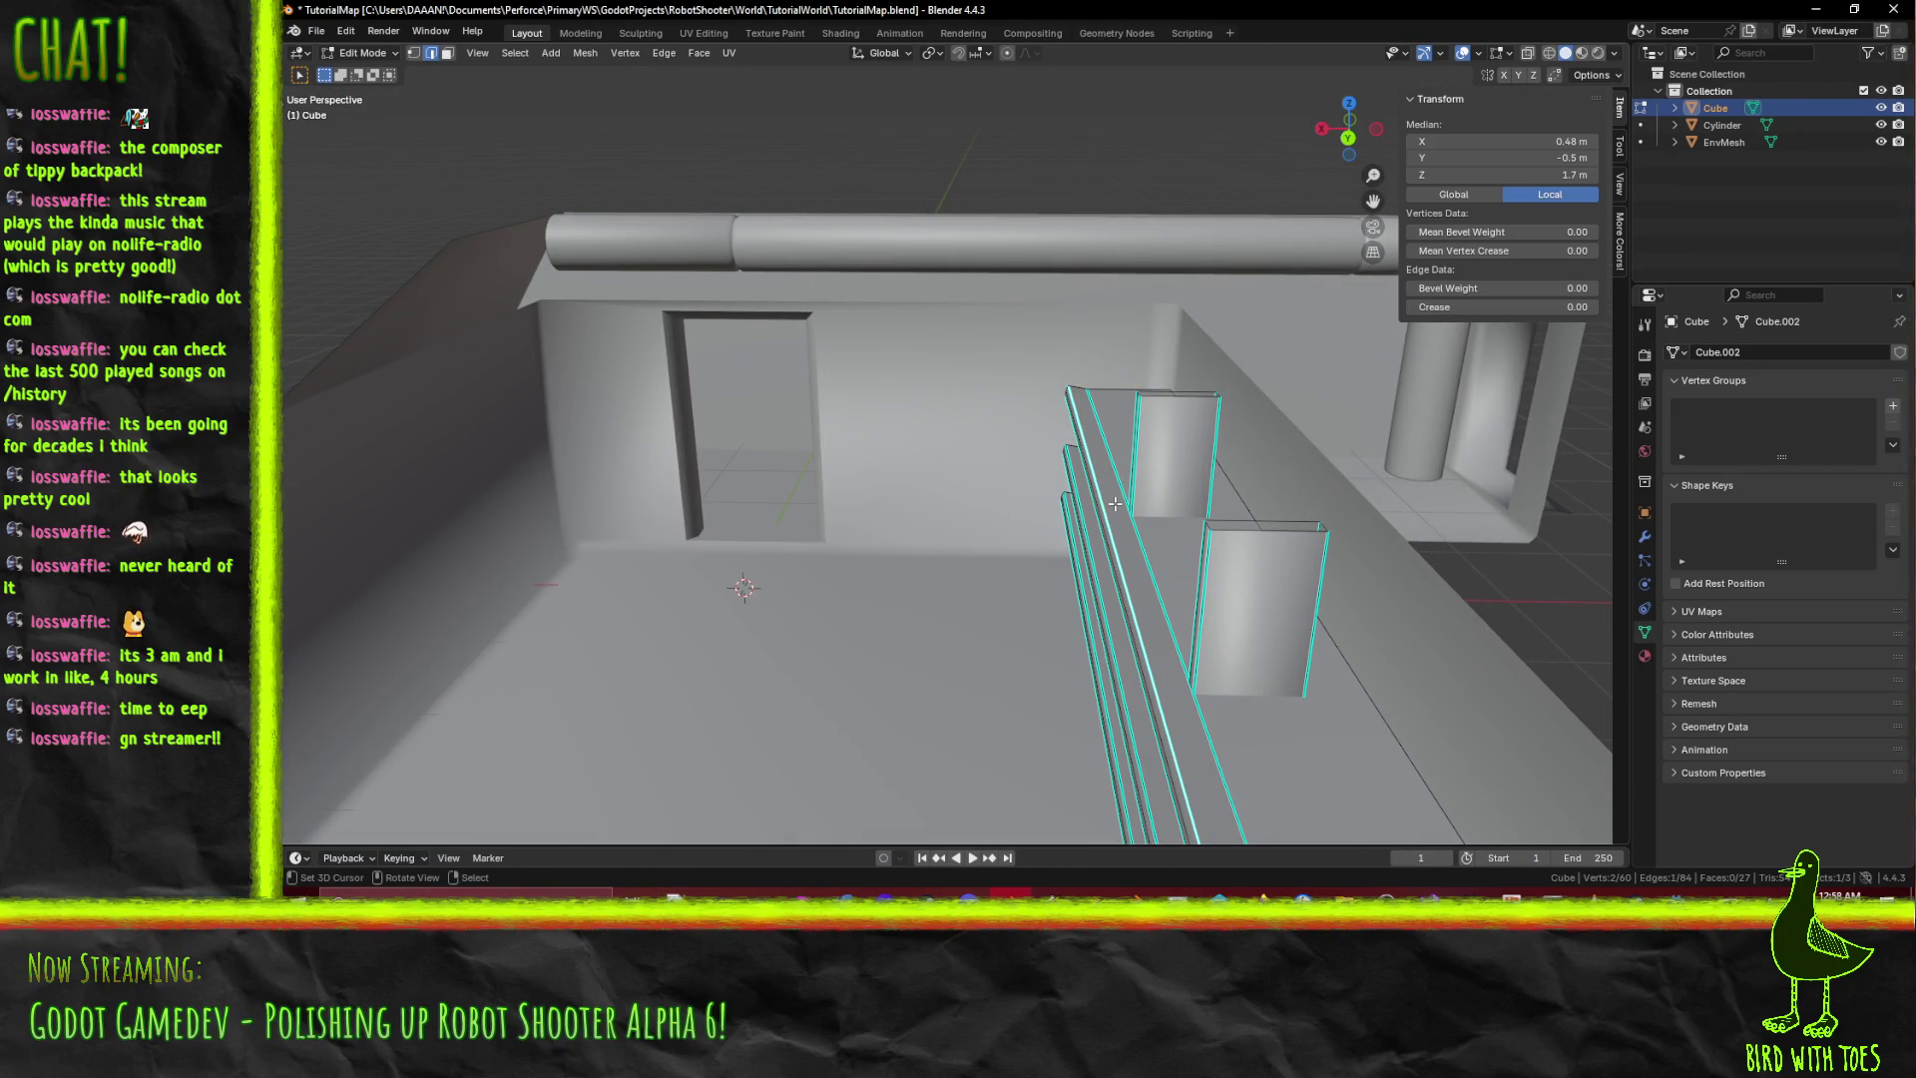
{"action": "mouse_move", "coordinate": [1115, 502]}
{"action": "middle_mouse_down"}
{"action": "mouse_move", "coordinate": [1186, 436]}
{"action": "mouse_move", "coordinate": [1154, 539]}
{"action": "mouse_move", "coordinate": [1118, 447]}
{"action": "mouse_move", "coordinate": [1296, 503]}
{"action": "mouse_move", "coordinate": [1199, 480]}
{"action": "middle_mouse_up"}
{"action": "left_click", "coordinate": [1252, 483], "text": "shift"}
{"action": "right_click", "coordinate": [1225, 485]}
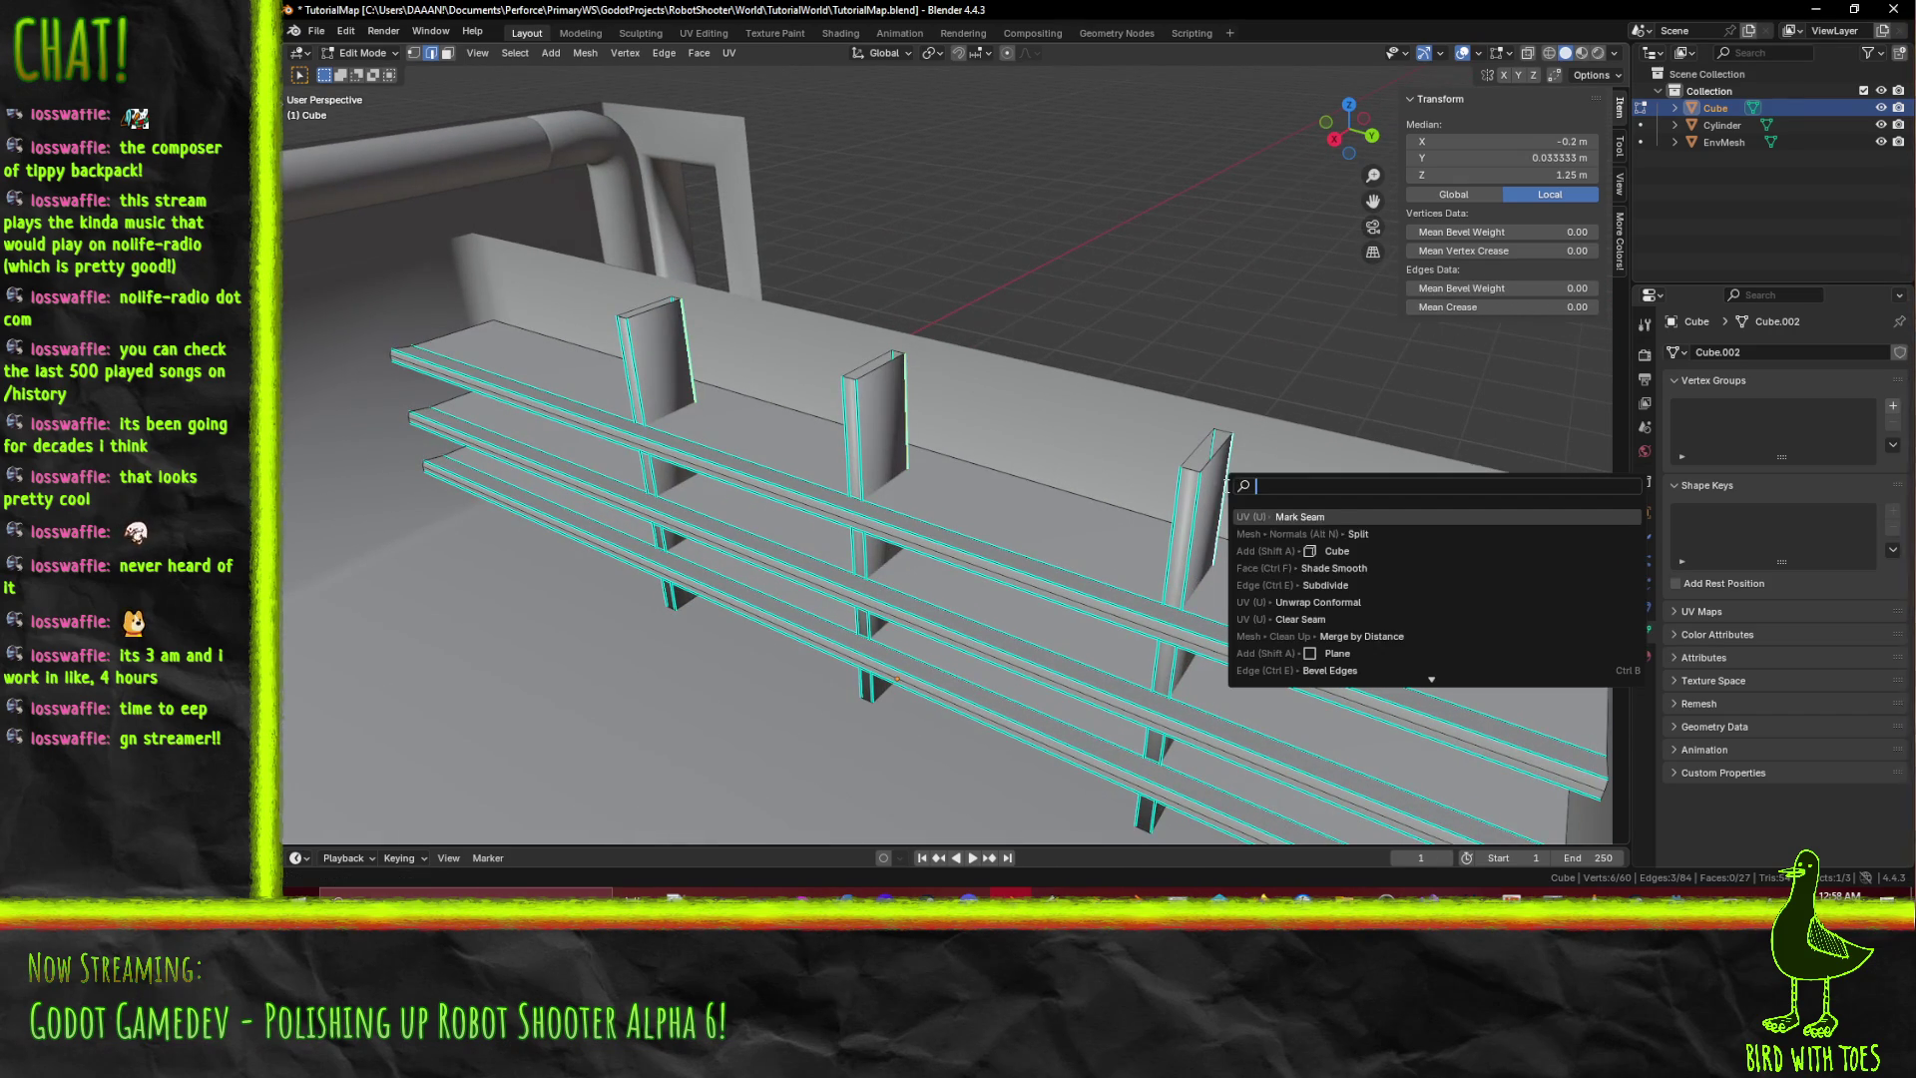
{"action": "left_click", "coordinate": [1327, 516]}
{"action": "scroll", "coordinate": [1354, 583], "scroll_direction": "down", "scroll_amount": 4}
{"action": "left_click", "coordinate": [1354, 584]}
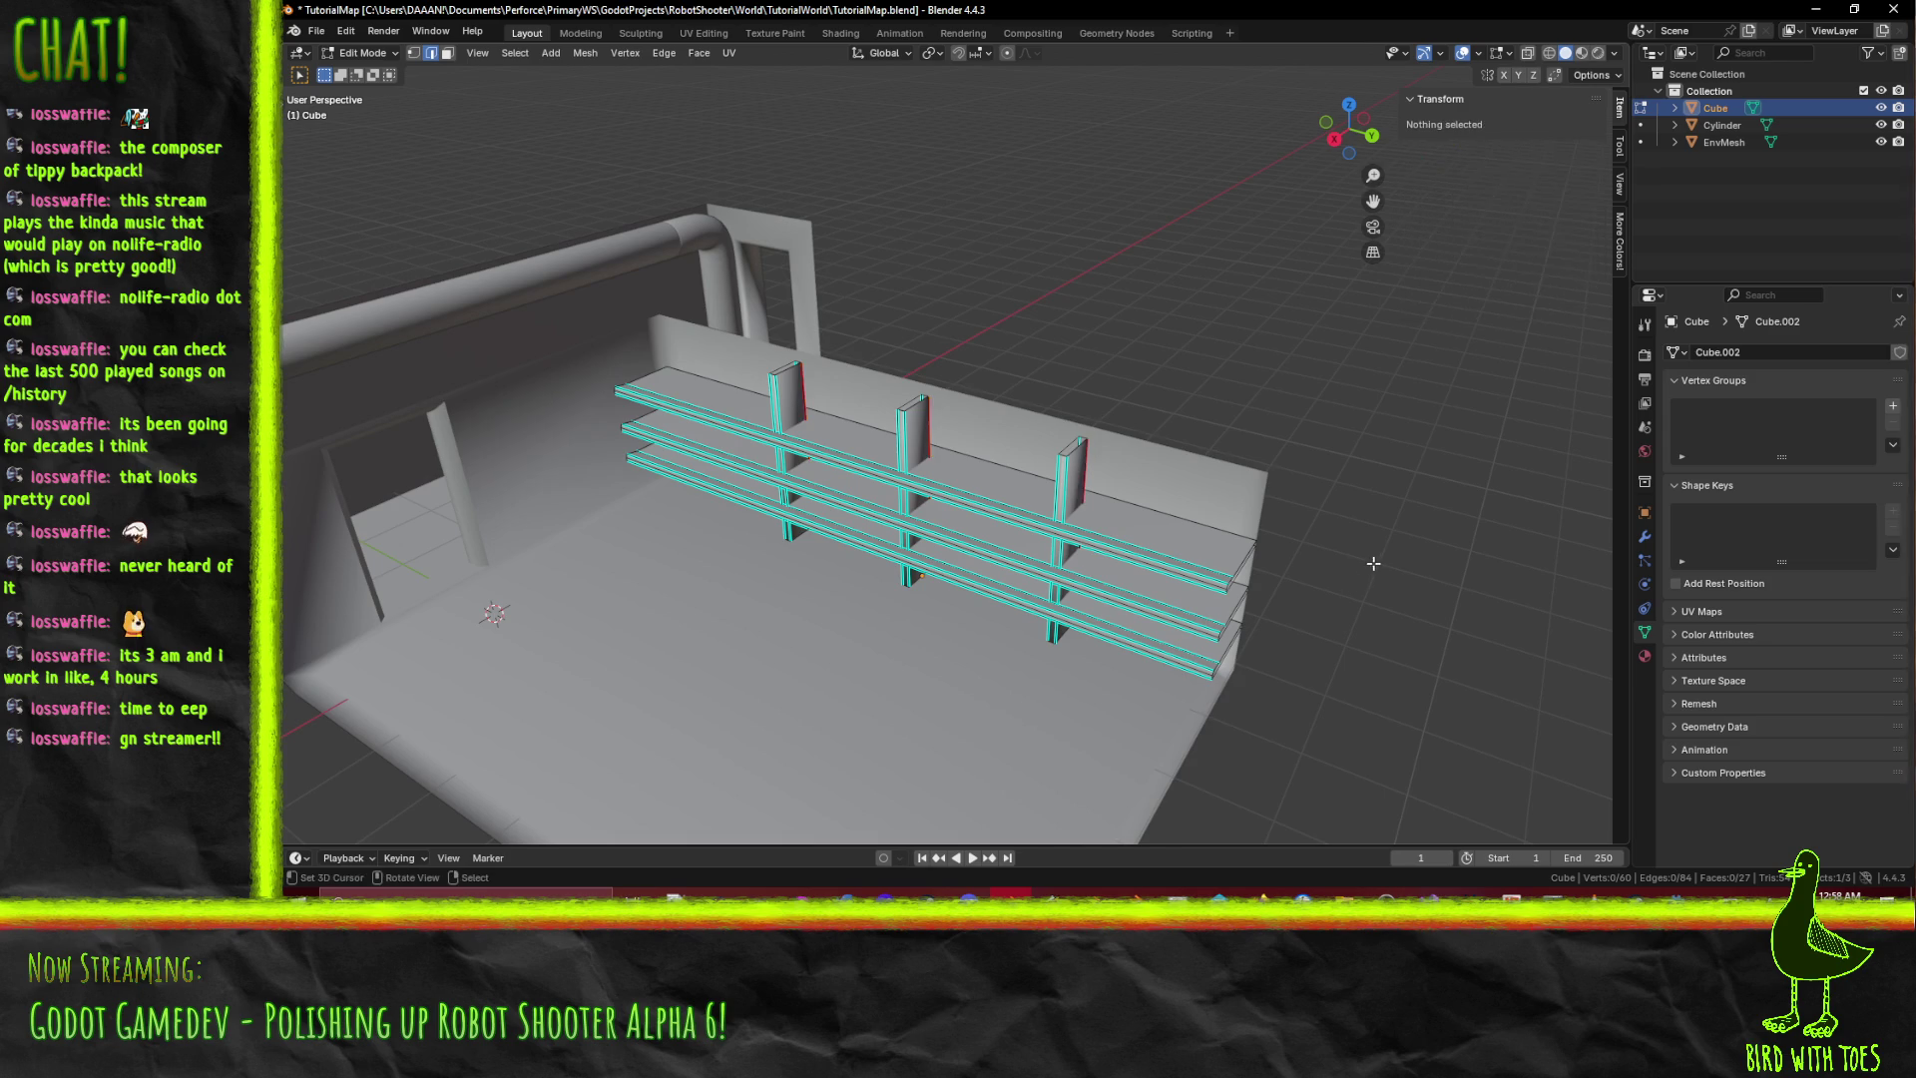
Leave the shelves and start editing the pipe Cylinder mesh.
{"action": "mouse_move", "coordinate": [1354, 584]}
{"action": "middle_mouse_down"}
{"action": "mouse_move", "coordinate": [1247, 579]}
{"action": "mouse_move", "coordinate": [1296, 561]}
{"action": "mouse_move", "coordinate": [1062, 594]}
{"action": "mouse_move", "coordinate": [702, 446]}
{"action": "mouse_move", "coordinate": [847, 491]}
{"action": "mouse_move", "coordinate": [700, 457]}
{"action": "mouse_move", "coordinate": [758, 433]}
{"action": "mouse_move", "coordinate": [648, 461]}
{"action": "mouse_move", "coordinate": [530, 452]}
{"action": "mouse_move", "coordinate": [608, 489]}
{"action": "middle_mouse_up"}
{"action": "key", "text": "Tab"}
{"action": "left_click", "coordinate": [758, 433]}
{"action": "key", "text": "Tab"}
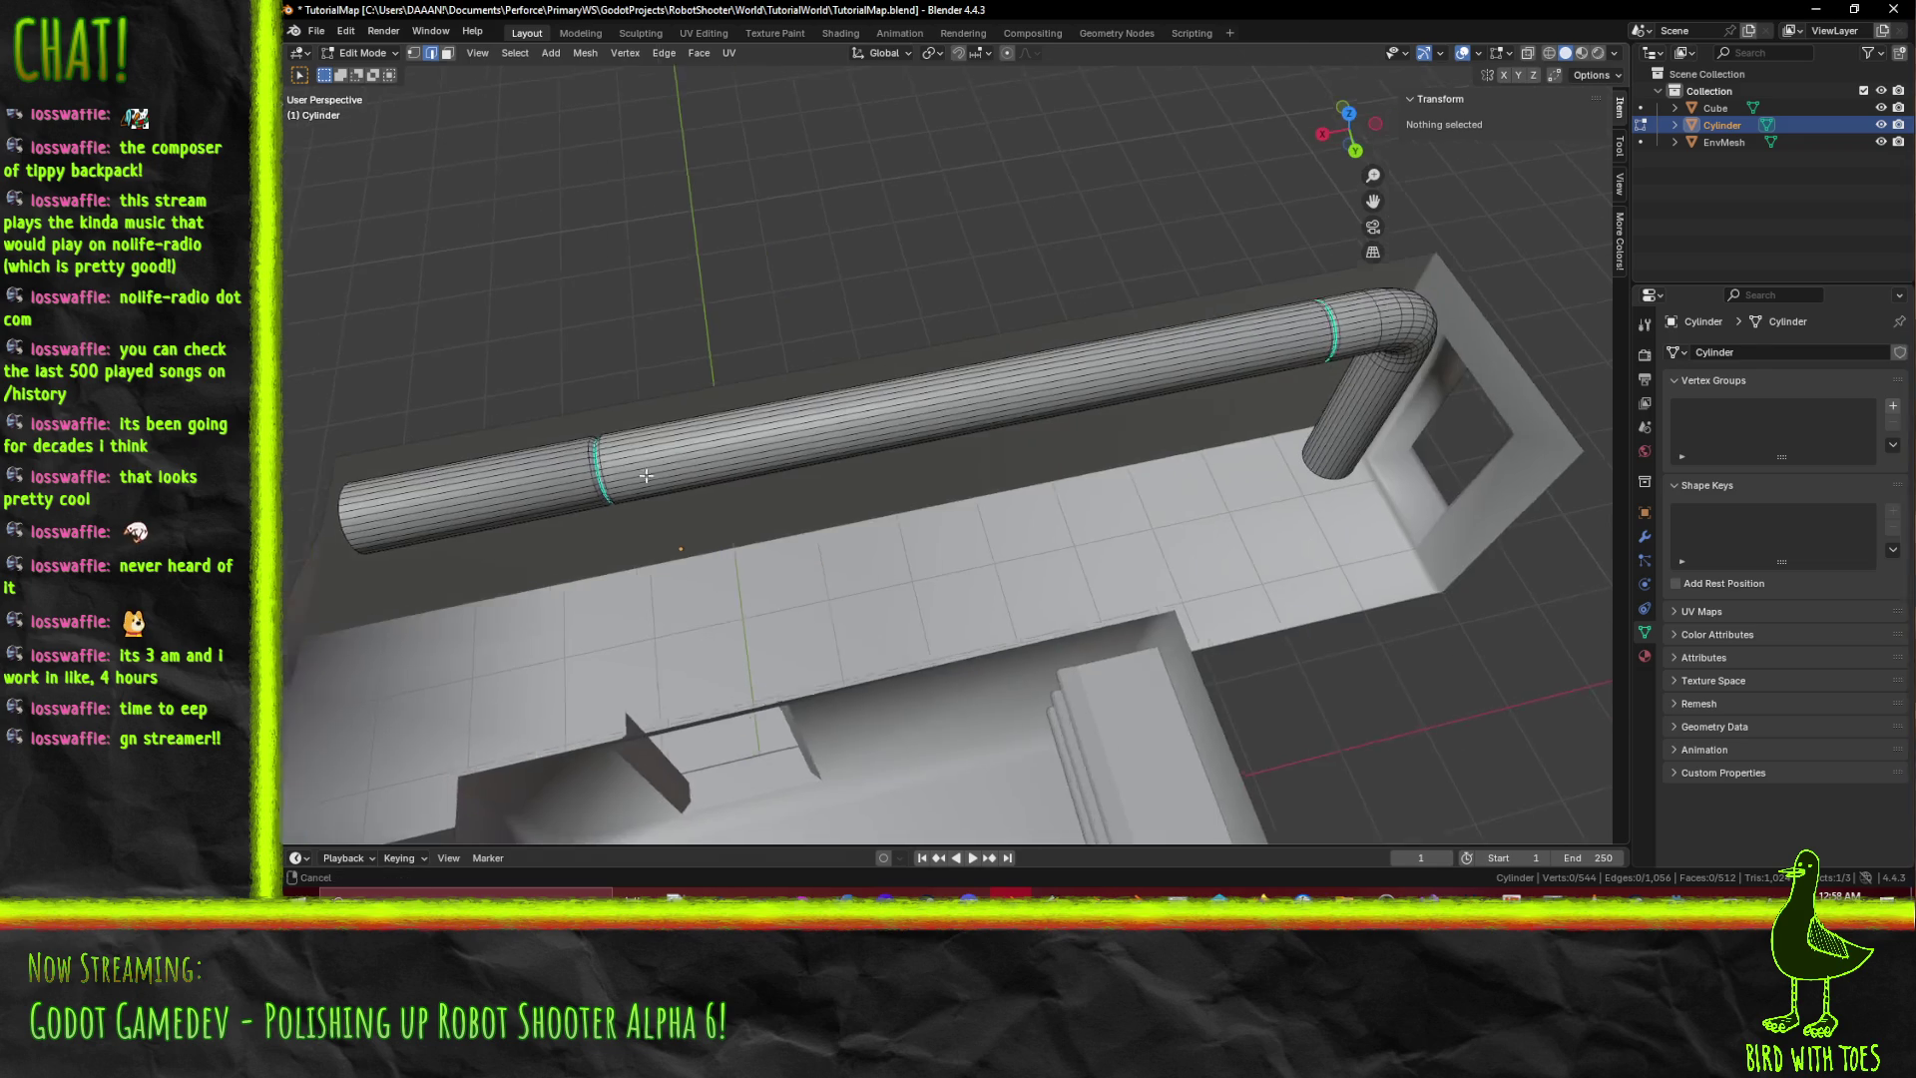
Mark seam rings at both ends of the pipe's elbow bend plus a lengthwise edge, then deselect.
{"action": "scroll", "coordinate": [649, 504], "scroll_direction": "up", "scroll_amount": 4}
{"action": "left_click", "coordinate": [629, 520], "text": "shift"}
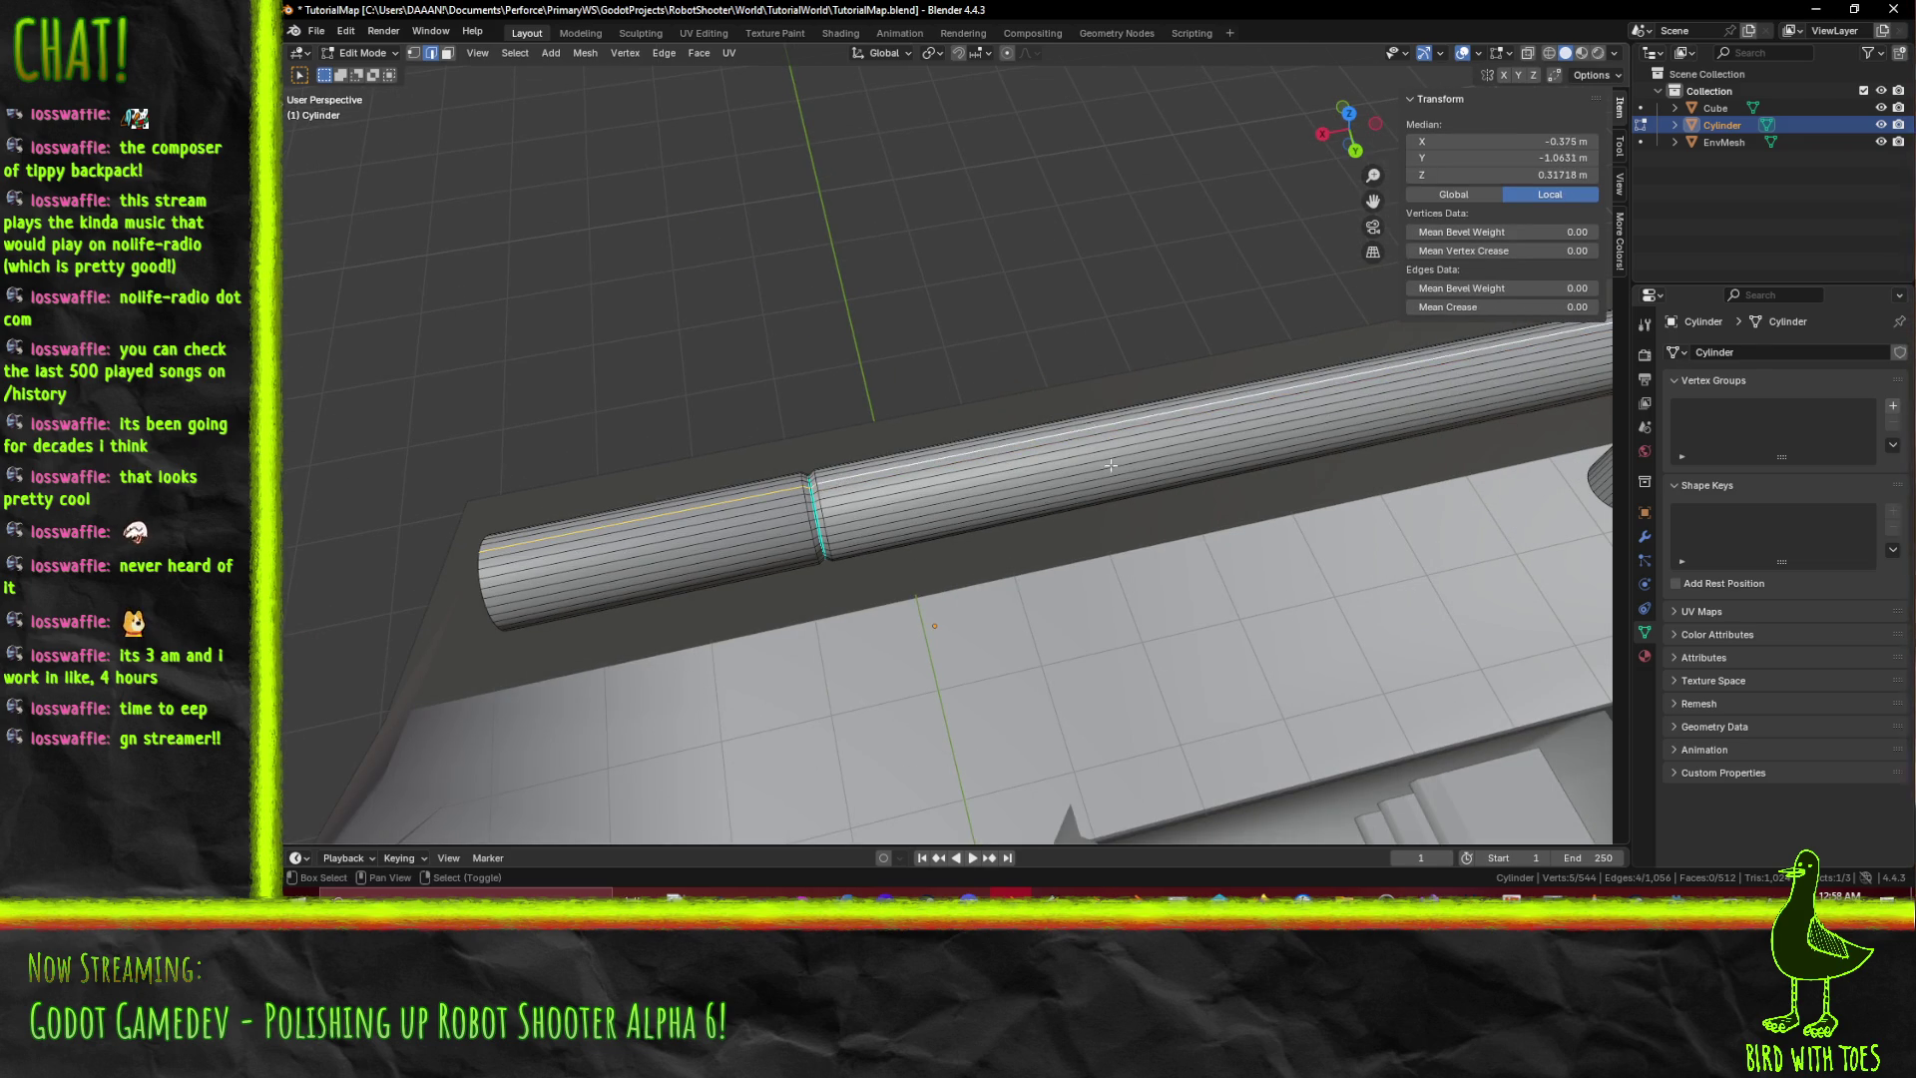
{"action": "middle_click_drag", "start_coordinate": [1111, 465], "coordinate": [1195, 616], "text": "shift"}
{"action": "mouse_move", "coordinate": [1127, 514]}
{"action": "middle_mouse_down"}
{"action": "mouse_move", "coordinate": [958, 382]}
{"action": "mouse_move", "coordinate": [656, 541]}
{"action": "middle_mouse_up"}
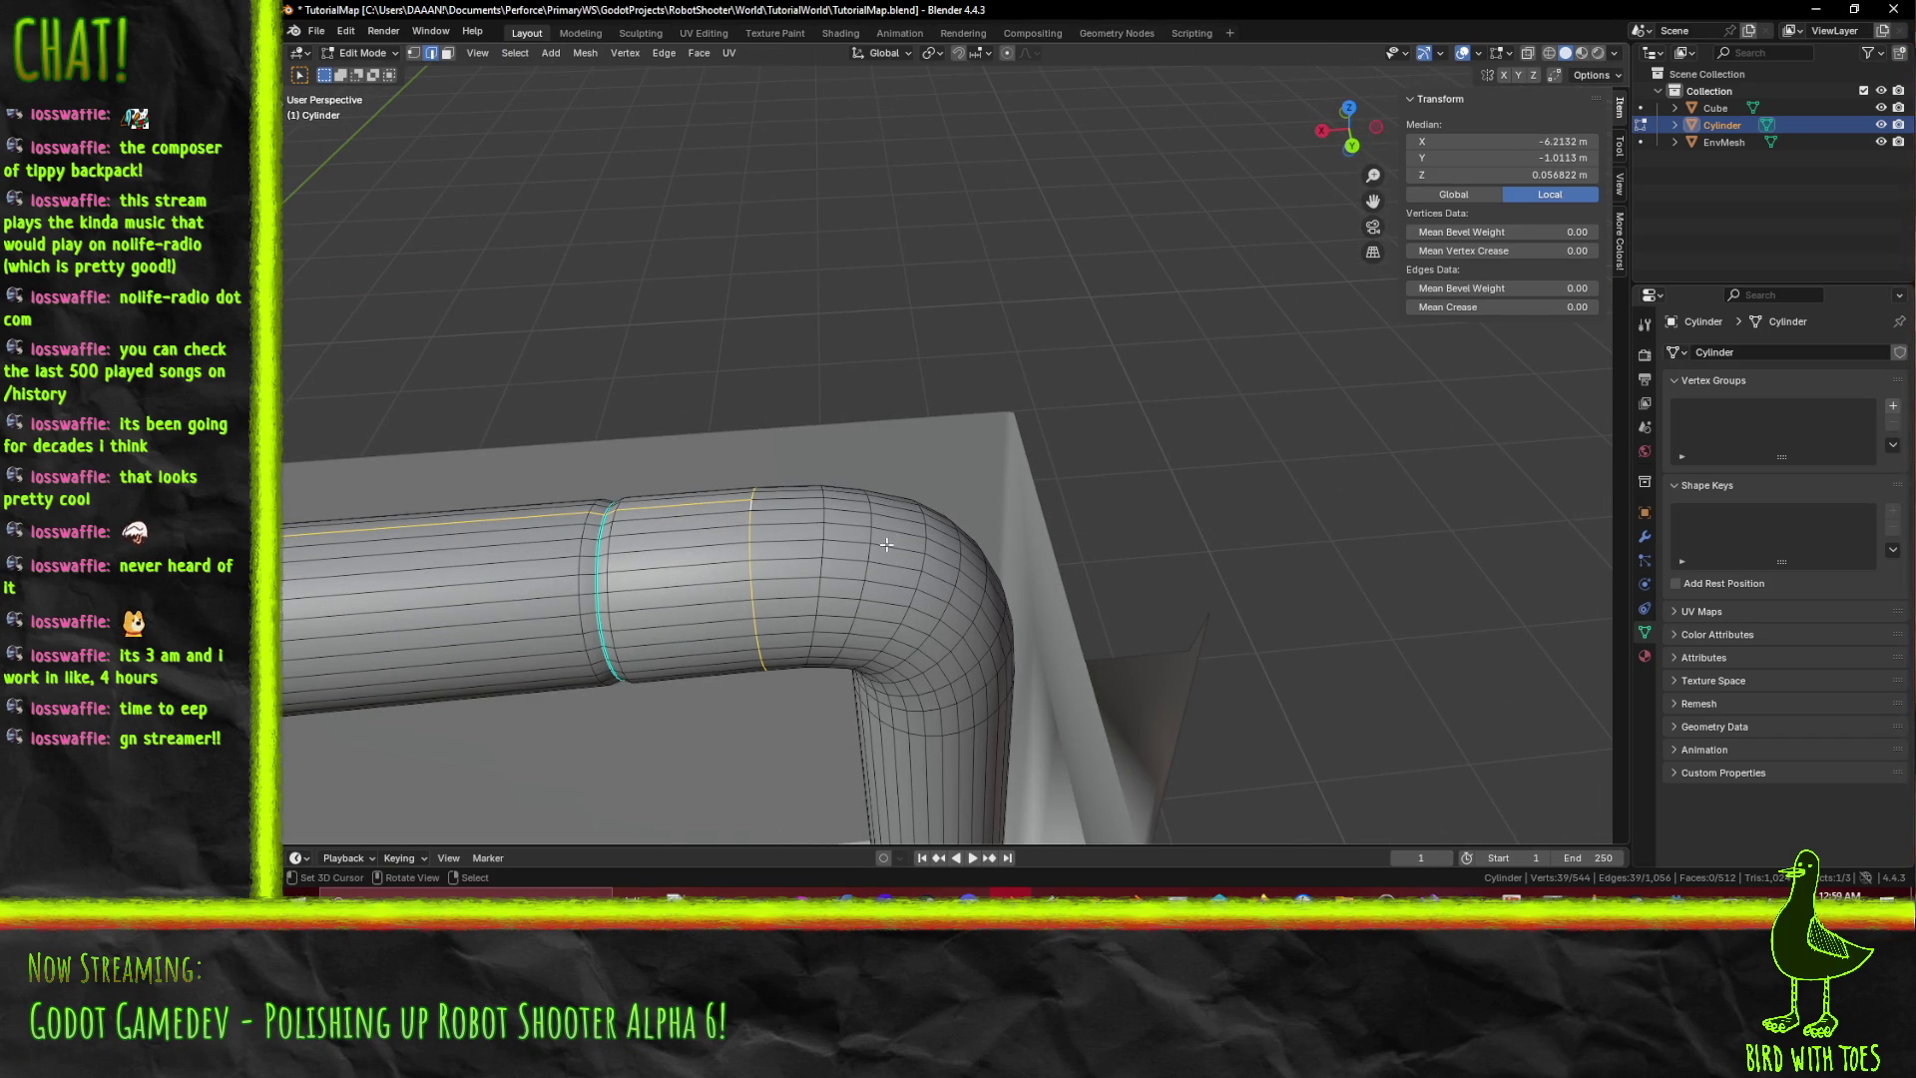
{"action": "middle_click_drag", "start_coordinate": [978, 666], "coordinate": [956, 630]}
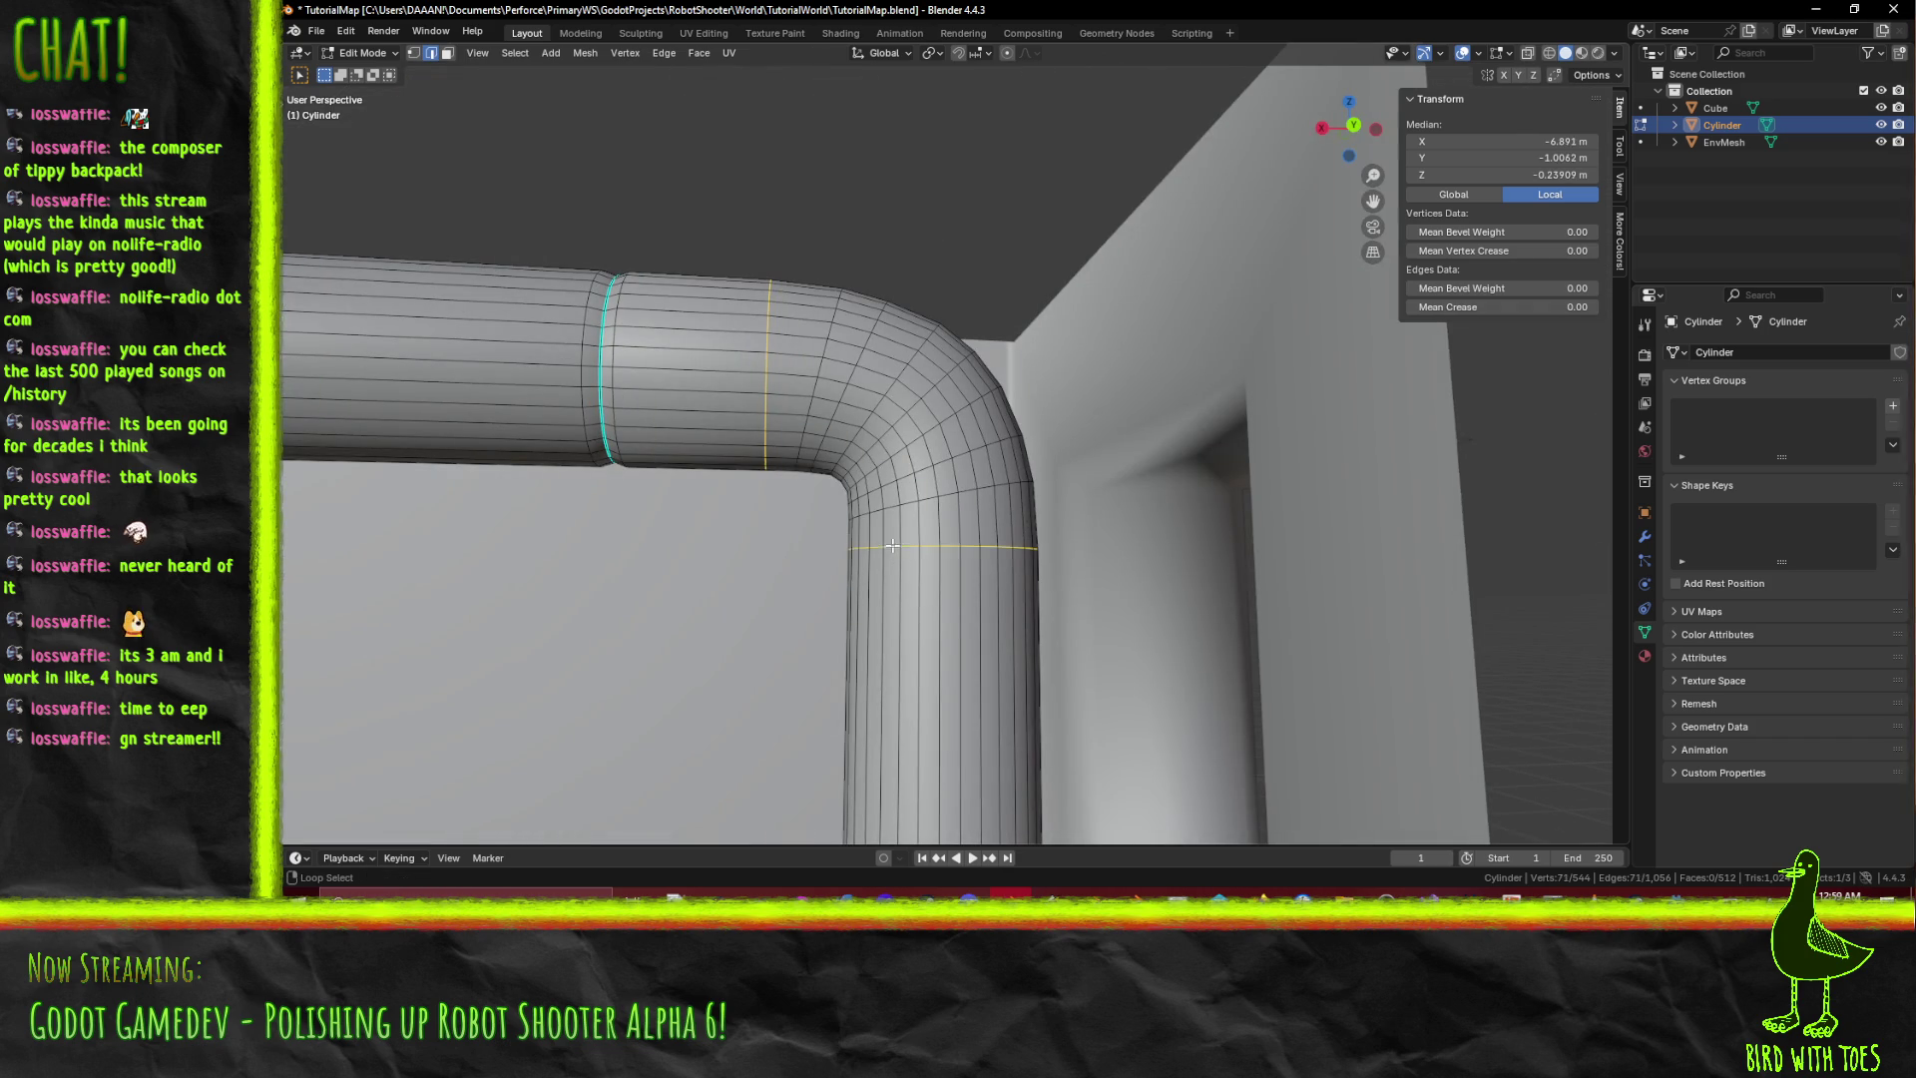
{"action": "middle_click_drag", "start_coordinate": [892, 546], "coordinate": [828, 594]}
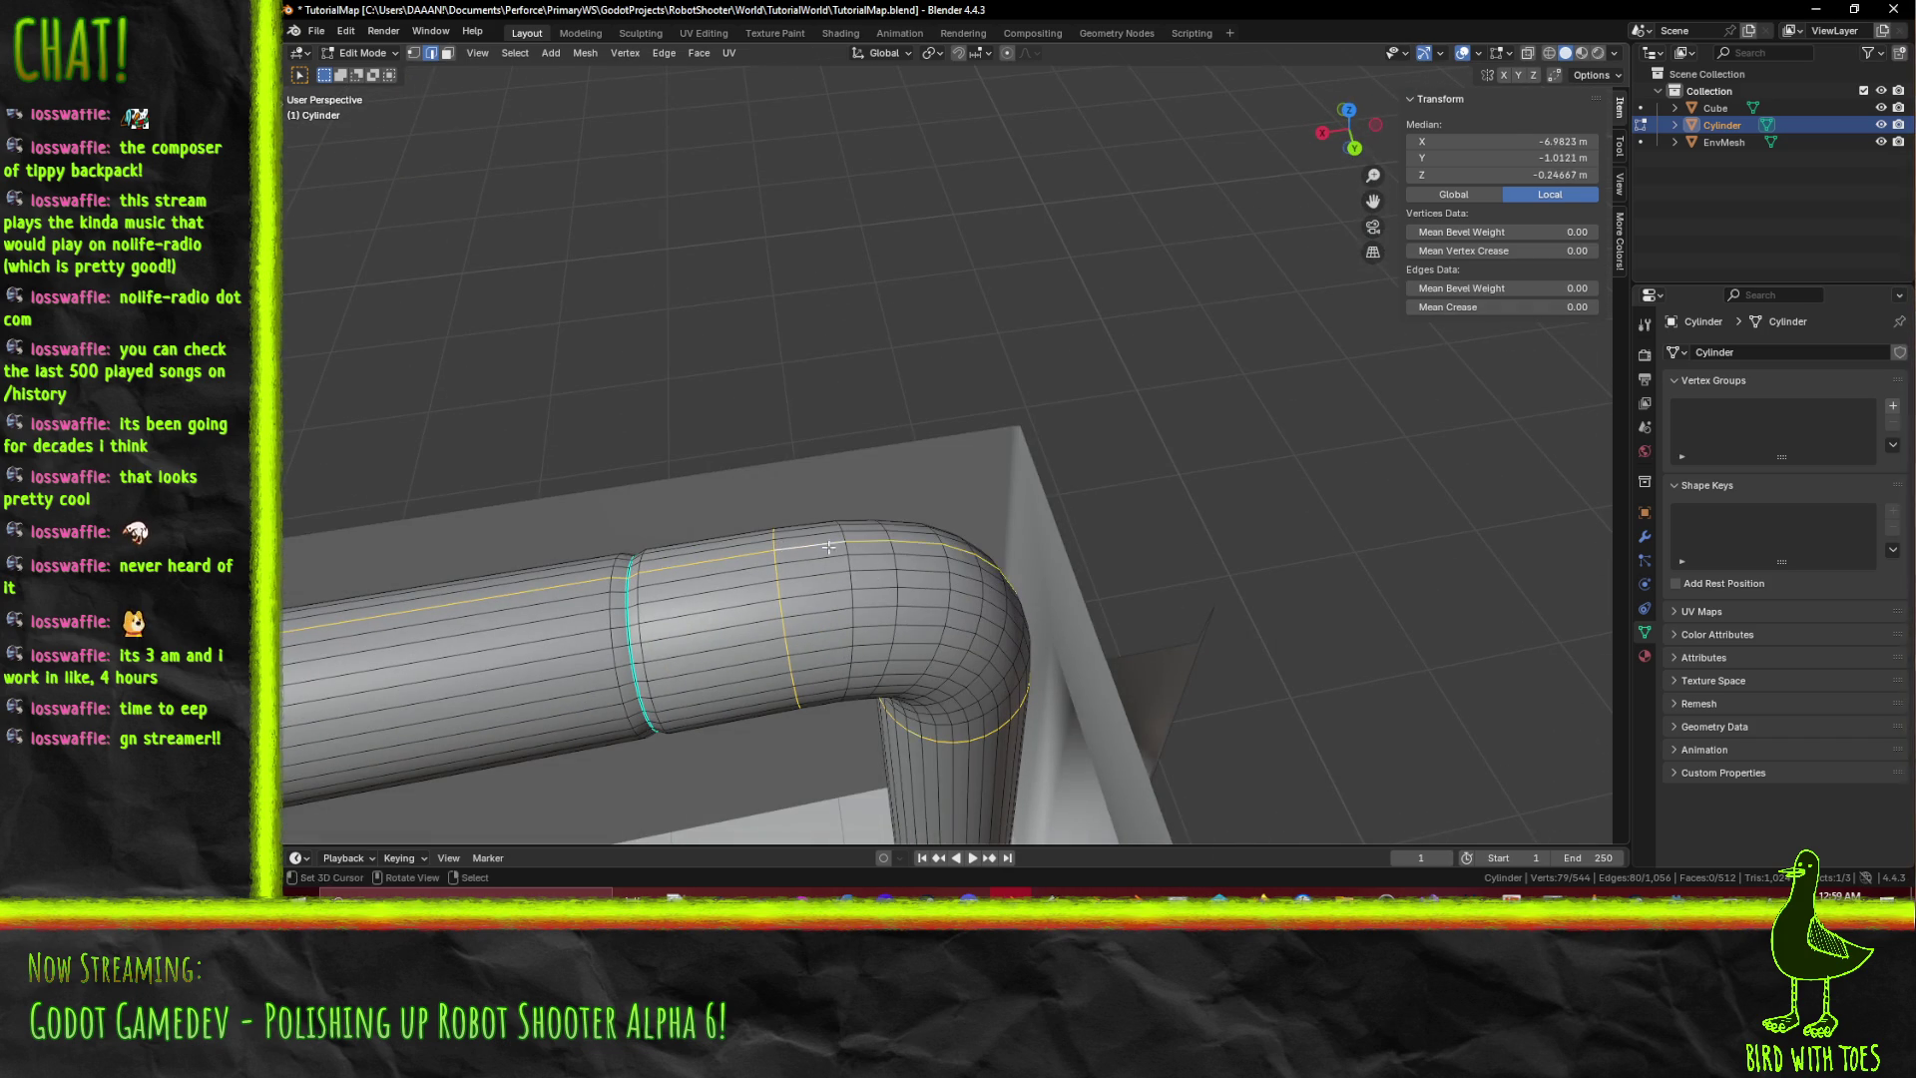
{"action": "right_click", "coordinate": [1058, 610]}
{"action": "left_click", "coordinate": [1098, 638]}
{"action": "mouse_move", "coordinate": [1098, 638]}
{"action": "middle_mouse_down"}
{"action": "mouse_move", "coordinate": [1057, 574]}
{"action": "mouse_move", "coordinate": [1080, 589]}
{"action": "mouse_move", "coordinate": [1057, 596]}
{"action": "mouse_move", "coordinate": [1084, 593]}
{"action": "mouse_move", "coordinate": [1085, 559]}
{"action": "mouse_move", "coordinate": [958, 559]}
{"action": "middle_mouse_up"}
{"action": "key", "text": "alt+a"}
{"action": "mouse_move", "coordinate": [869, 467]}
{"action": "middle_mouse_down"}
{"action": "mouse_move", "coordinate": [886, 605]}
{"action": "mouse_move", "coordinate": [903, 603]}
{"action": "middle_mouse_up"}
Try selecting edges on the pipe bend from several angles, then clear the selection.
{"action": "scroll", "coordinate": [944, 599], "scroll_direction": "up", "scroll_amount": 3}
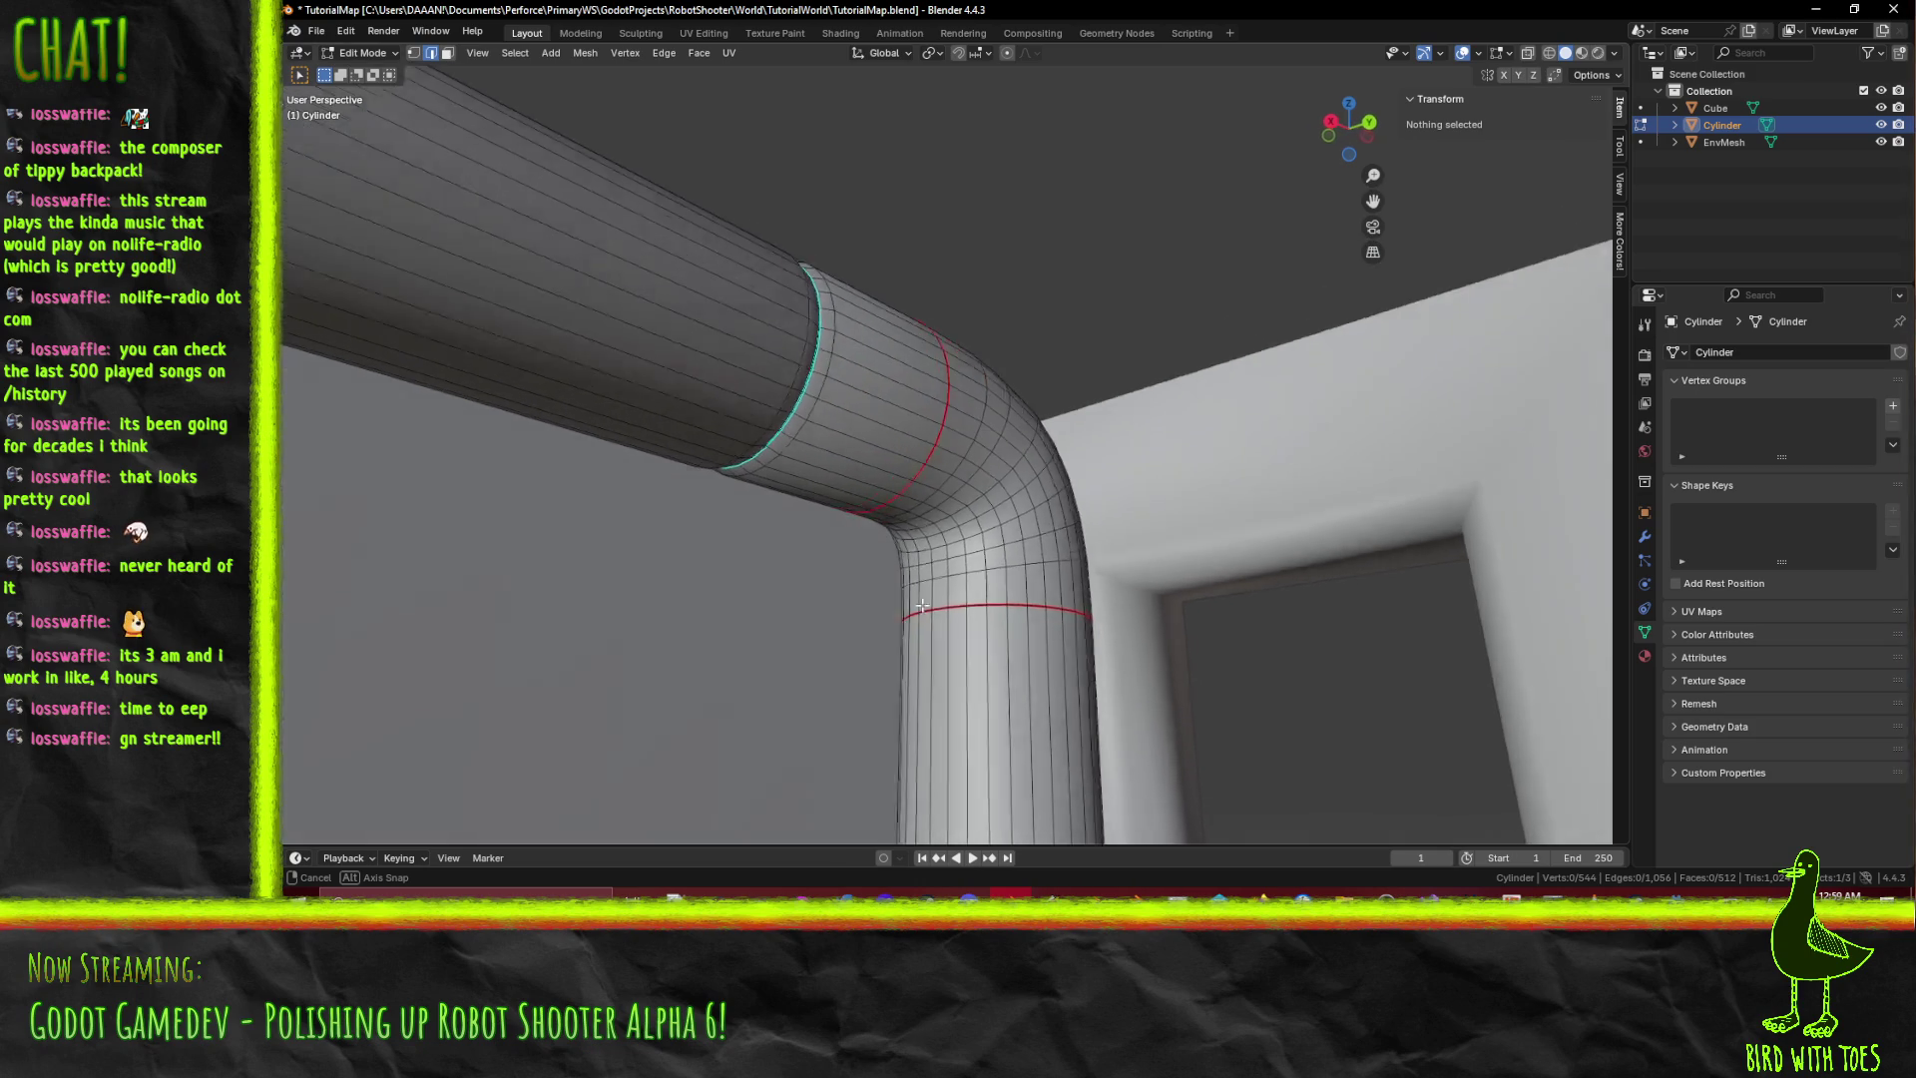
{"action": "left_click", "coordinate": [956, 635]}
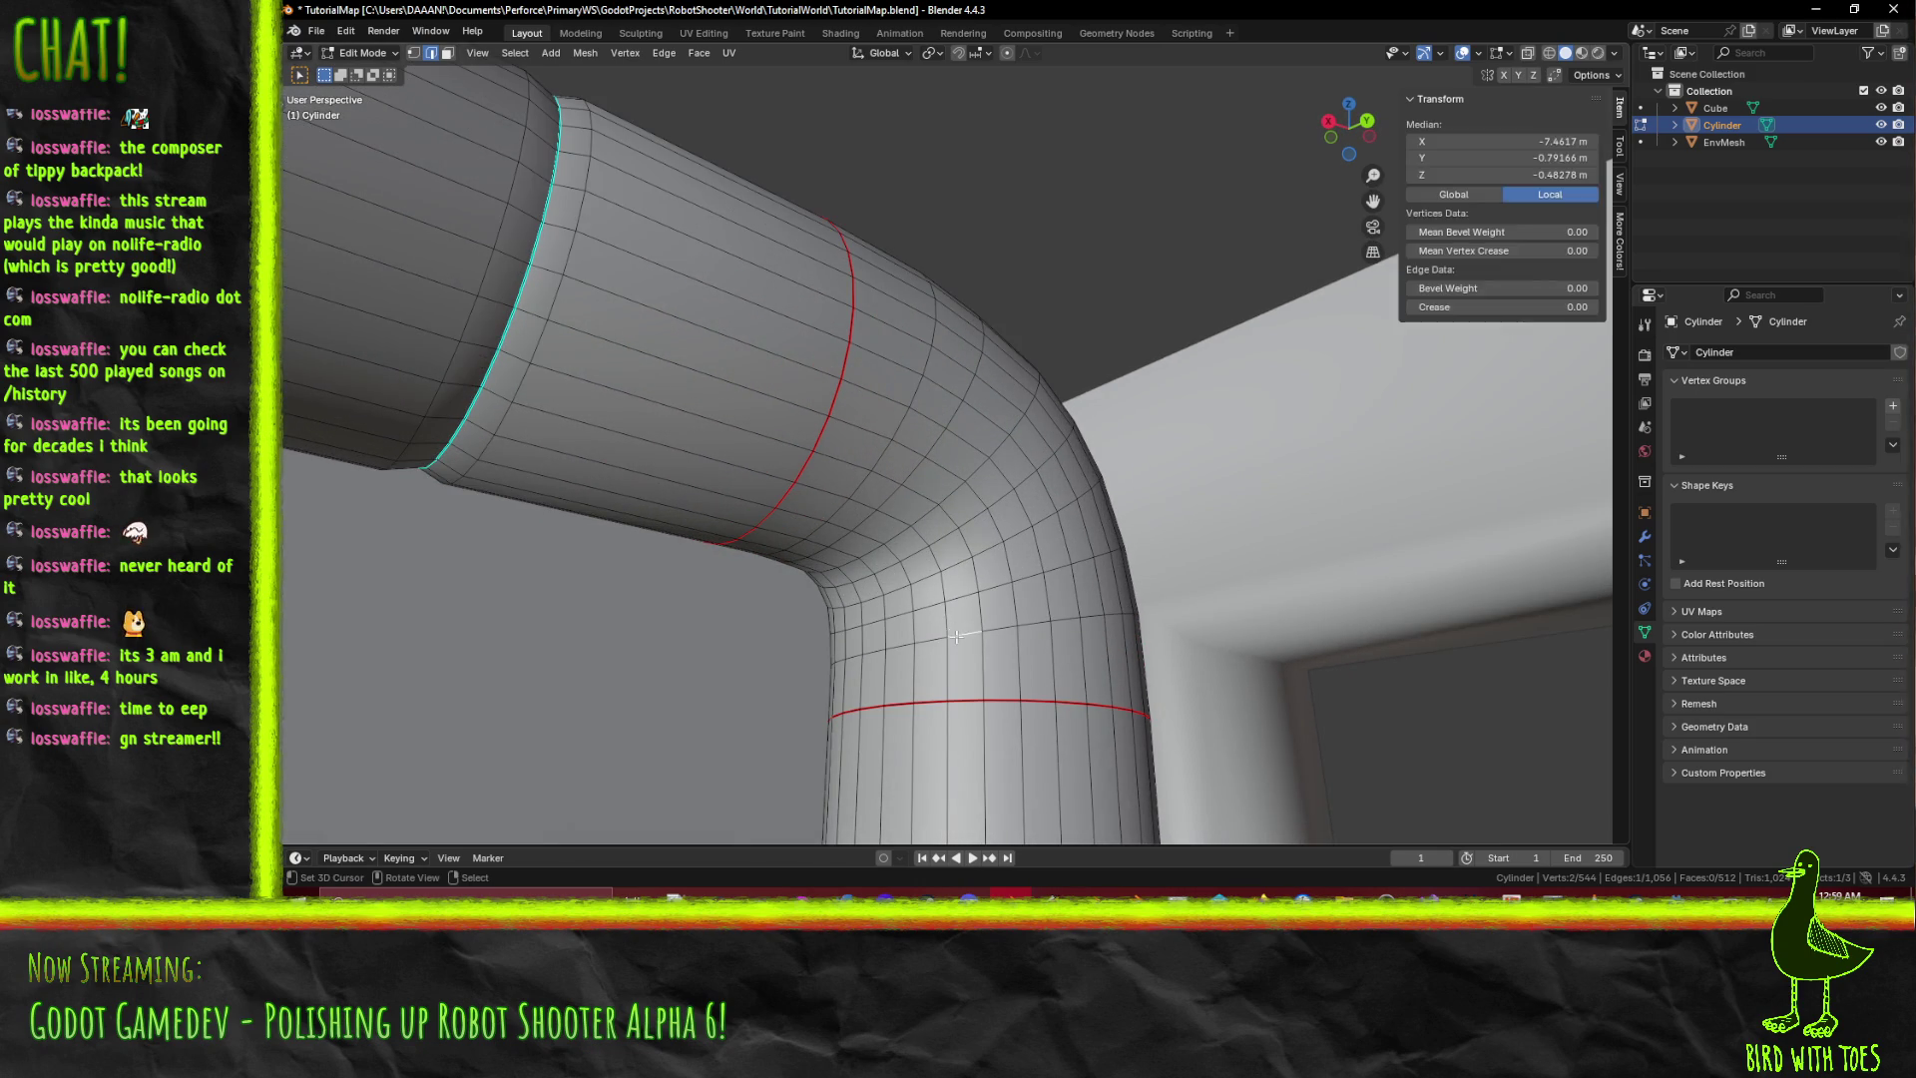
{"action": "left_click", "coordinate": [881, 669]}
{"action": "middle_click_drag", "start_coordinate": [881, 668], "coordinate": [1041, 561]}
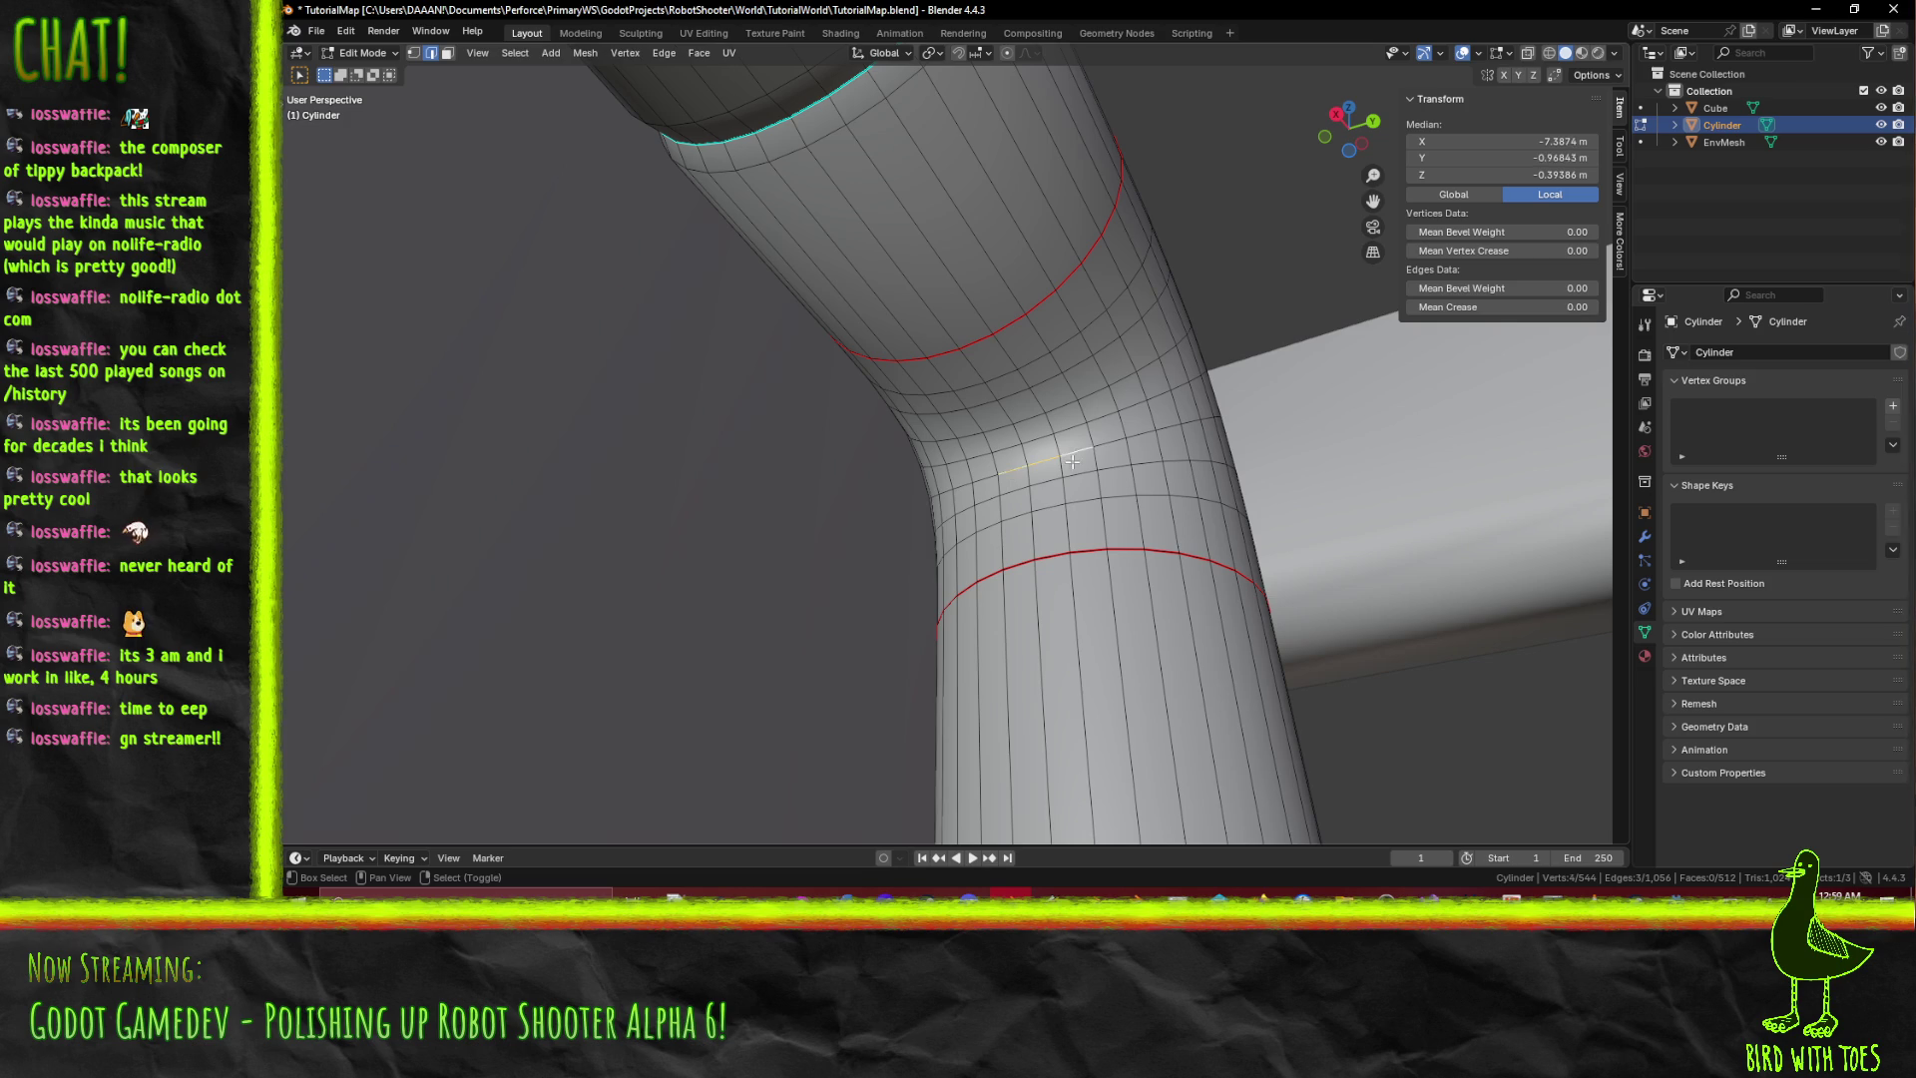
{"action": "mouse_move", "coordinate": [1071, 461]}
{"action": "middle_mouse_down"}
{"action": "mouse_move", "coordinate": [848, 599]}
{"action": "mouse_move", "coordinate": [920, 560]}
{"action": "middle_mouse_up"}
{"action": "scroll", "coordinate": [821, 625], "scroll_direction": "down", "scroll_amount": 5}
{"action": "scroll", "coordinate": [818, 629], "scroll_direction": "up", "scroll_amount": 6}
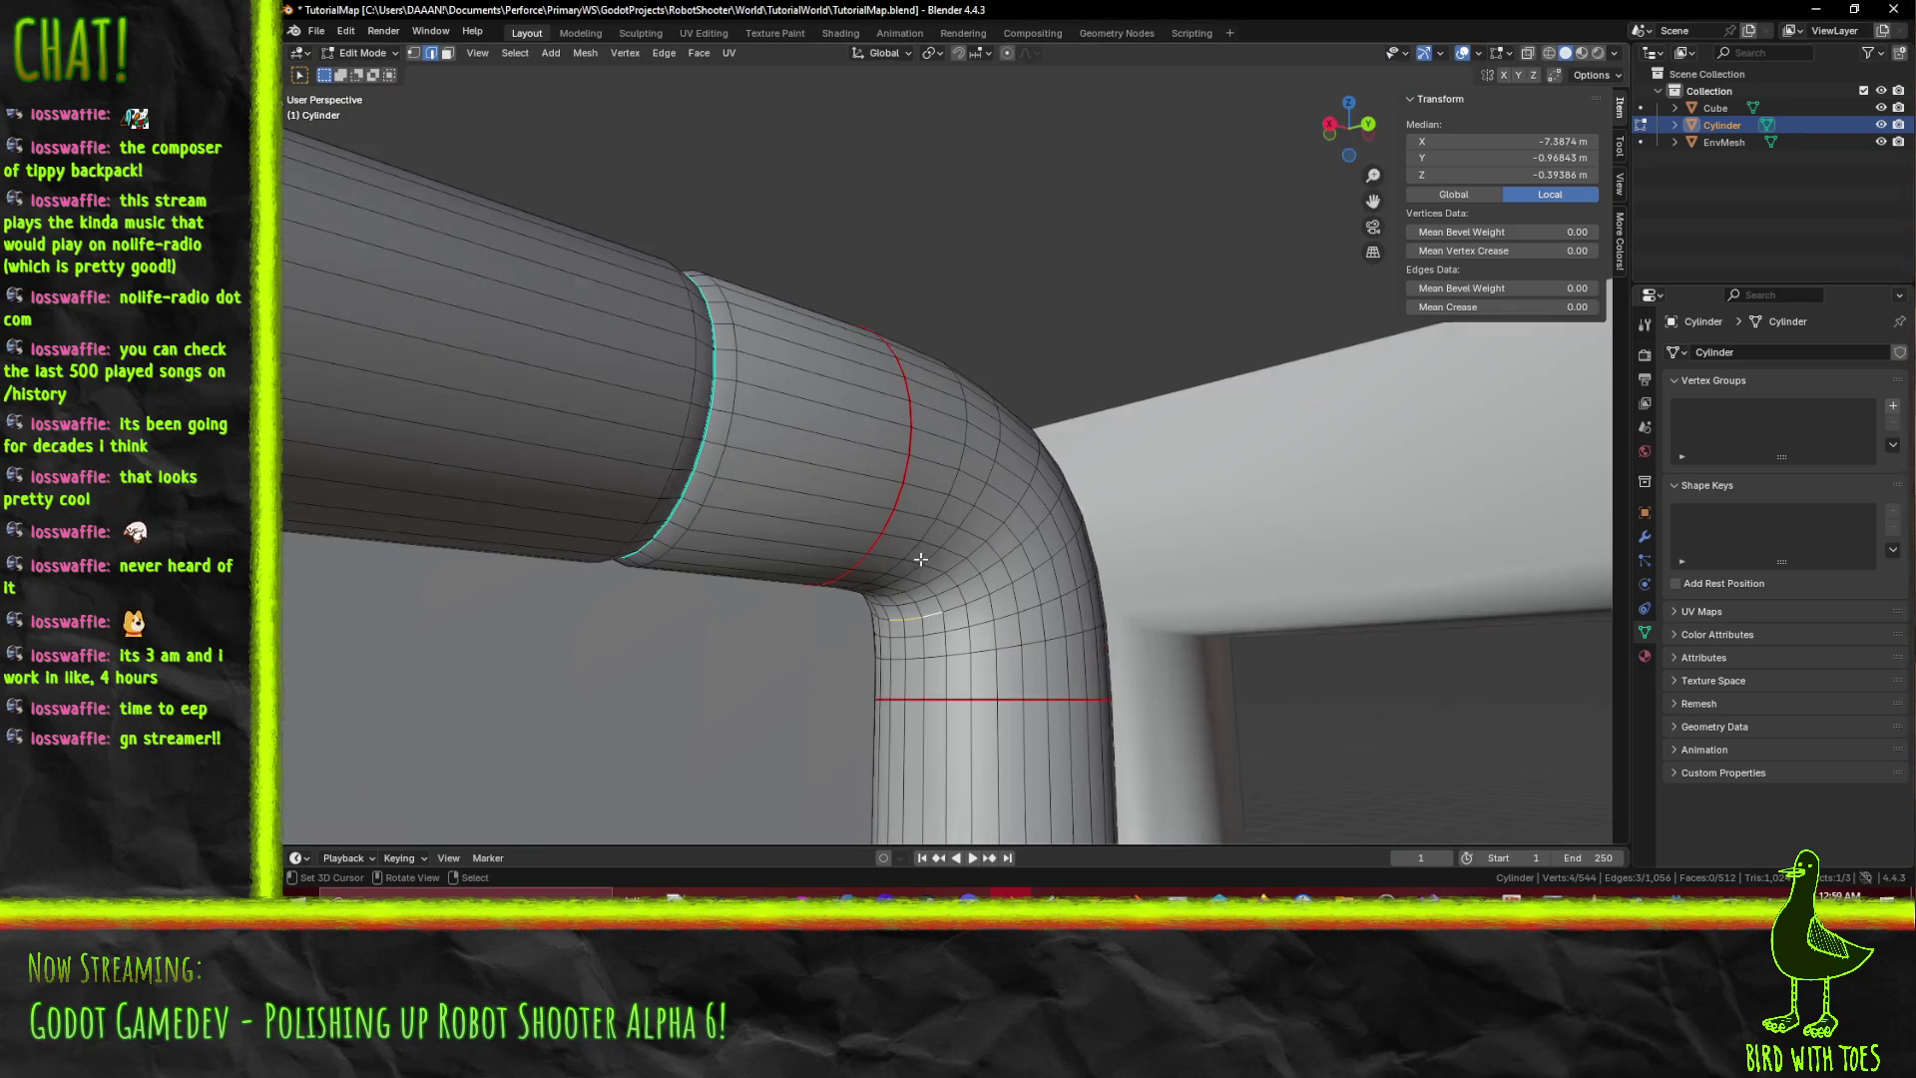
{"action": "scroll", "coordinate": [951, 542], "scroll_direction": "up", "scroll_amount": 2}
{"action": "middle_click_drag", "start_coordinate": [1025, 662], "coordinate": [1017, 643]}
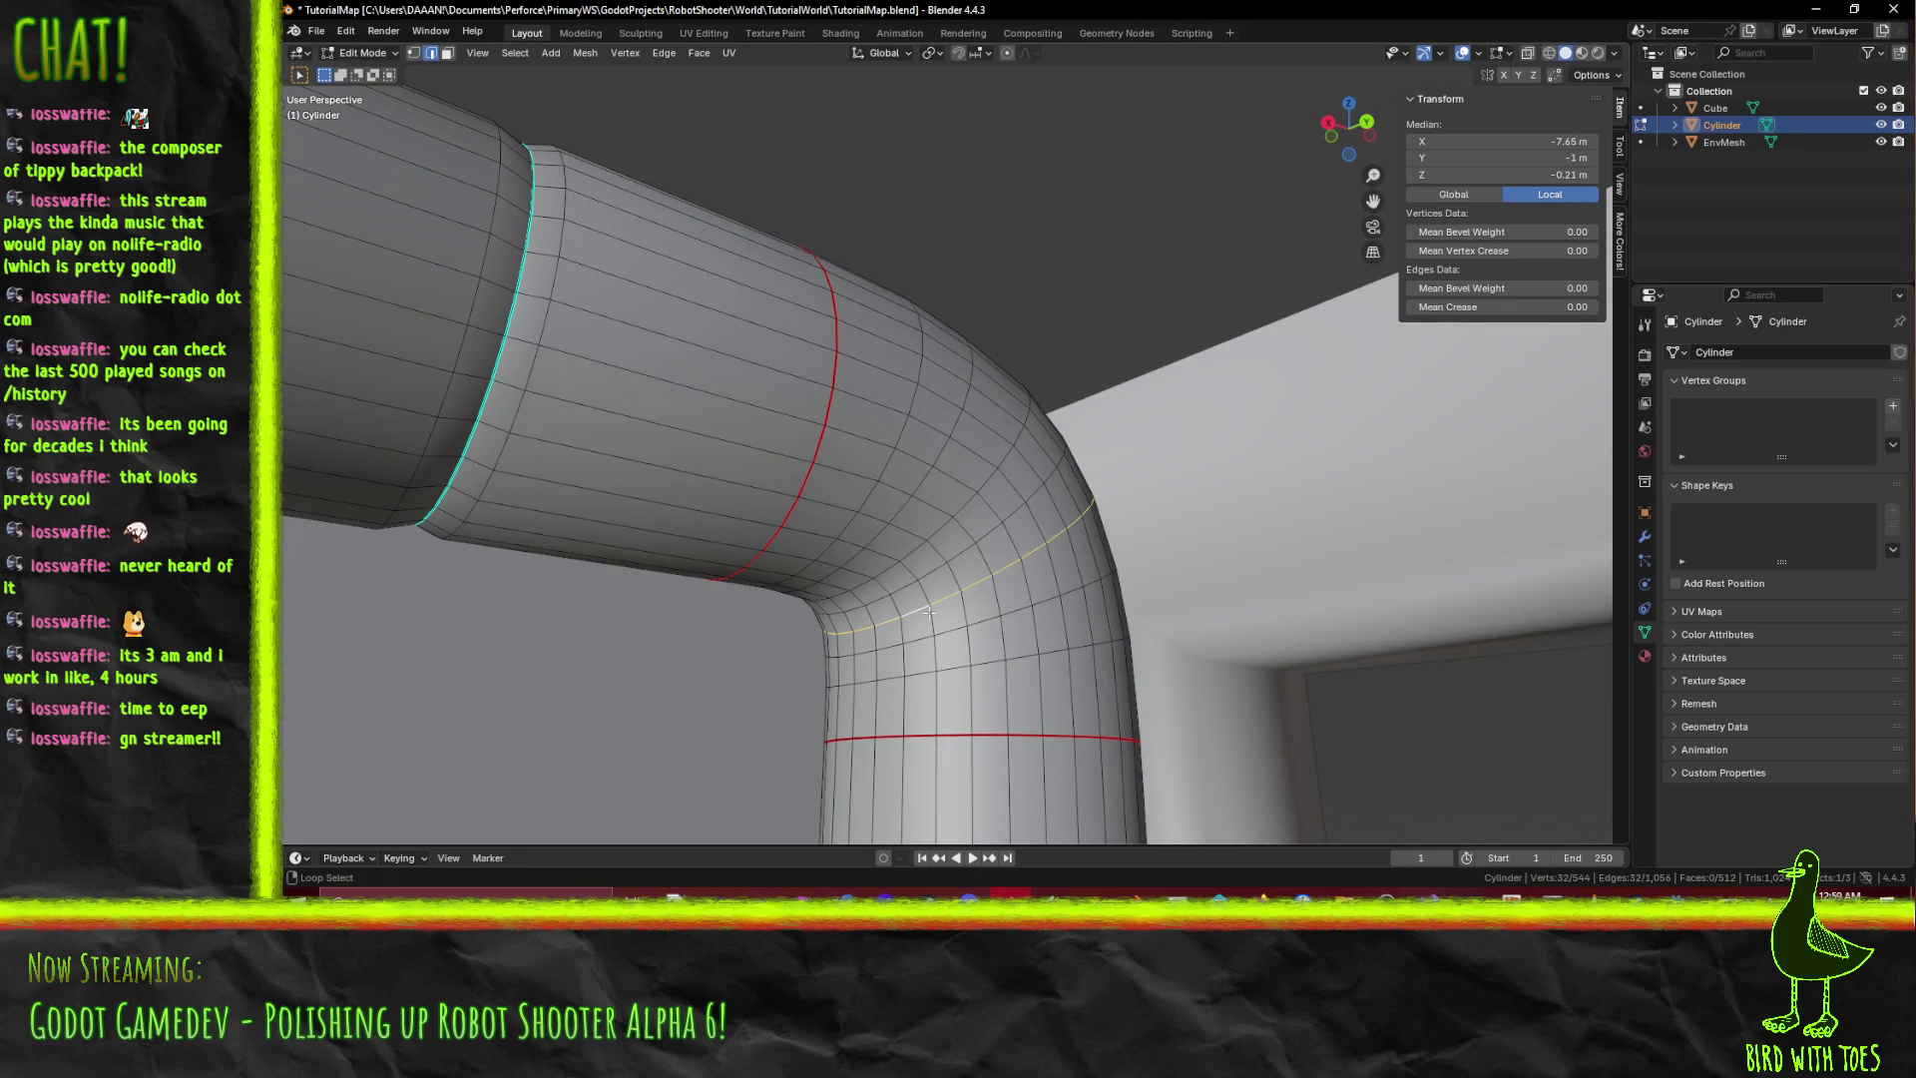
{"action": "scroll", "coordinate": [927, 613], "scroll_direction": "down", "scroll_amount": 2}
{"action": "mouse_move", "coordinate": [928, 612]}
{"action": "middle_mouse_down"}
{"action": "mouse_move", "coordinate": [787, 735]}
{"action": "mouse_move", "coordinate": [798, 644]}
{"action": "mouse_move", "coordinate": [860, 593]}
{"action": "middle_mouse_up"}
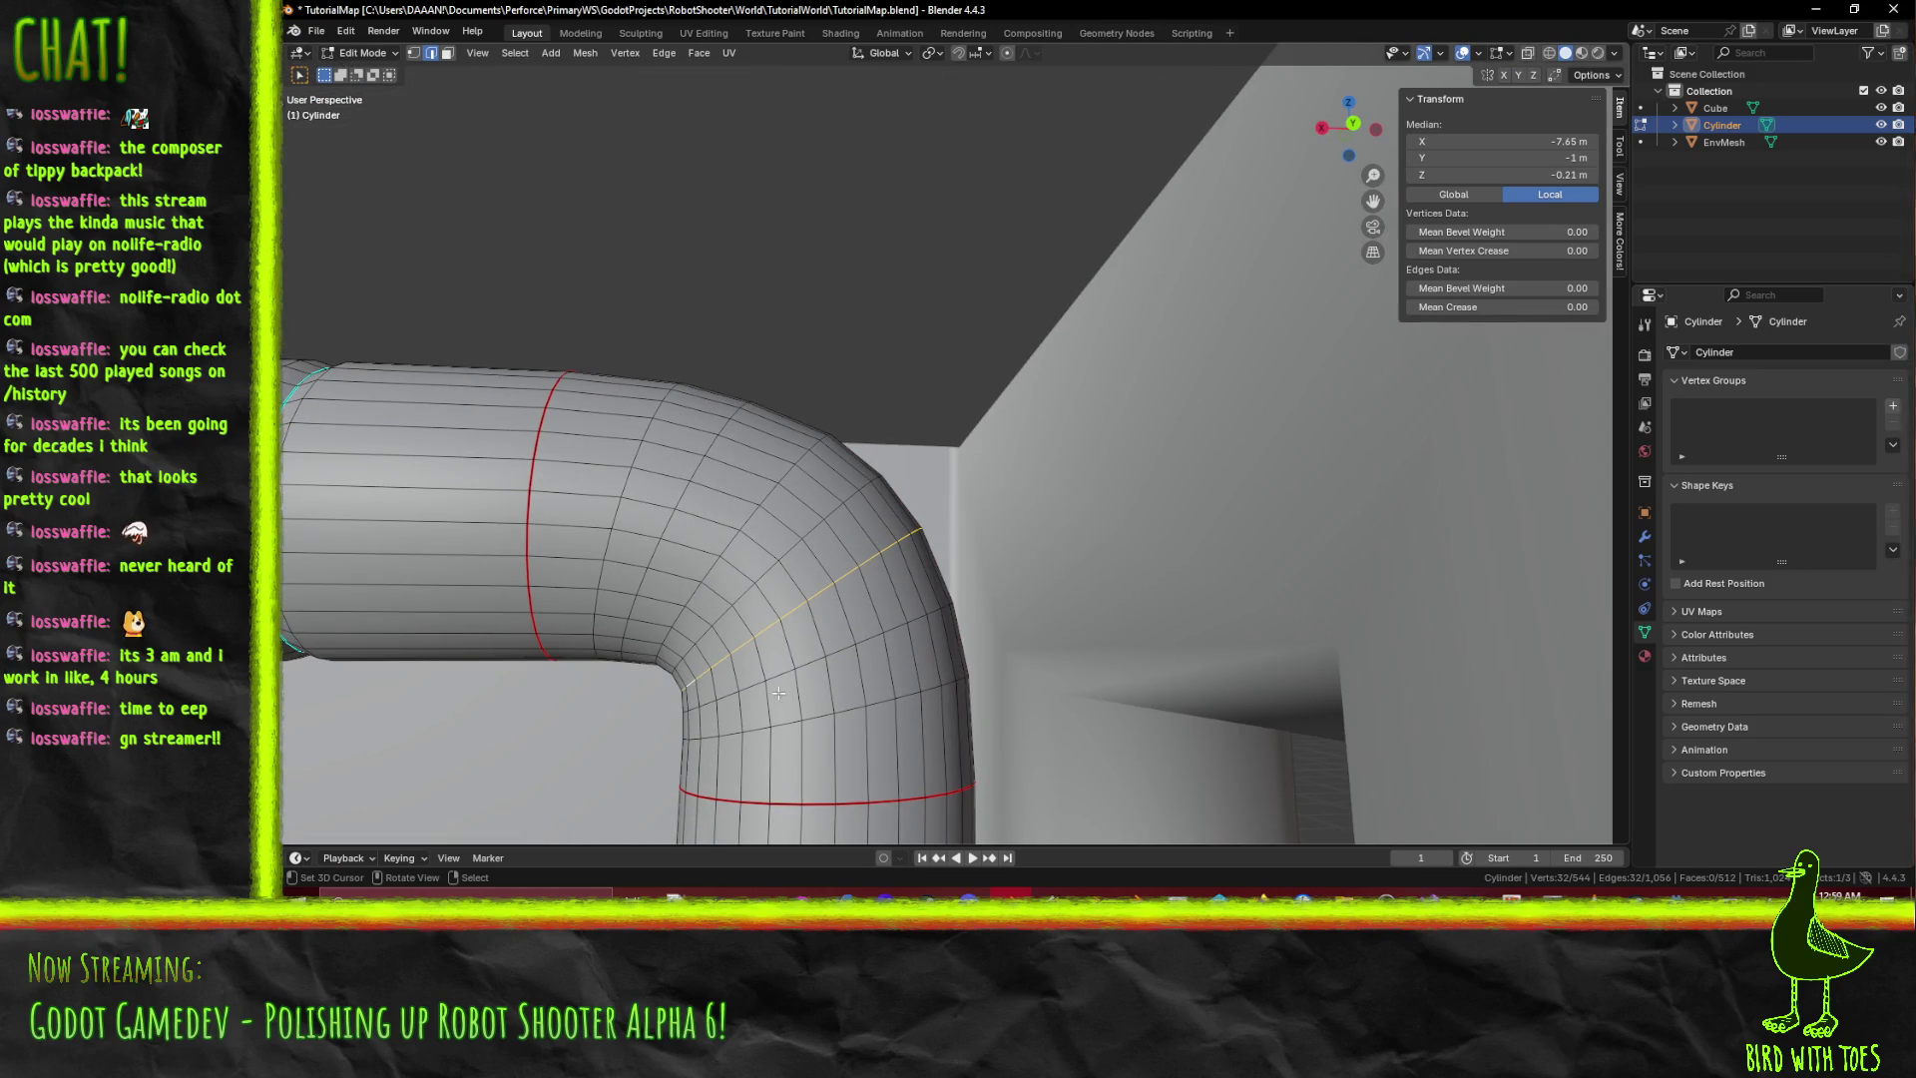
{"action": "middle_click_drag", "start_coordinate": [737, 703], "coordinate": [911, 596]}
{"action": "key", "text": "alt+a"}
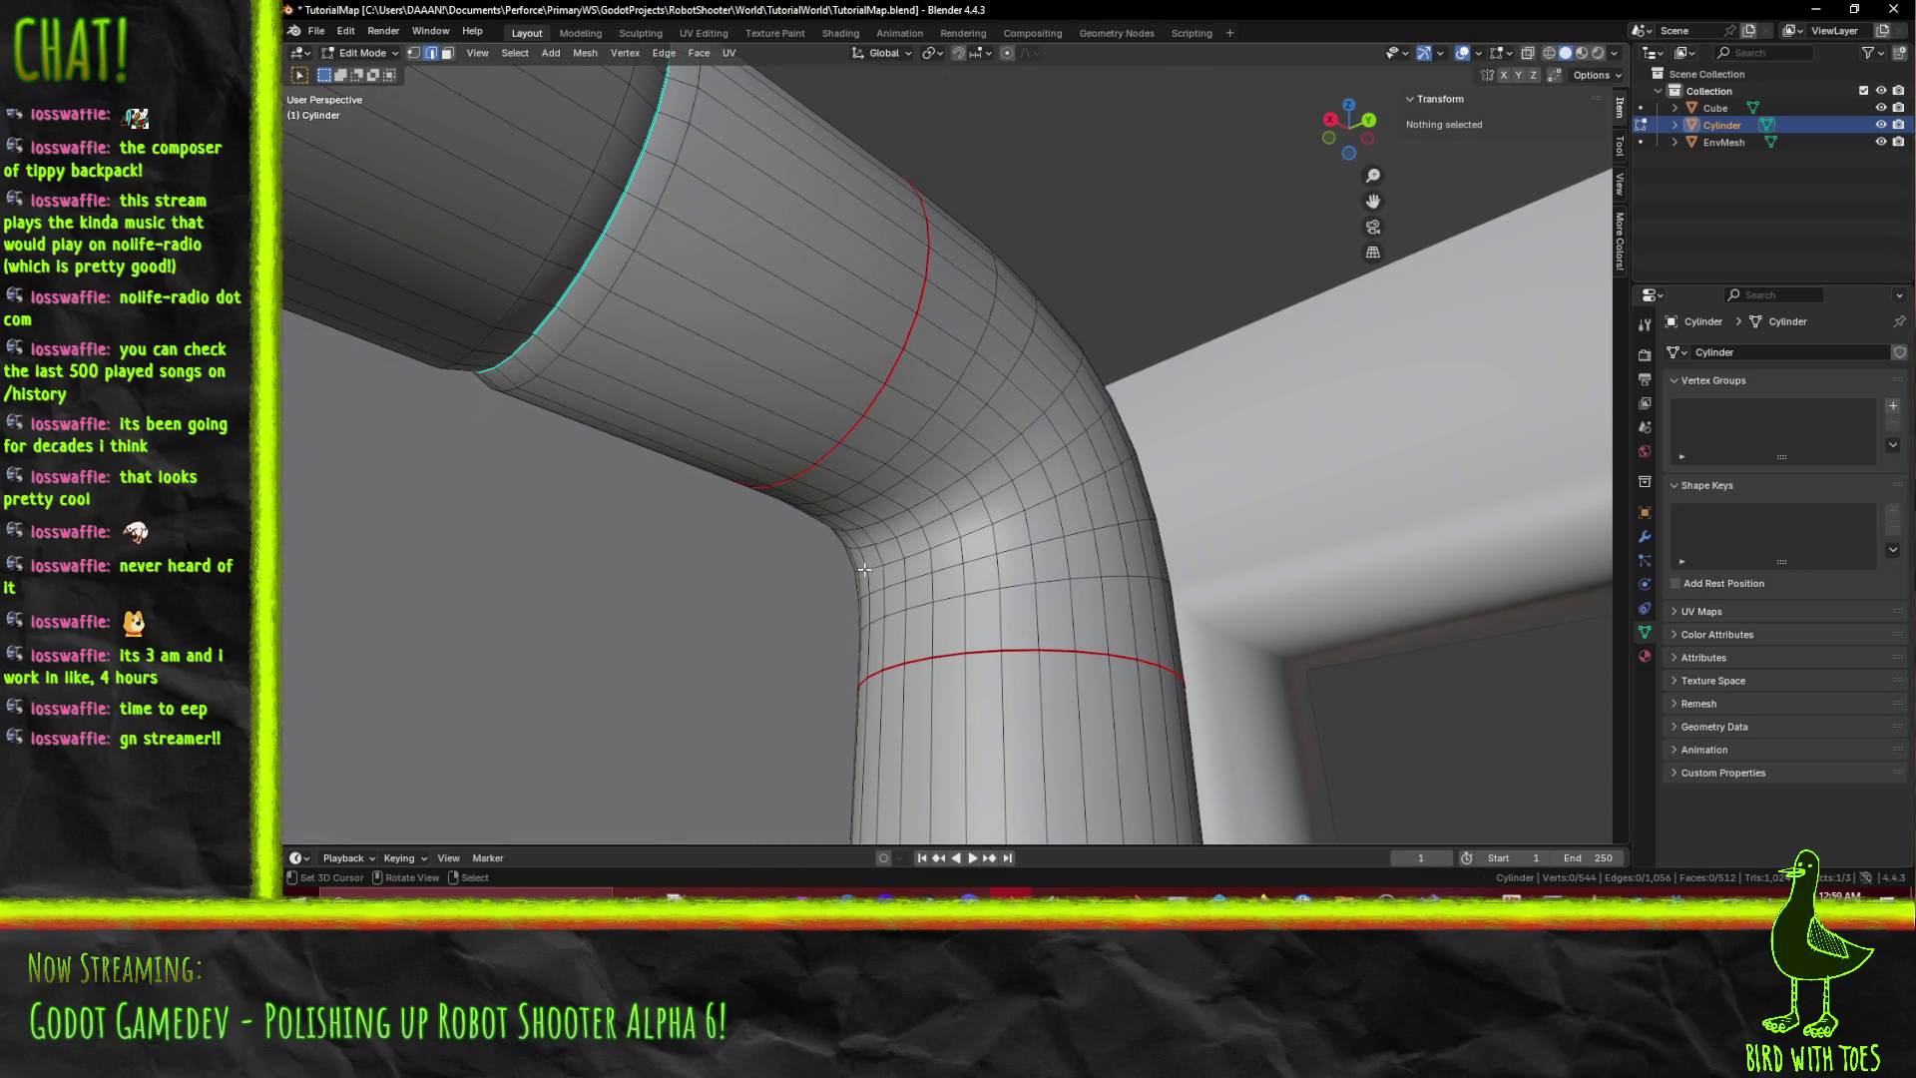
Select two edges on the pipe bend and capped end, ready for a seam command.
{"action": "left_click", "coordinate": [1016, 508]}
{"action": "middle_click_drag", "start_coordinate": [1017, 509], "coordinate": [1031, 532]}
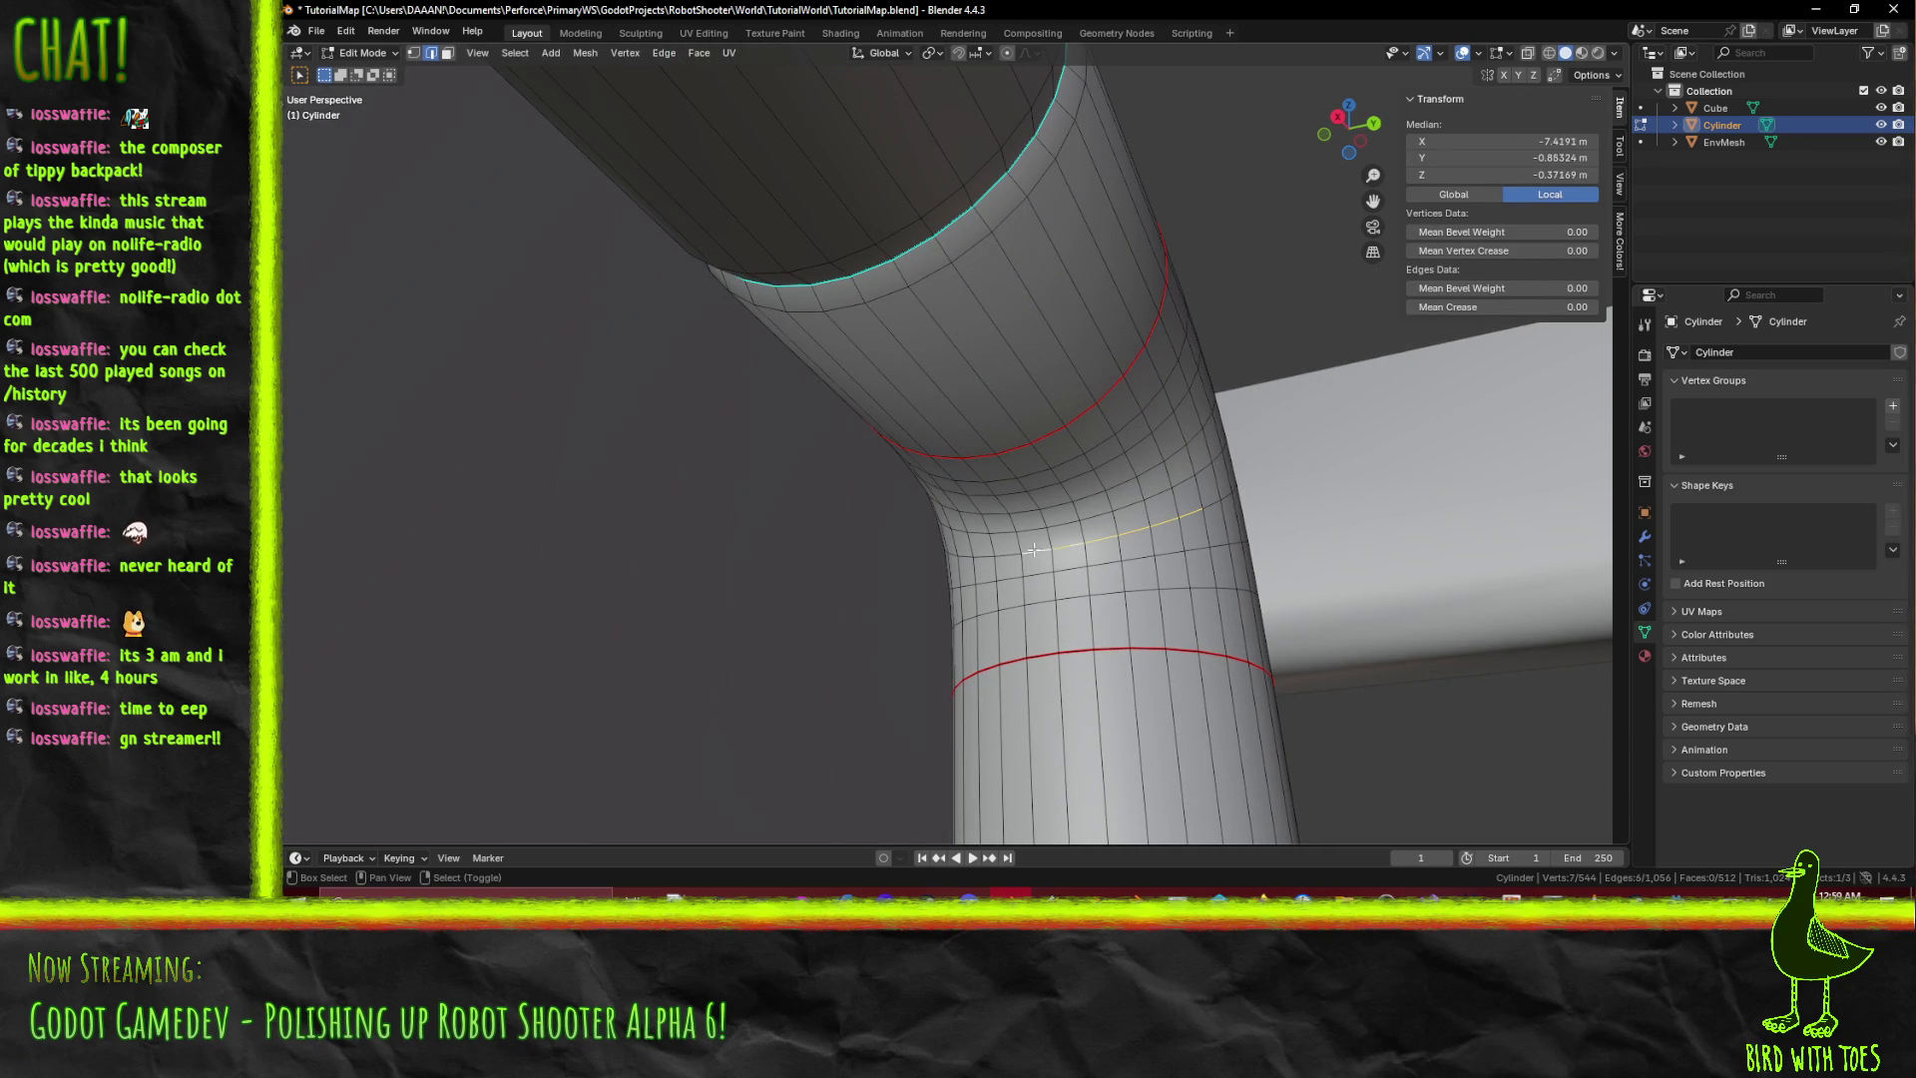
{"action": "left_click", "coordinate": [997, 555], "text": "shift"}
{"action": "mouse_move", "coordinate": [997, 555]}
{"action": "middle_mouse_down"}
{"action": "mouse_move", "coordinate": [1178, 596]}
{"action": "mouse_move", "coordinate": [1344, 689]}
{"action": "mouse_move", "coordinate": [1301, 647]}
{"action": "mouse_move", "coordinate": [1147, 591]}
{"action": "mouse_move", "coordinate": [1332, 689]}
{"action": "mouse_move", "coordinate": [1325, 674]}
{"action": "mouse_move", "coordinate": [1291, 655]}
{"action": "mouse_move", "coordinate": [1322, 698]}
{"action": "middle_mouse_up"}
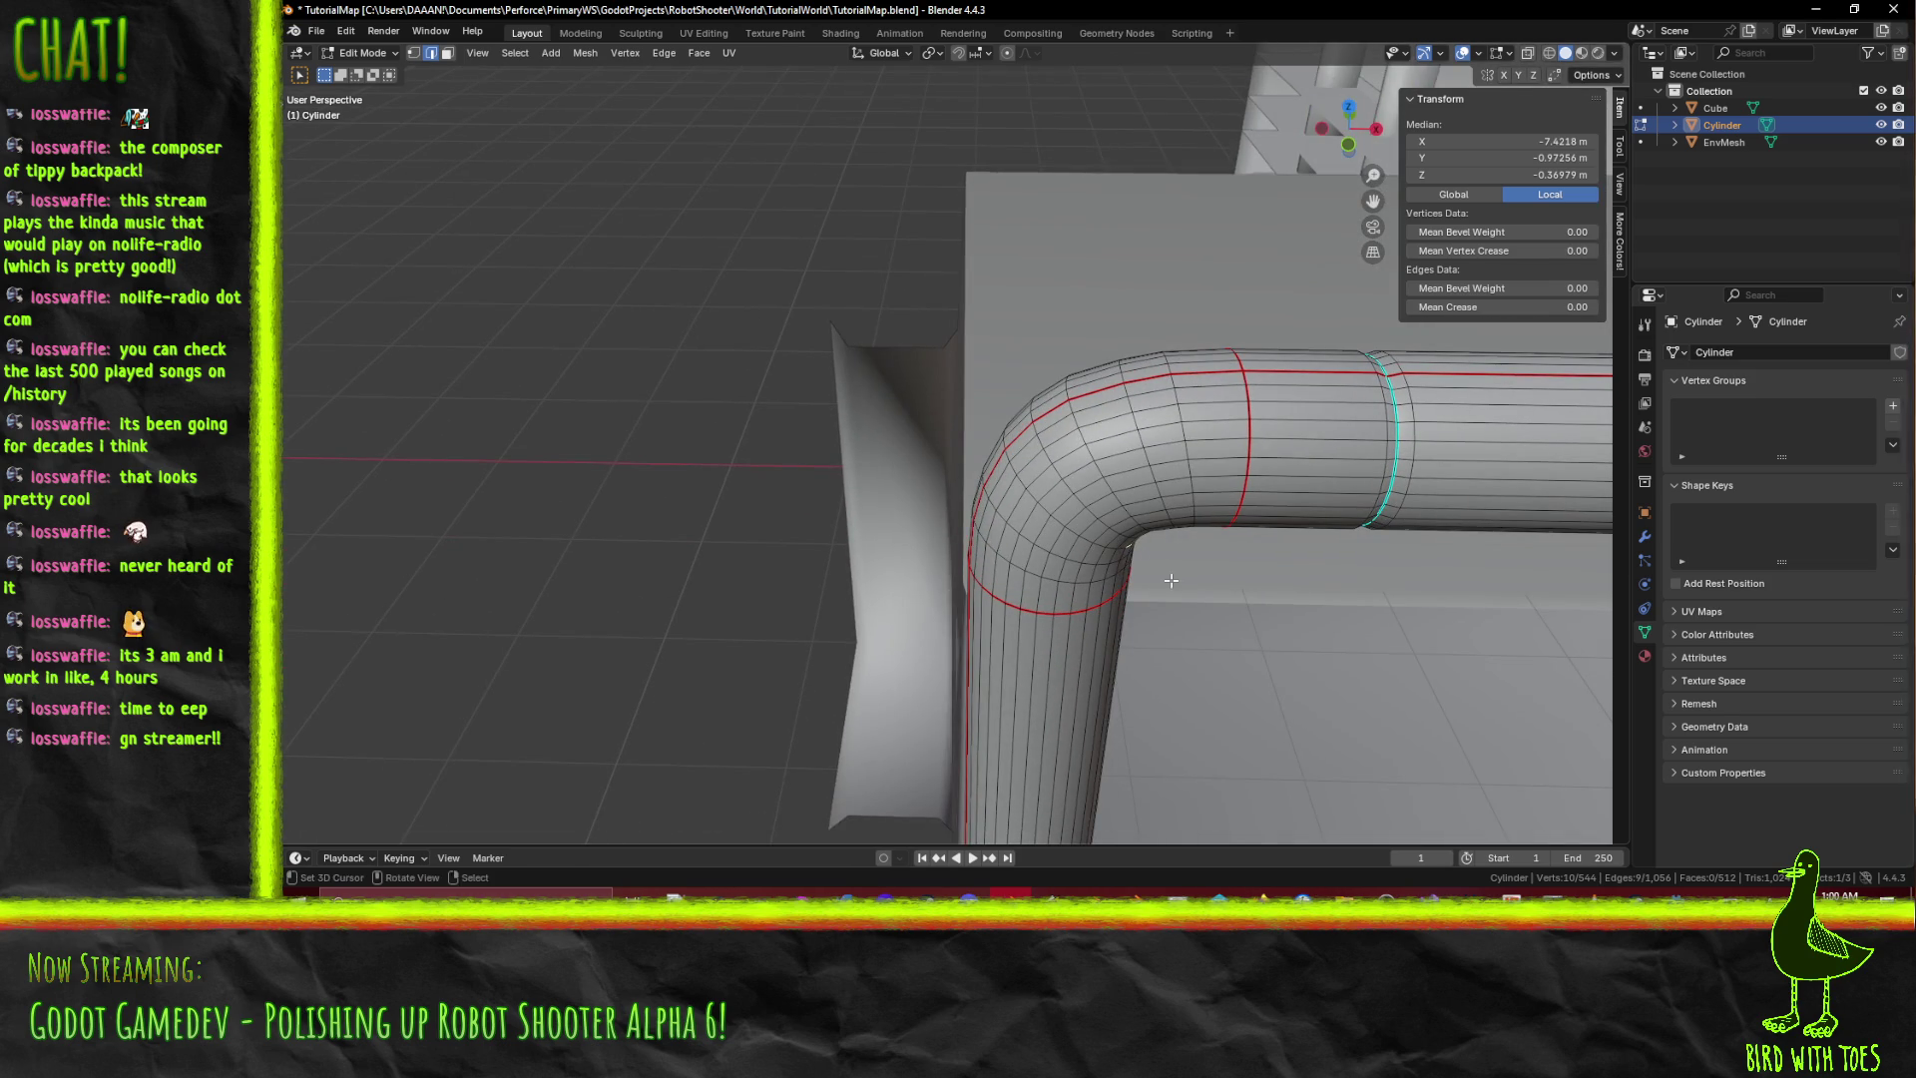
{"action": "middle_click_drag", "start_coordinate": [1315, 547], "coordinate": [1115, 445]}
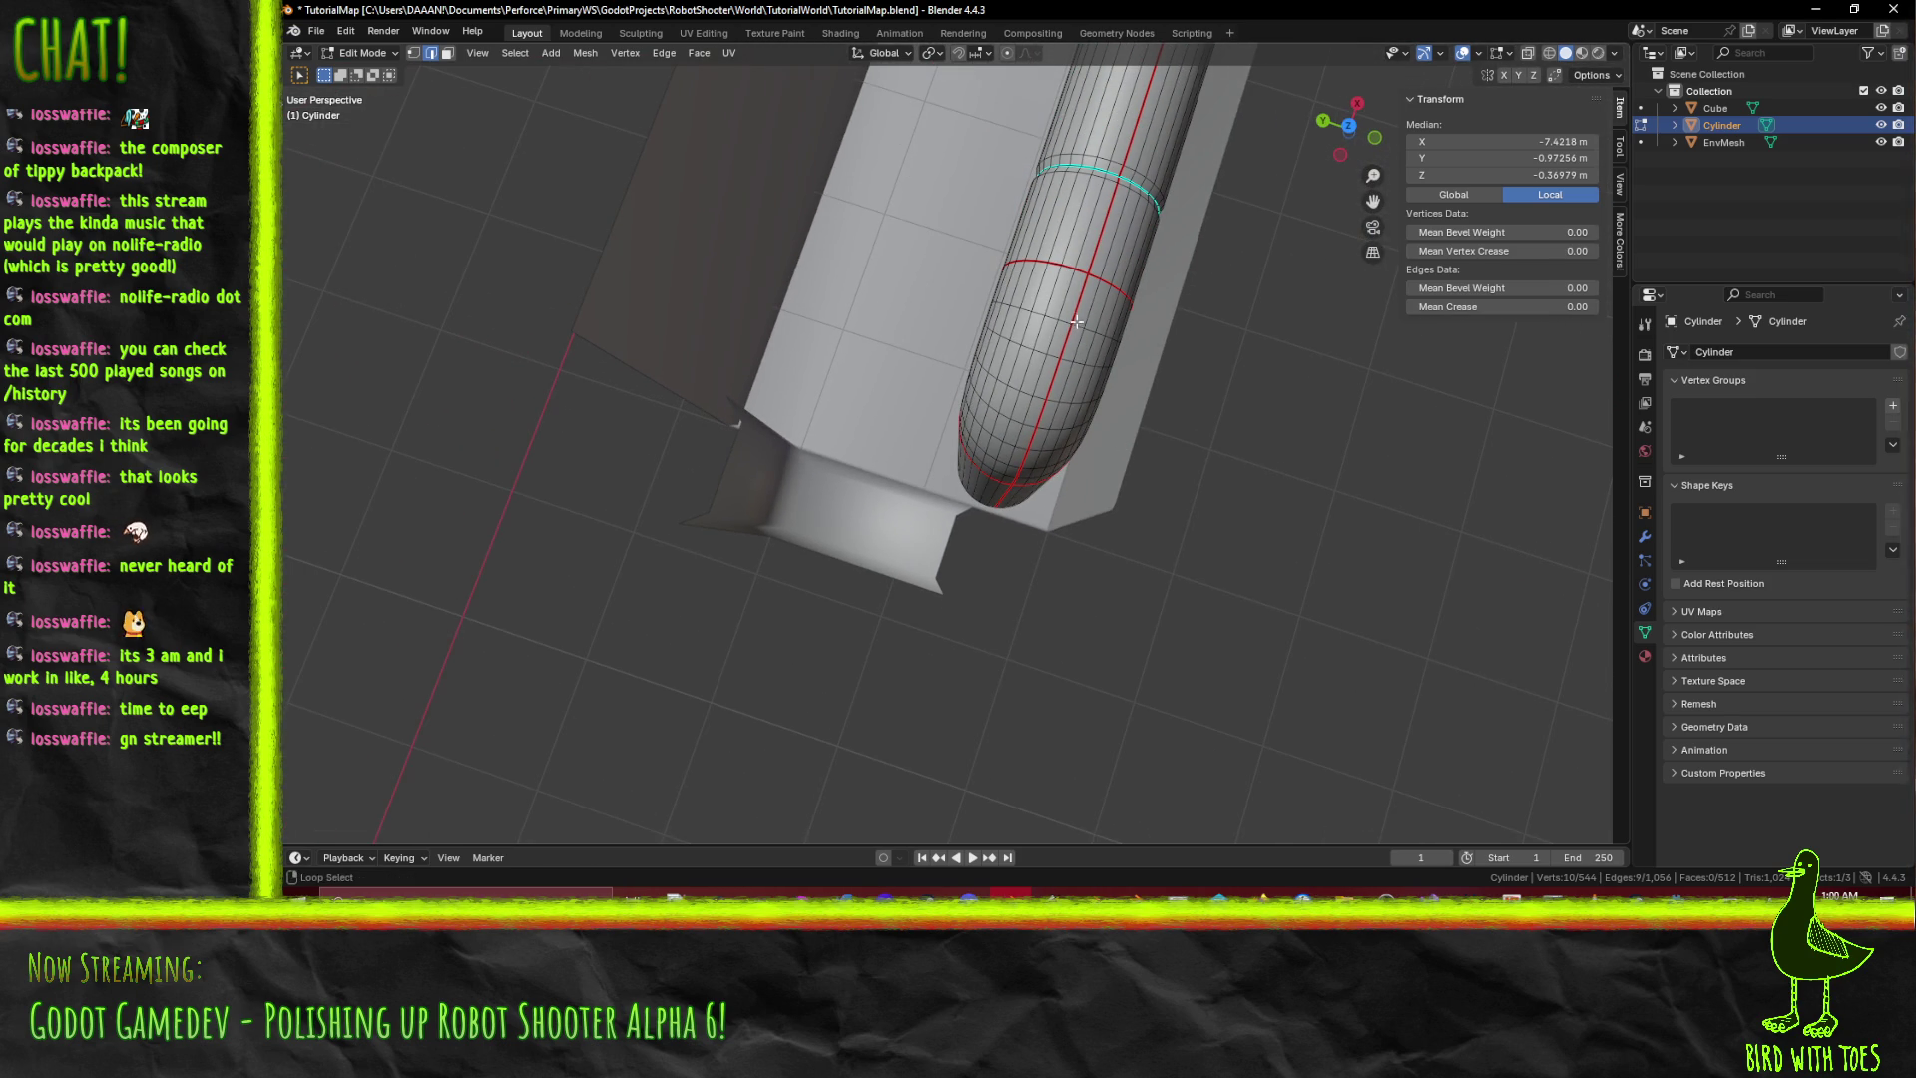
{"action": "key", "text": "F3"}
{"action": "type", "text": "cl"}
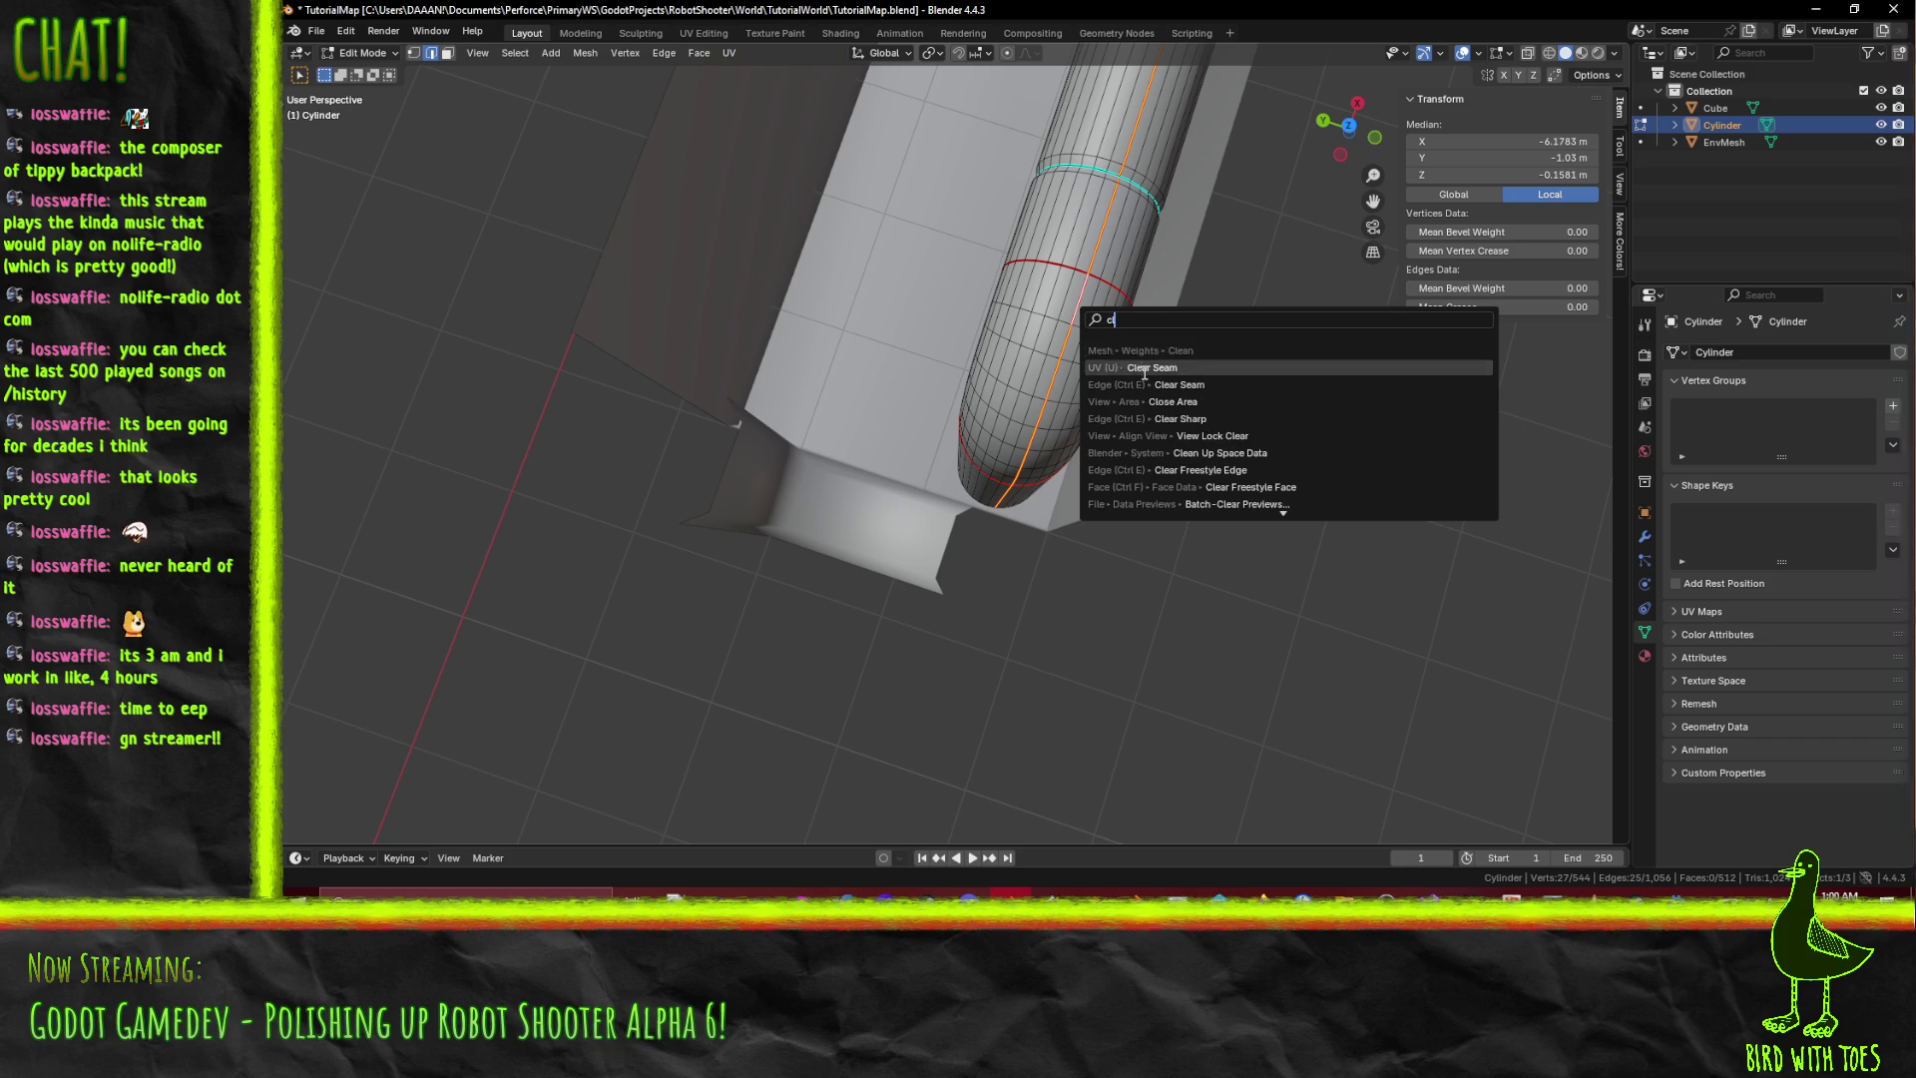
Select the stray edge near the pipe's capped end and clear its seam.
{"action": "mouse_move", "coordinate": [1144, 316]}
{"action": "middle_mouse_down"}
{"action": "mouse_move", "coordinate": [925, 170]}
{"action": "mouse_move", "coordinate": [1008, 464]}
{"action": "mouse_move", "coordinate": [897, 489]}
{"action": "mouse_move", "coordinate": [841, 536]}
{"action": "middle_mouse_up"}
{"action": "key", "text": "alt+a"}
{"action": "left_click", "coordinate": [841, 537]}
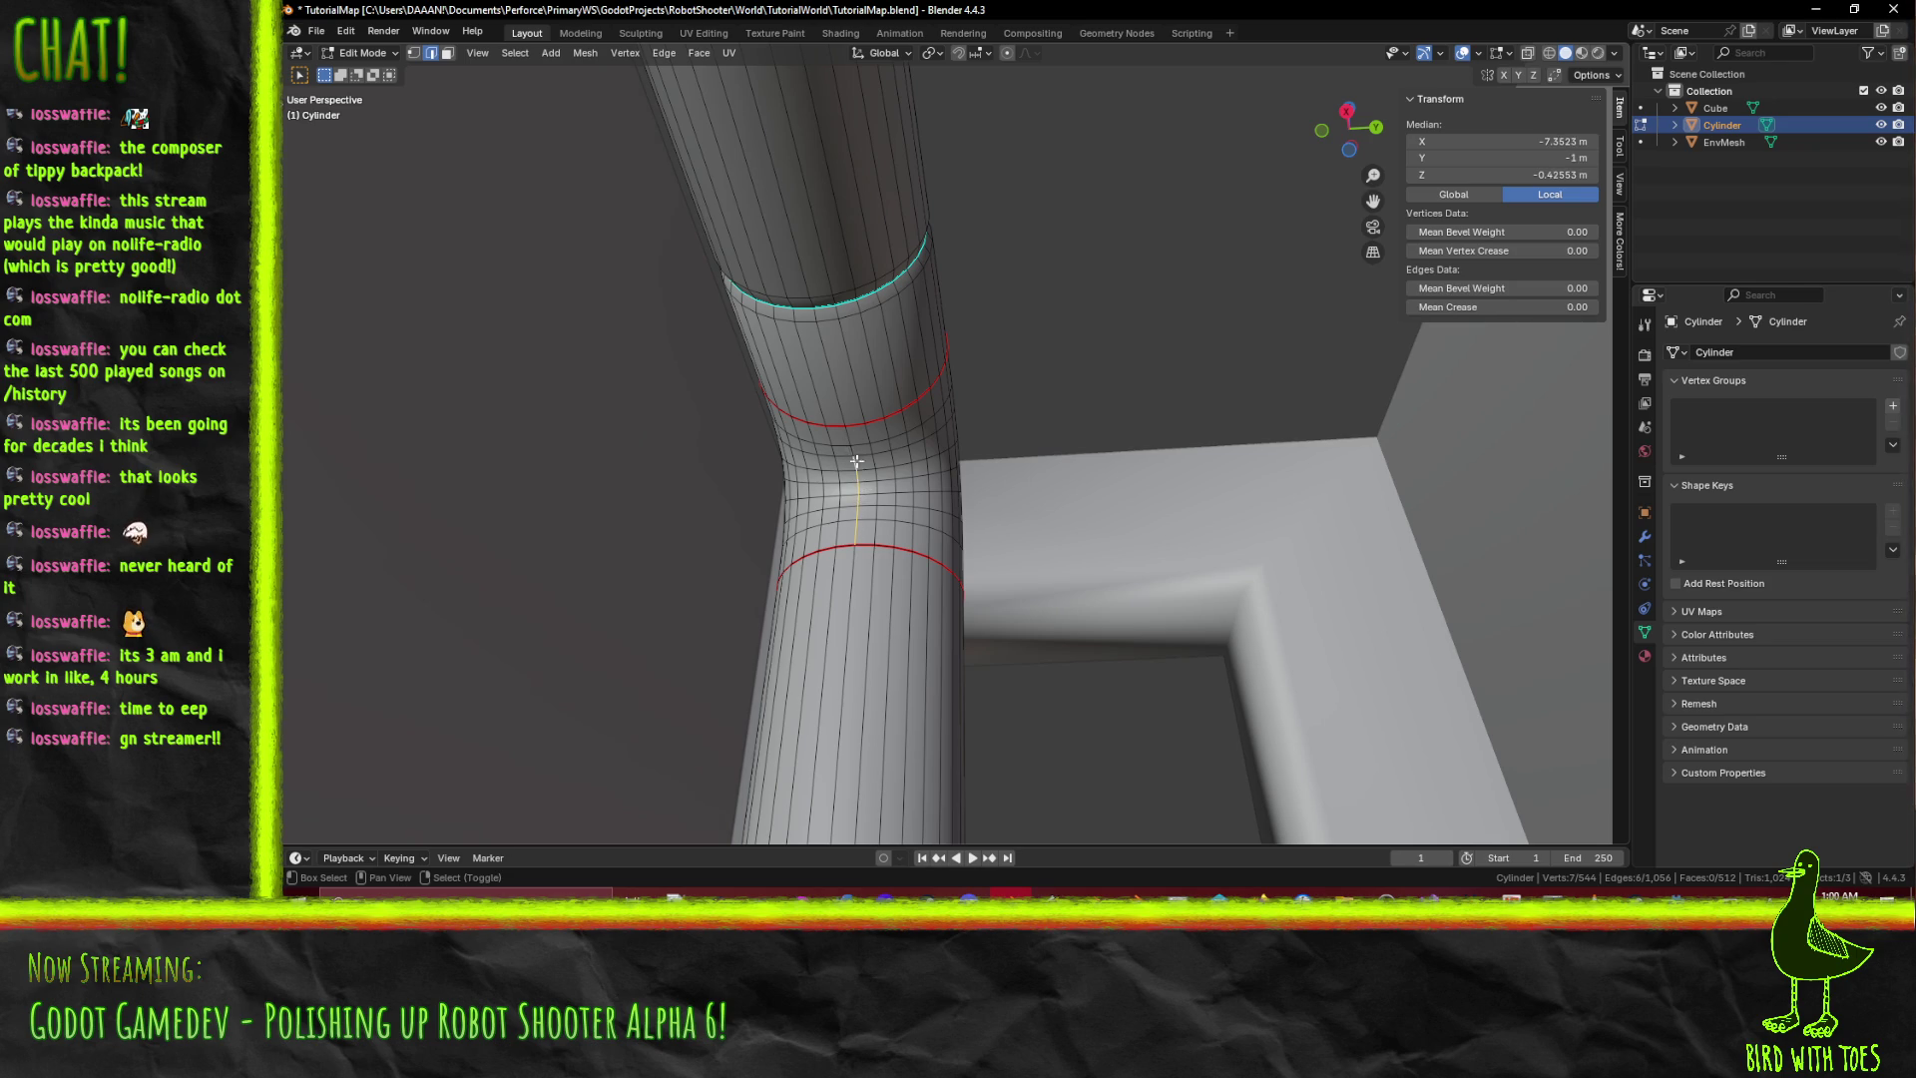
{"action": "mouse_move", "coordinate": [859, 443]}
{"action": "middle_mouse_down"}
{"action": "mouse_move", "coordinate": [1098, 528]}
{"action": "mouse_move", "coordinate": [1054, 524]}
{"action": "middle_mouse_up"}
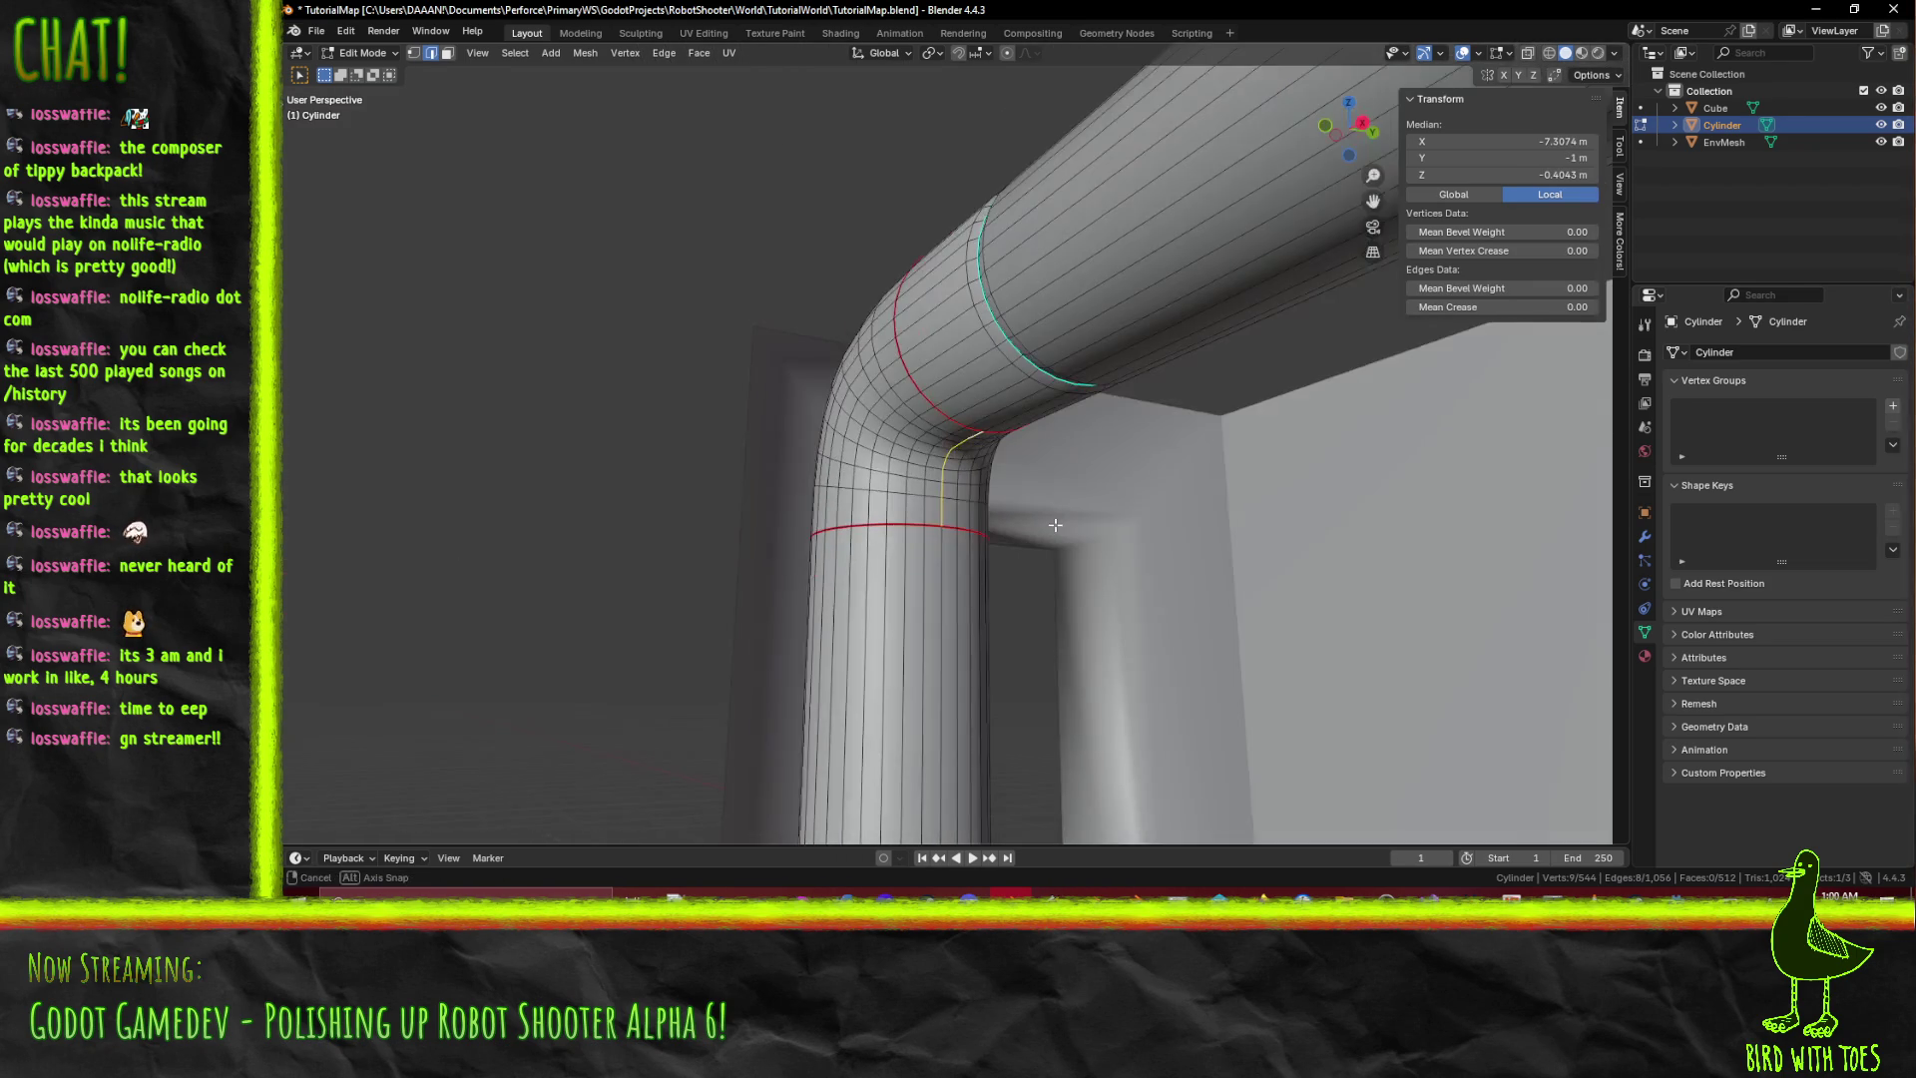
{"action": "key", "text": "F3"}
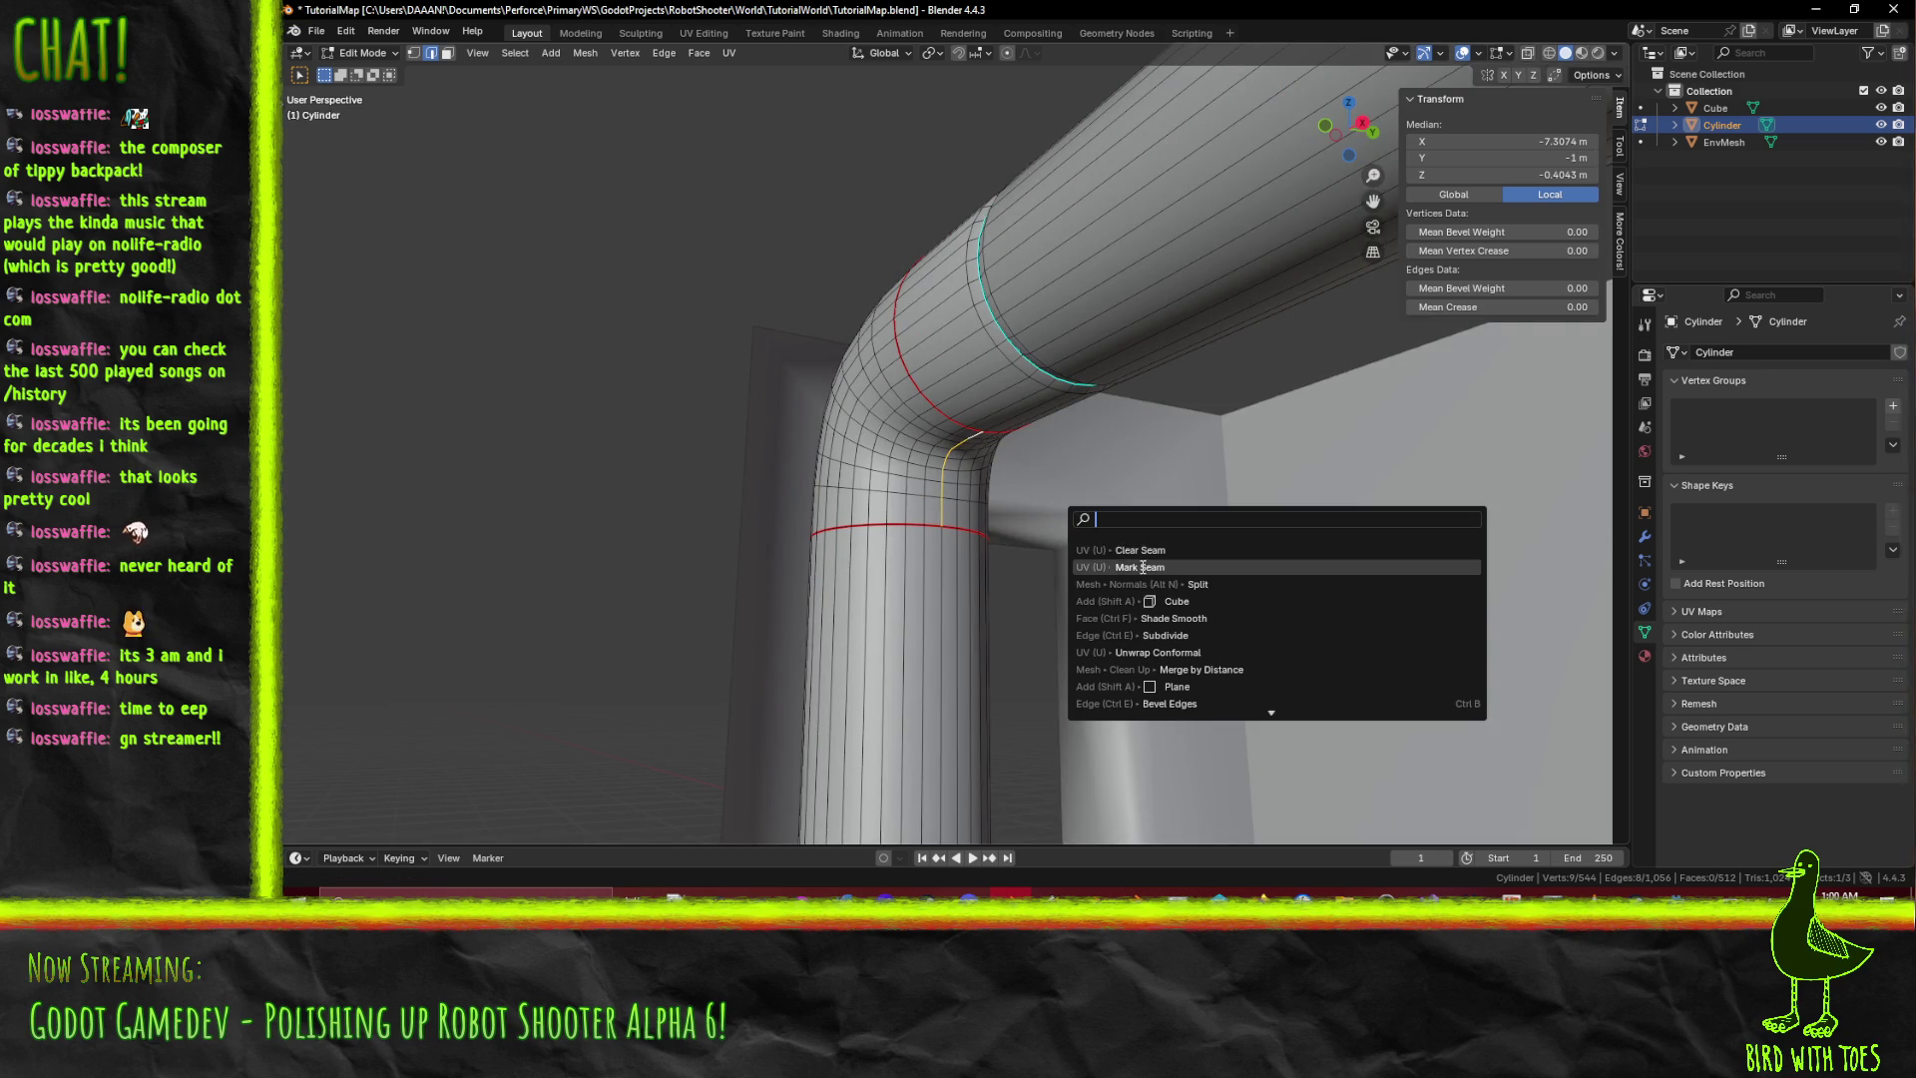
{"action": "left_click", "coordinate": [1143, 567]}
Mark the edge loop just behind the pipe's end cap as a seam and deselect.
{"action": "scroll", "coordinate": [798, 444], "scroll_direction": "up", "scroll_amount": 6}
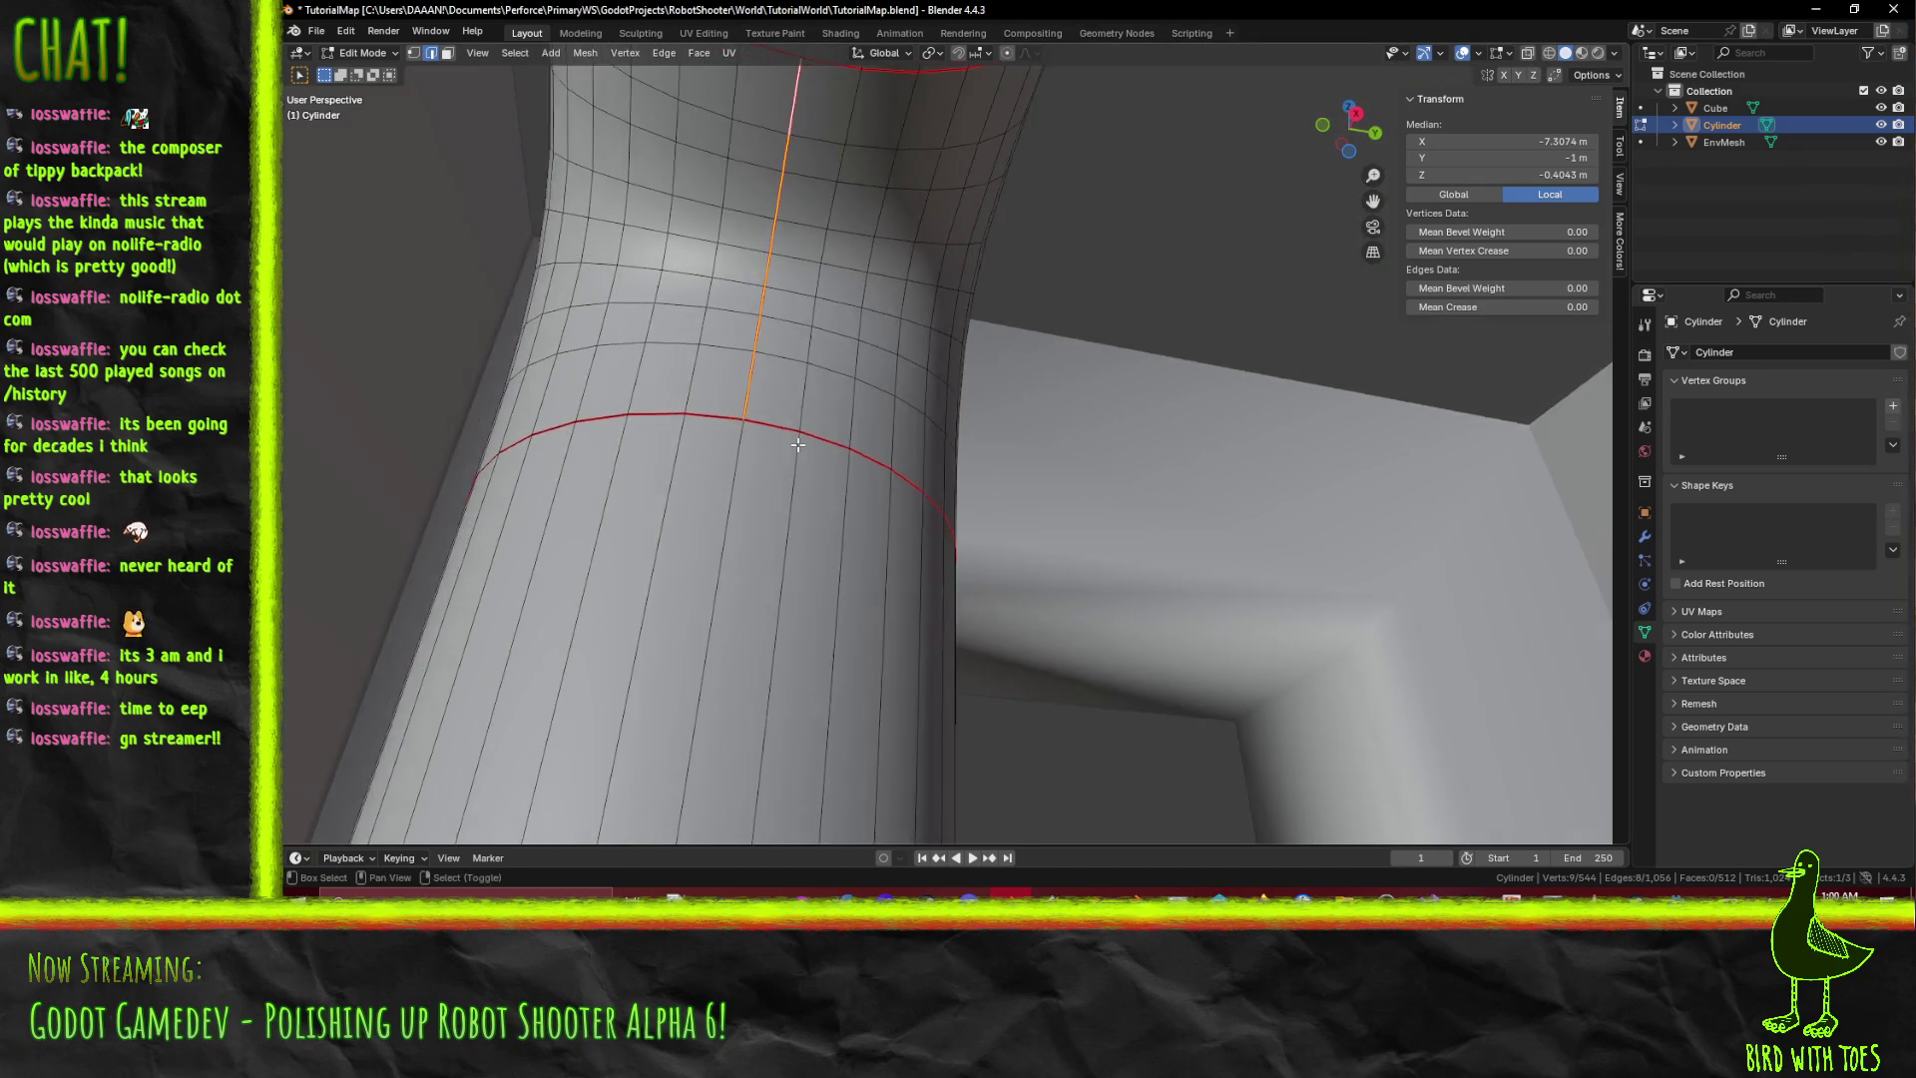
{"action": "middle_click_drag", "start_coordinate": [799, 444], "coordinate": [836, 471]}
{"action": "middle_click_drag", "start_coordinate": [837, 396], "coordinate": [790, 385]}
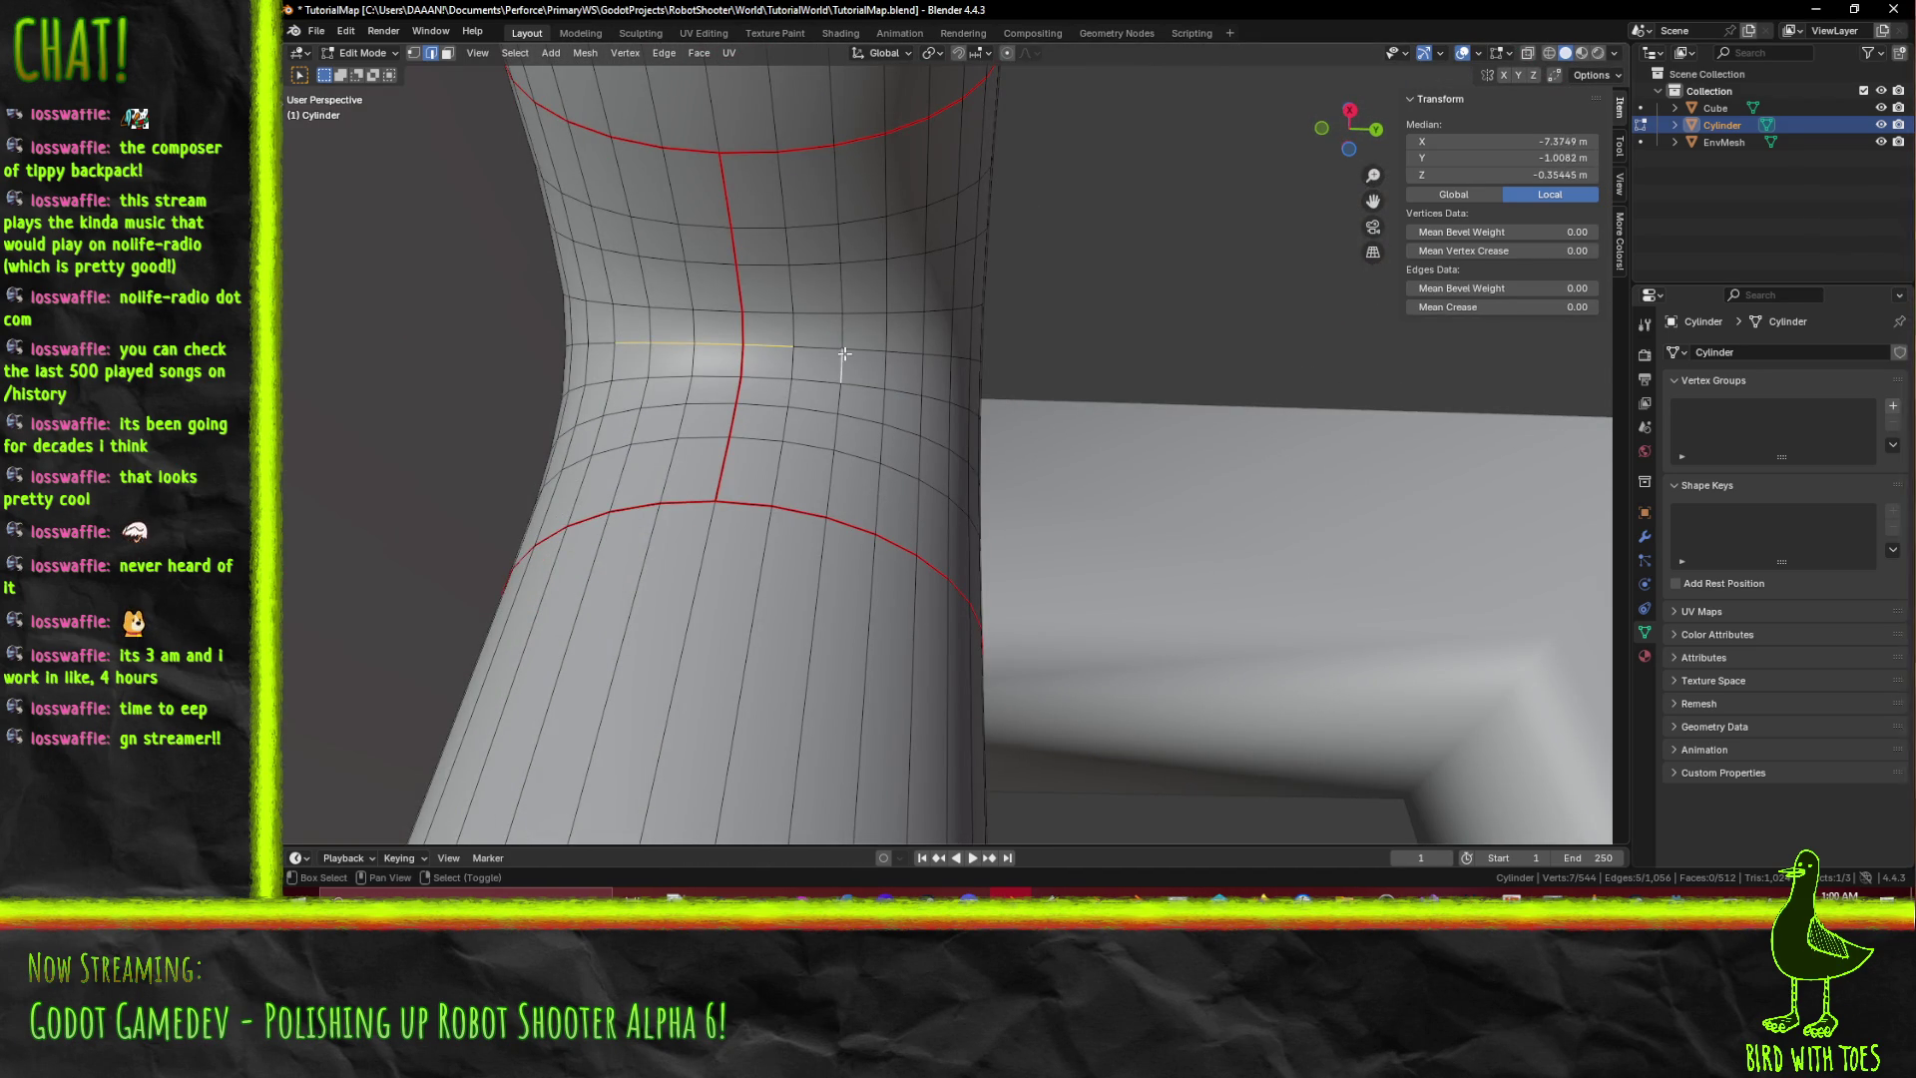
{"action": "mouse_move", "coordinate": [909, 349]}
{"action": "middle_mouse_down"}
{"action": "mouse_move", "coordinate": [800, 380]}
{"action": "mouse_move", "coordinate": [574, 589]}
{"action": "mouse_move", "coordinate": [440, 590]}
{"action": "mouse_move", "coordinate": [784, 509]}
{"action": "mouse_move", "coordinate": [797, 423]}
{"action": "mouse_move", "coordinate": [780, 423]}
{"action": "middle_mouse_up"}
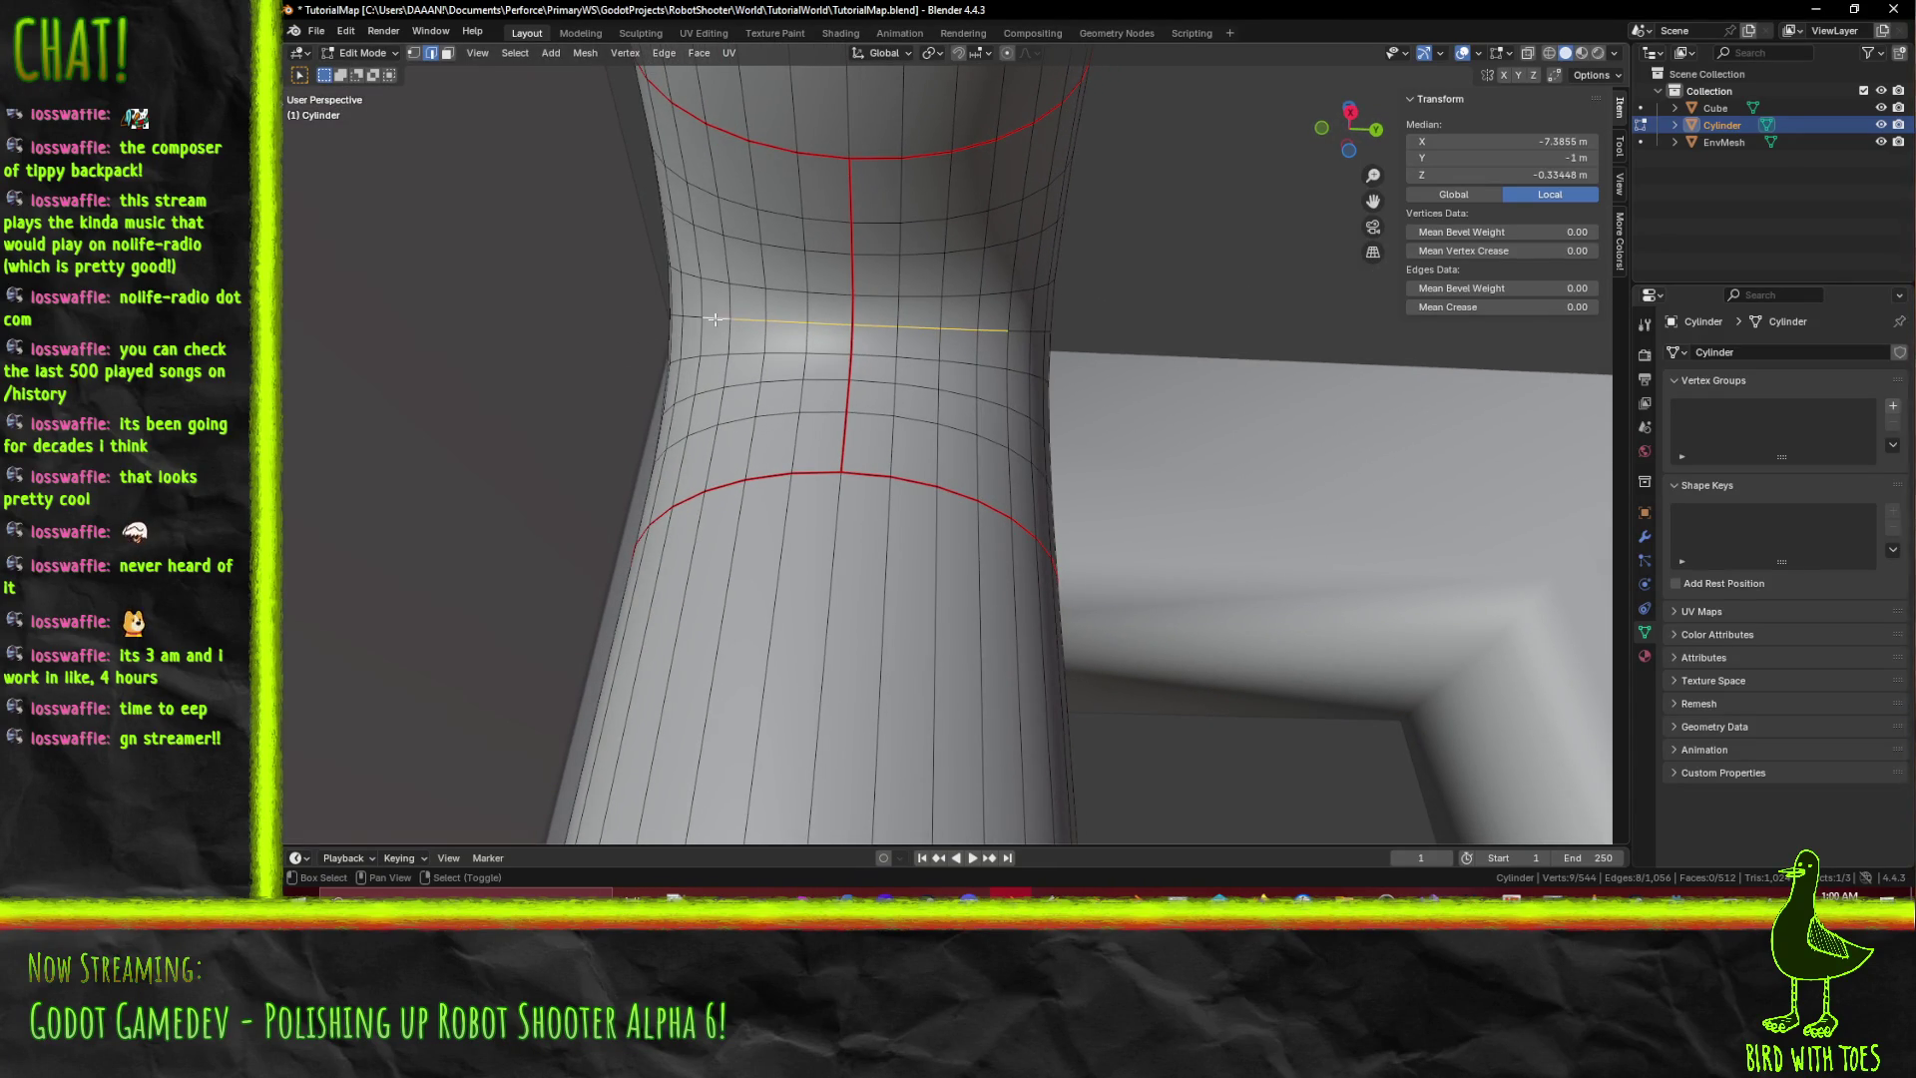
{"action": "middle_click_drag", "start_coordinate": [714, 318], "coordinate": [749, 367]}
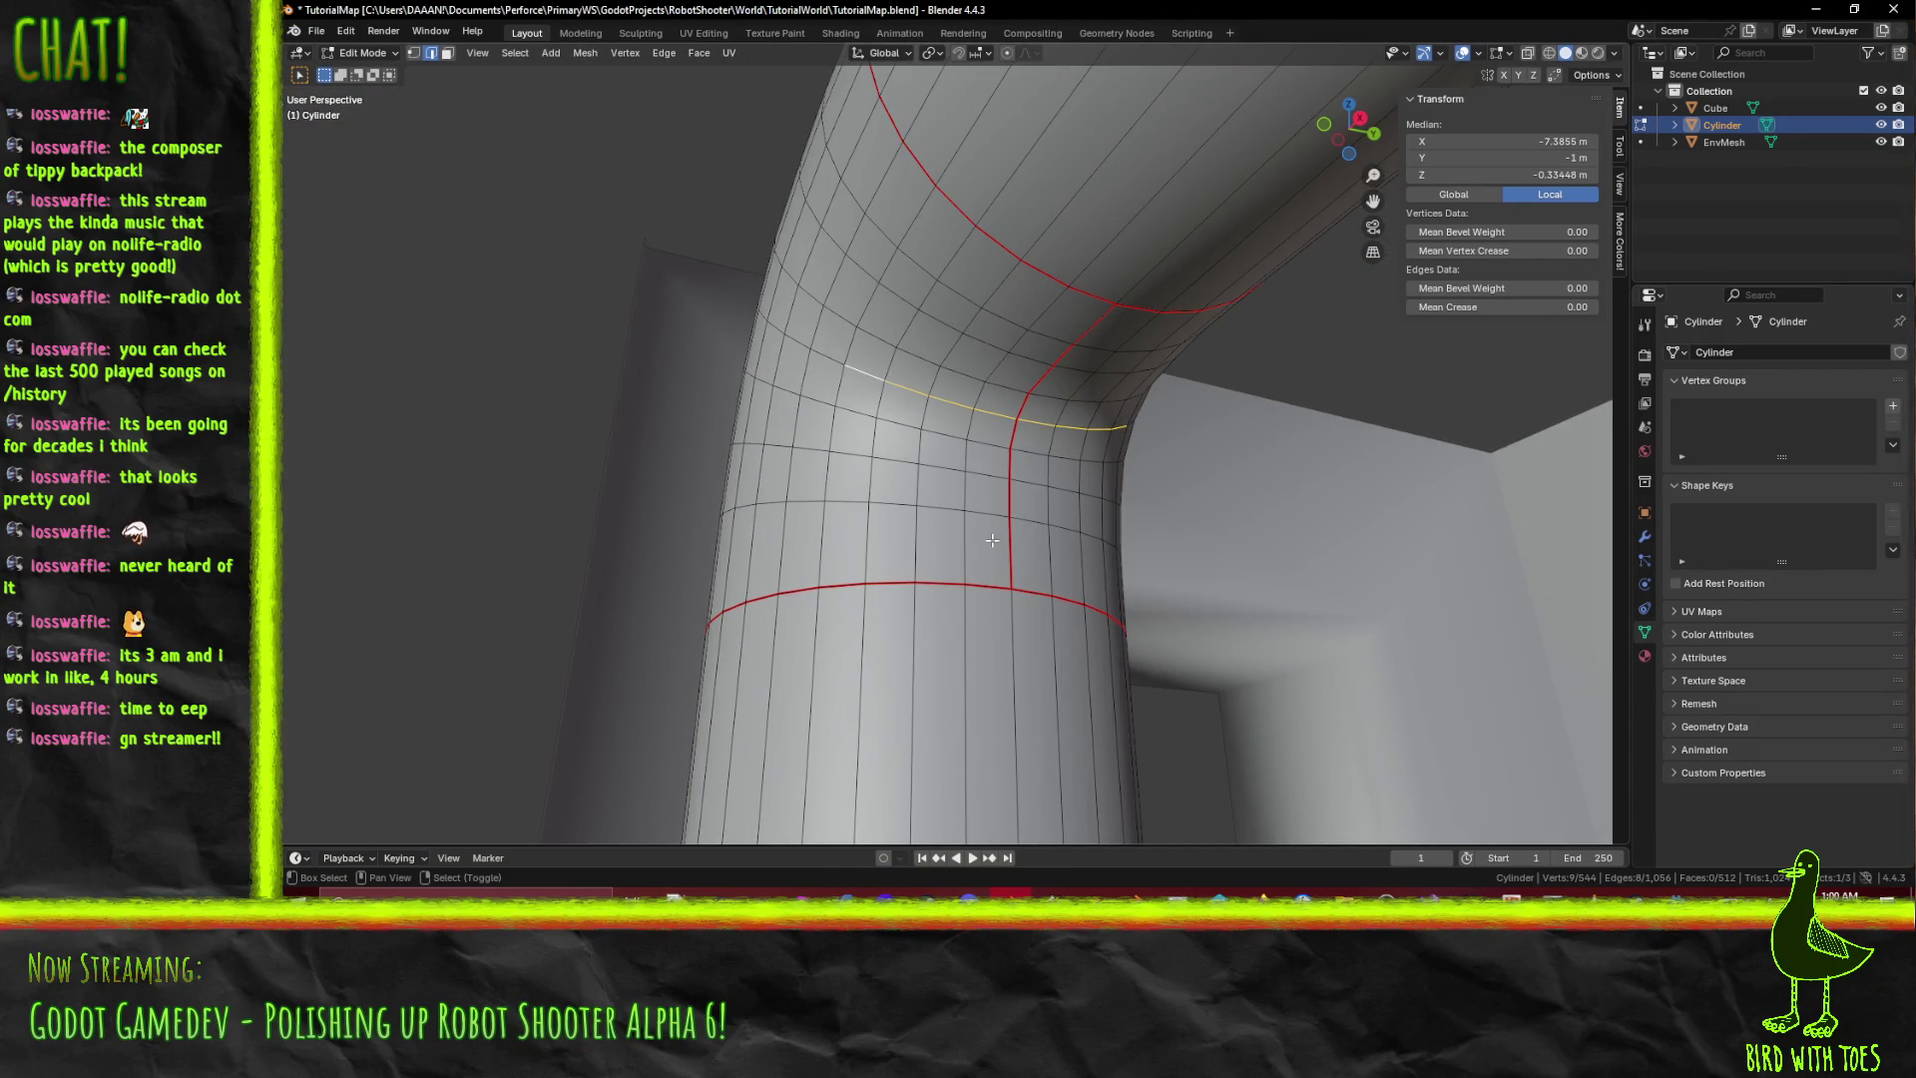
{"action": "middle_click_drag", "start_coordinate": [1038, 519], "coordinate": [986, 519]}
{"action": "key", "text": "F3"}
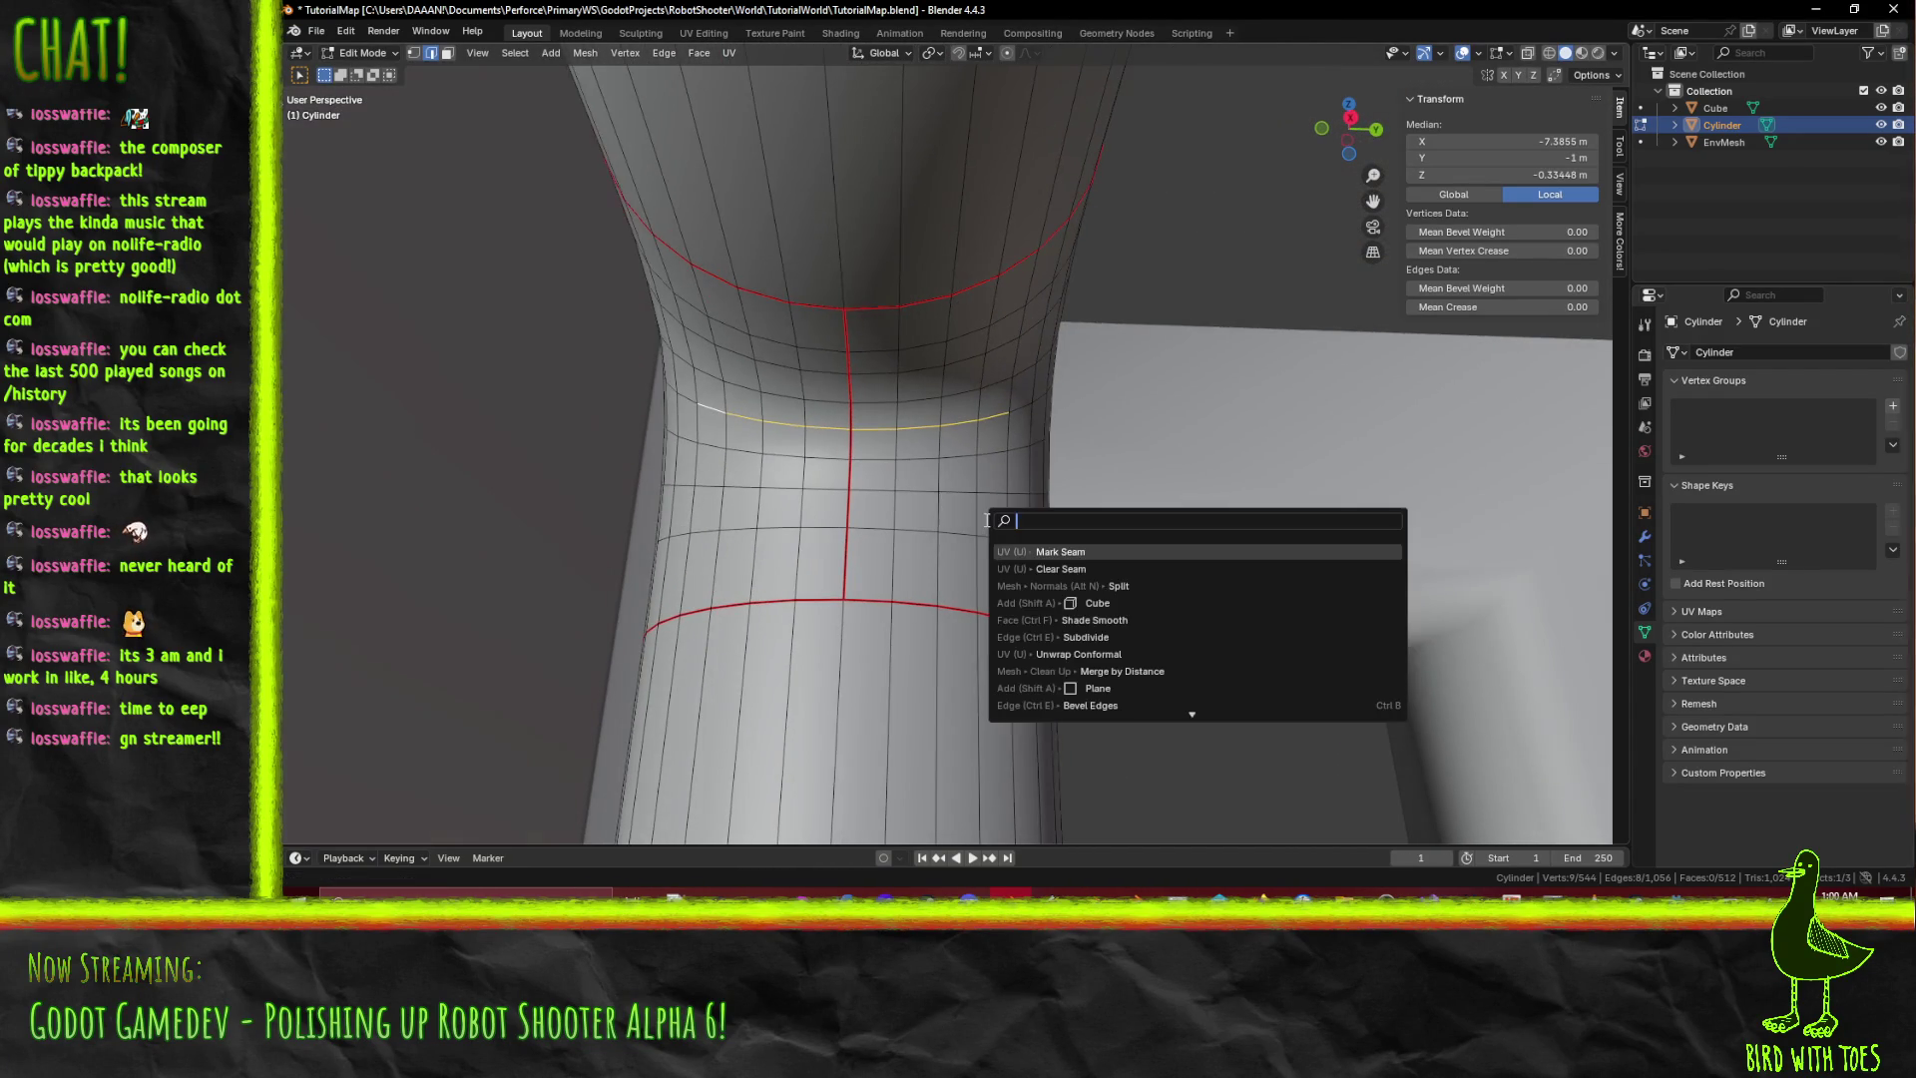
{"action": "left_click", "coordinate": [1029, 550]}
{"action": "key", "text": "alt+a"}
Pull back over the pipe and switch to a top orthographic view.
{"action": "mouse_move", "coordinate": [1026, 548]}
{"action": "middle_mouse_down"}
{"action": "mouse_move", "coordinate": [884, 502]}
{"action": "mouse_move", "coordinate": [966, 533]}
{"action": "middle_mouse_up"}
{"action": "scroll", "coordinate": [966, 533], "scroll_direction": "down", "scroll_amount": 4}
{"action": "mouse_move", "coordinate": [1252, 509]}
{"action": "middle_mouse_down", "text": "shift"}
{"action": "mouse_move", "coordinate": [956, 429]}
{"action": "mouse_move", "coordinate": [1005, 413]}
{"action": "mouse_move", "coordinate": [985, 415]}
{"action": "mouse_move", "coordinate": [1052, 498]}
{"action": "middle_mouse_up", "text": "shift"}
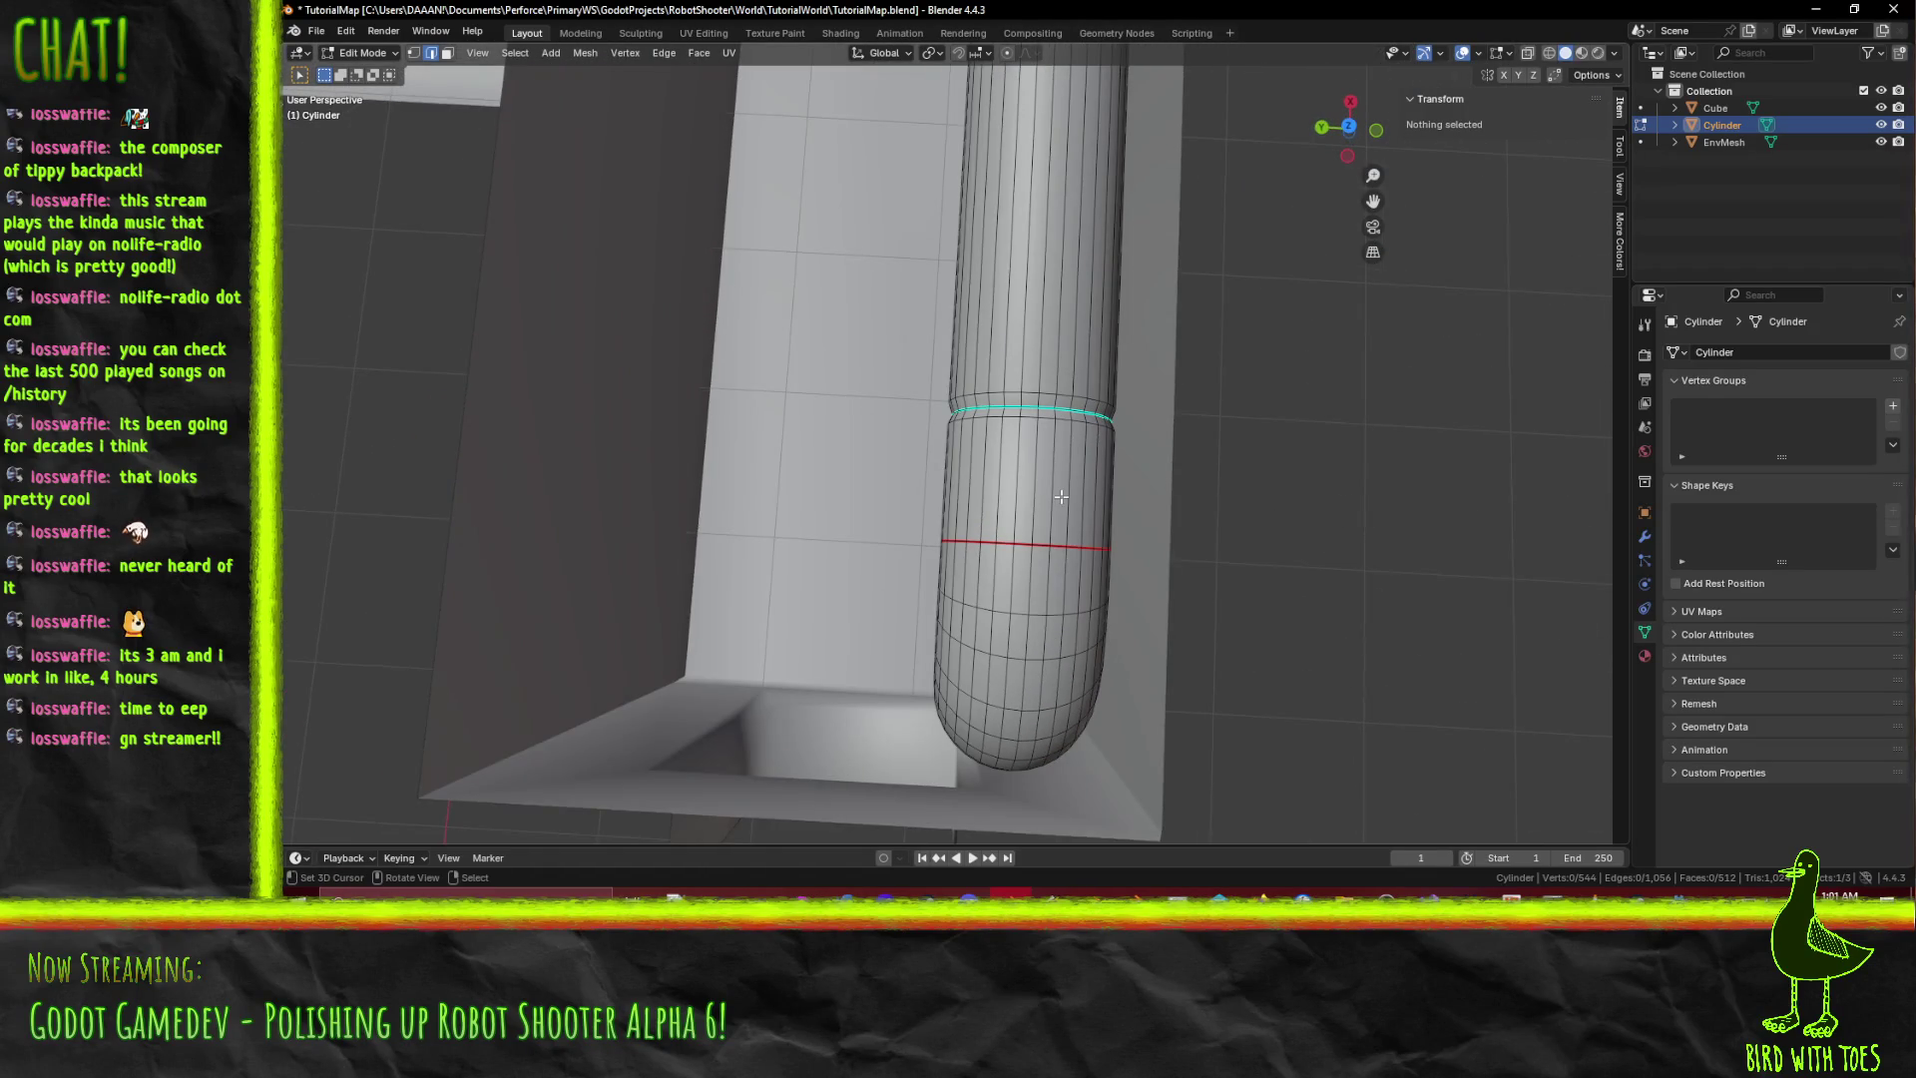
{"action": "key", "text": "KP_7"}
Mark a lengthwise seam along the pipe's horizontal run and return to Object Mode.
{"action": "left_click", "coordinate": [904, 511], "text": "alt"}
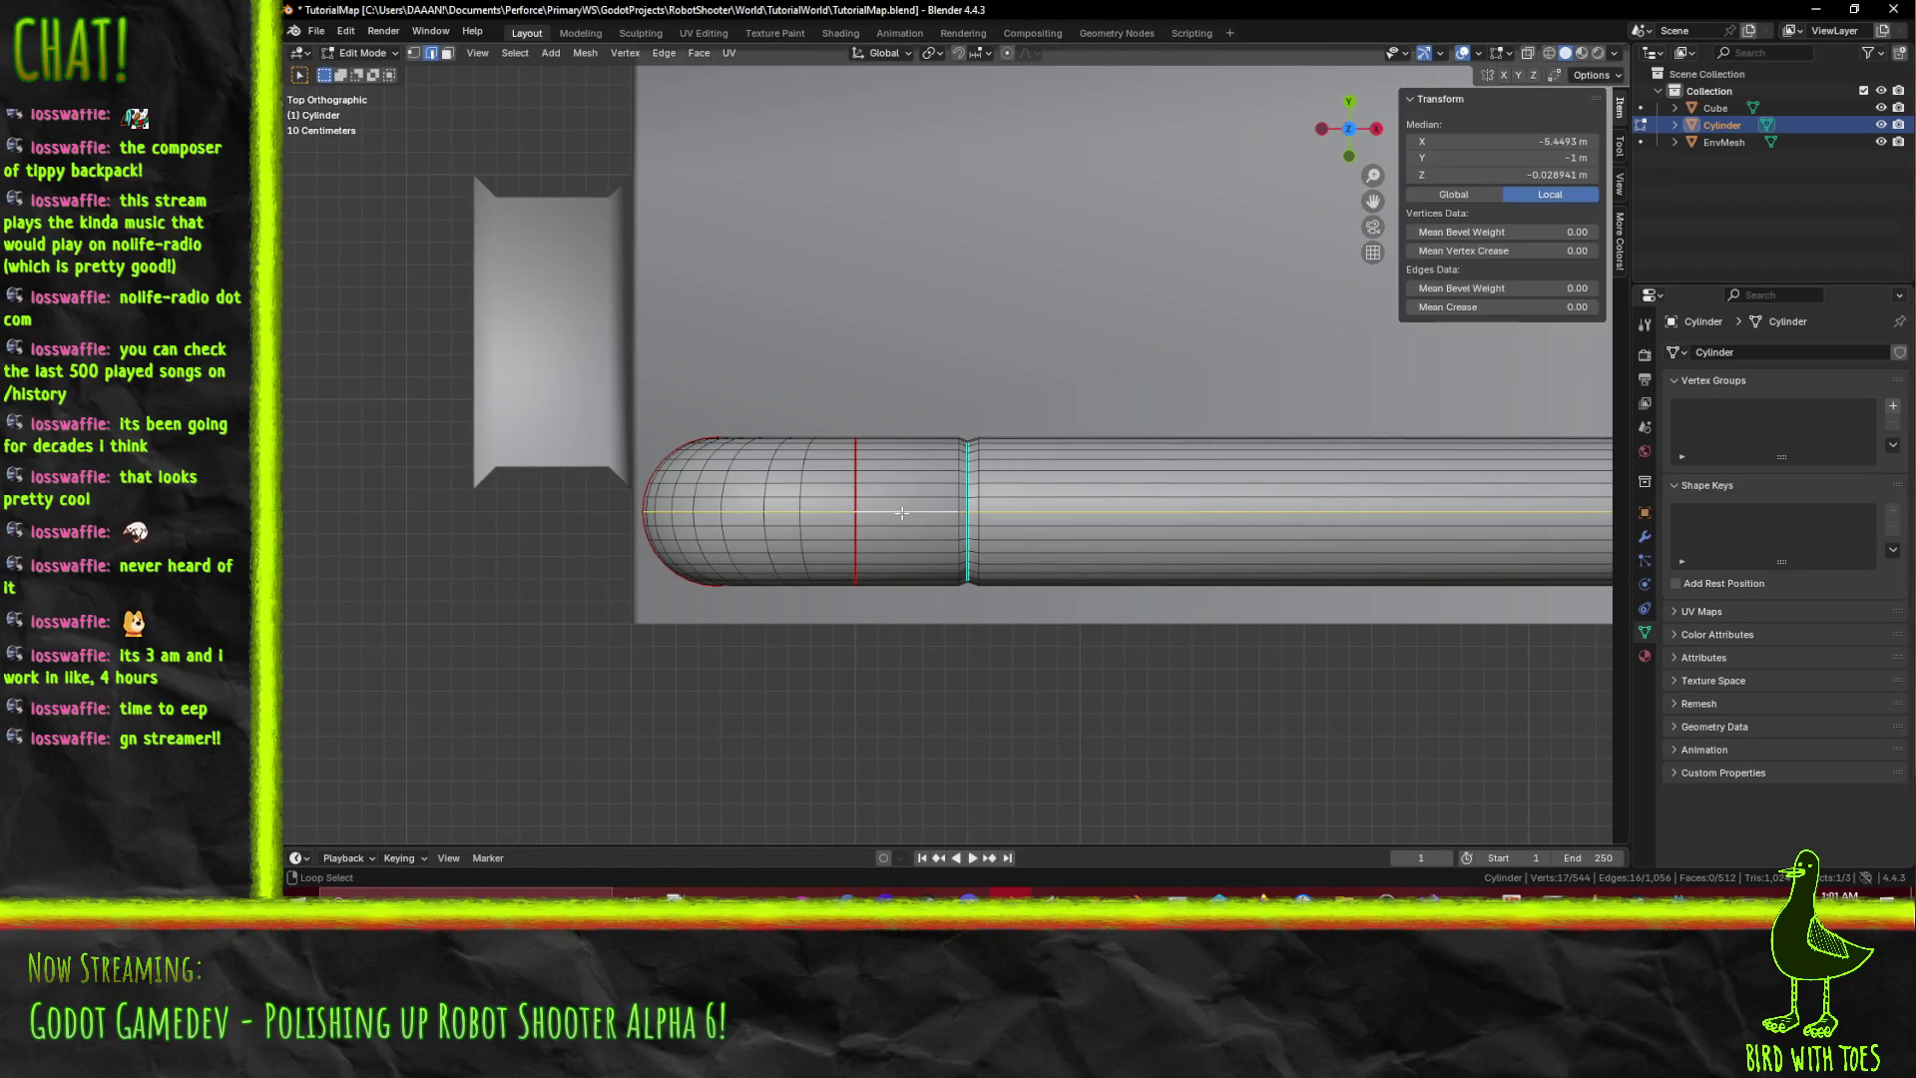
{"action": "middle_click_drag", "start_coordinate": [904, 511], "coordinate": [991, 391]}
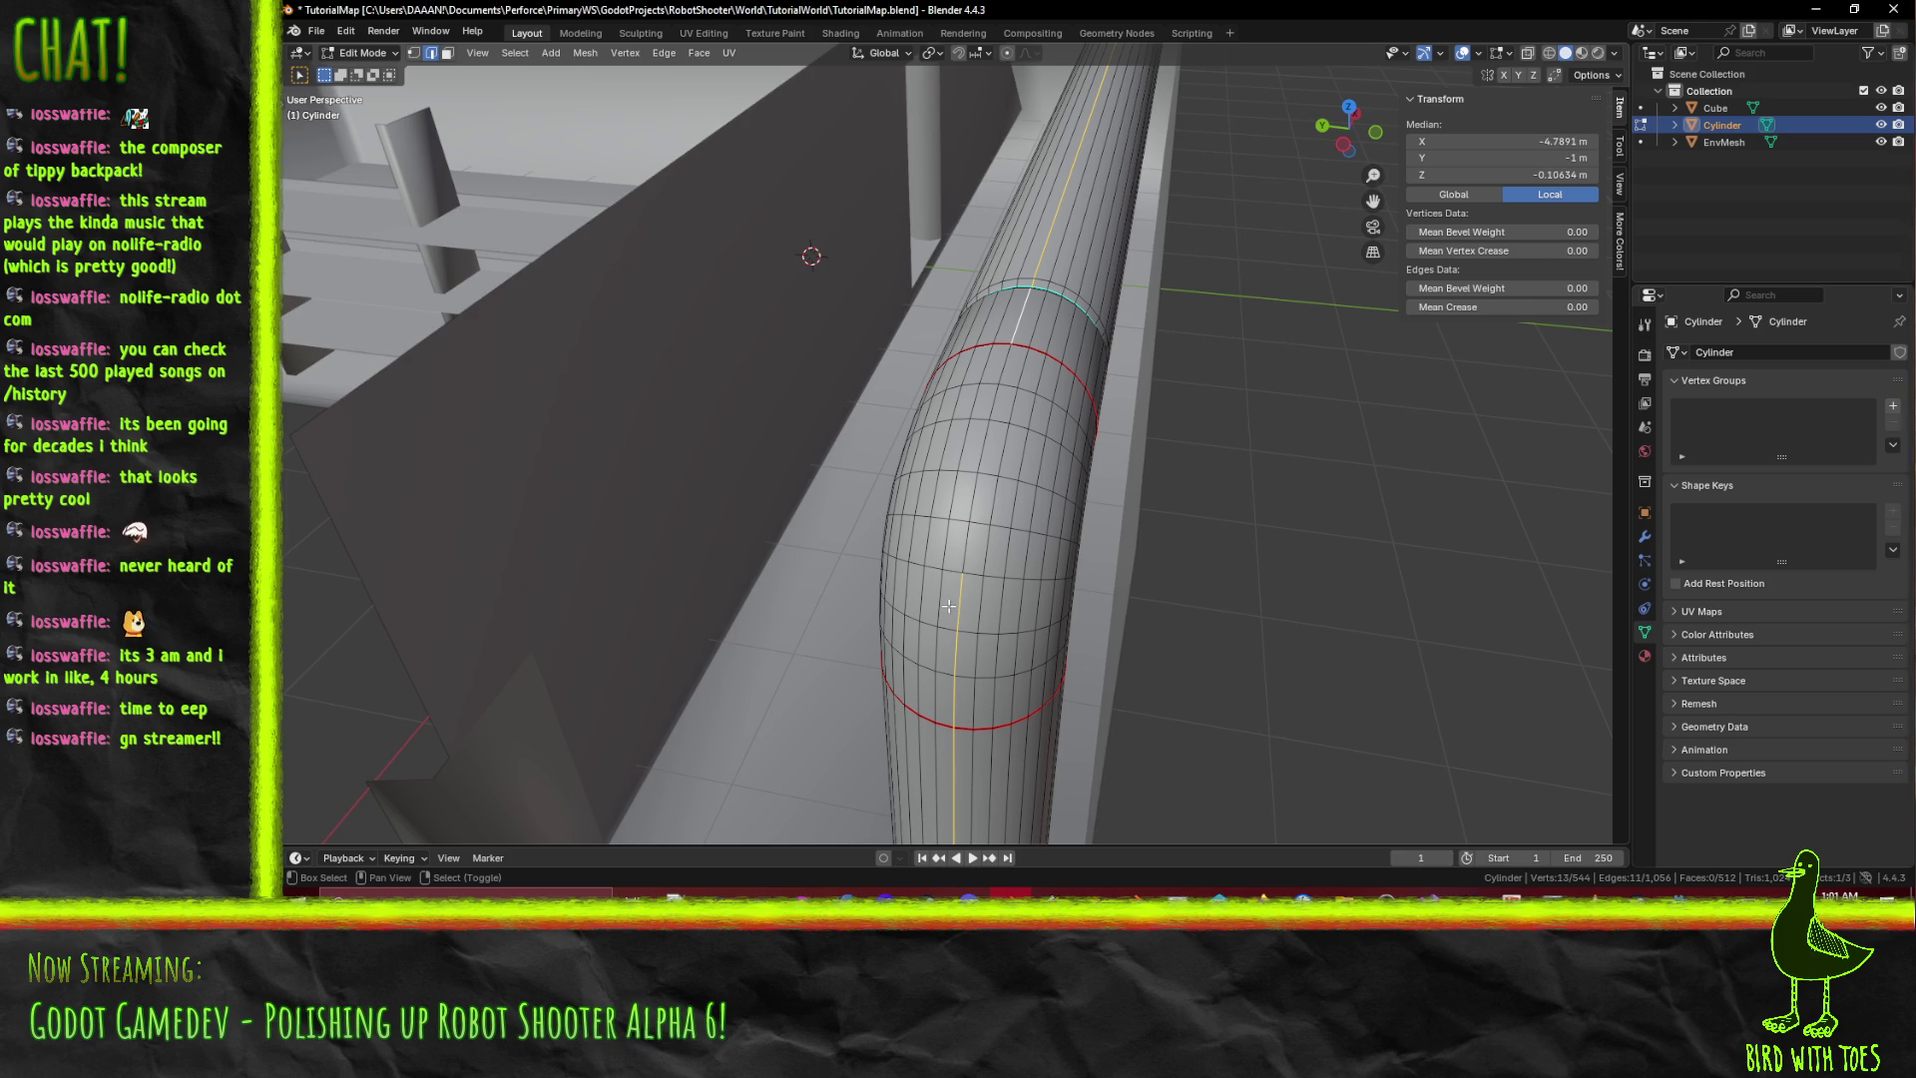
{"action": "mouse_move", "coordinate": [1064, 759]}
{"action": "middle_mouse_down"}
{"action": "mouse_move", "coordinate": [1314, 783]}
{"action": "mouse_move", "coordinate": [1071, 539]}
{"action": "mouse_move", "coordinate": [1107, 508]}
{"action": "mouse_move", "coordinate": [1175, 539]}
{"action": "mouse_move", "coordinate": [1191, 520]}
{"action": "mouse_move", "coordinate": [1195, 334]}
{"action": "middle_mouse_up"}
{"action": "key", "text": "F3"}
{"action": "left_click", "coordinate": [1174, 541]}
{"action": "key", "text": "alt+a"}
{"action": "mouse_move", "coordinate": [1132, 514]}
{"action": "middle_mouse_down"}
{"action": "mouse_move", "coordinate": [1013, 386]}
{"action": "mouse_move", "coordinate": [1410, 537]}
{"action": "mouse_move", "coordinate": [900, 507]}
{"action": "middle_mouse_up"}
{"action": "key", "text": "Tab"}
Edit EnvMesh and select the doorway frame edges, dropping the top edge and a corner vertex.
{"action": "left_click", "coordinate": [812, 626]}
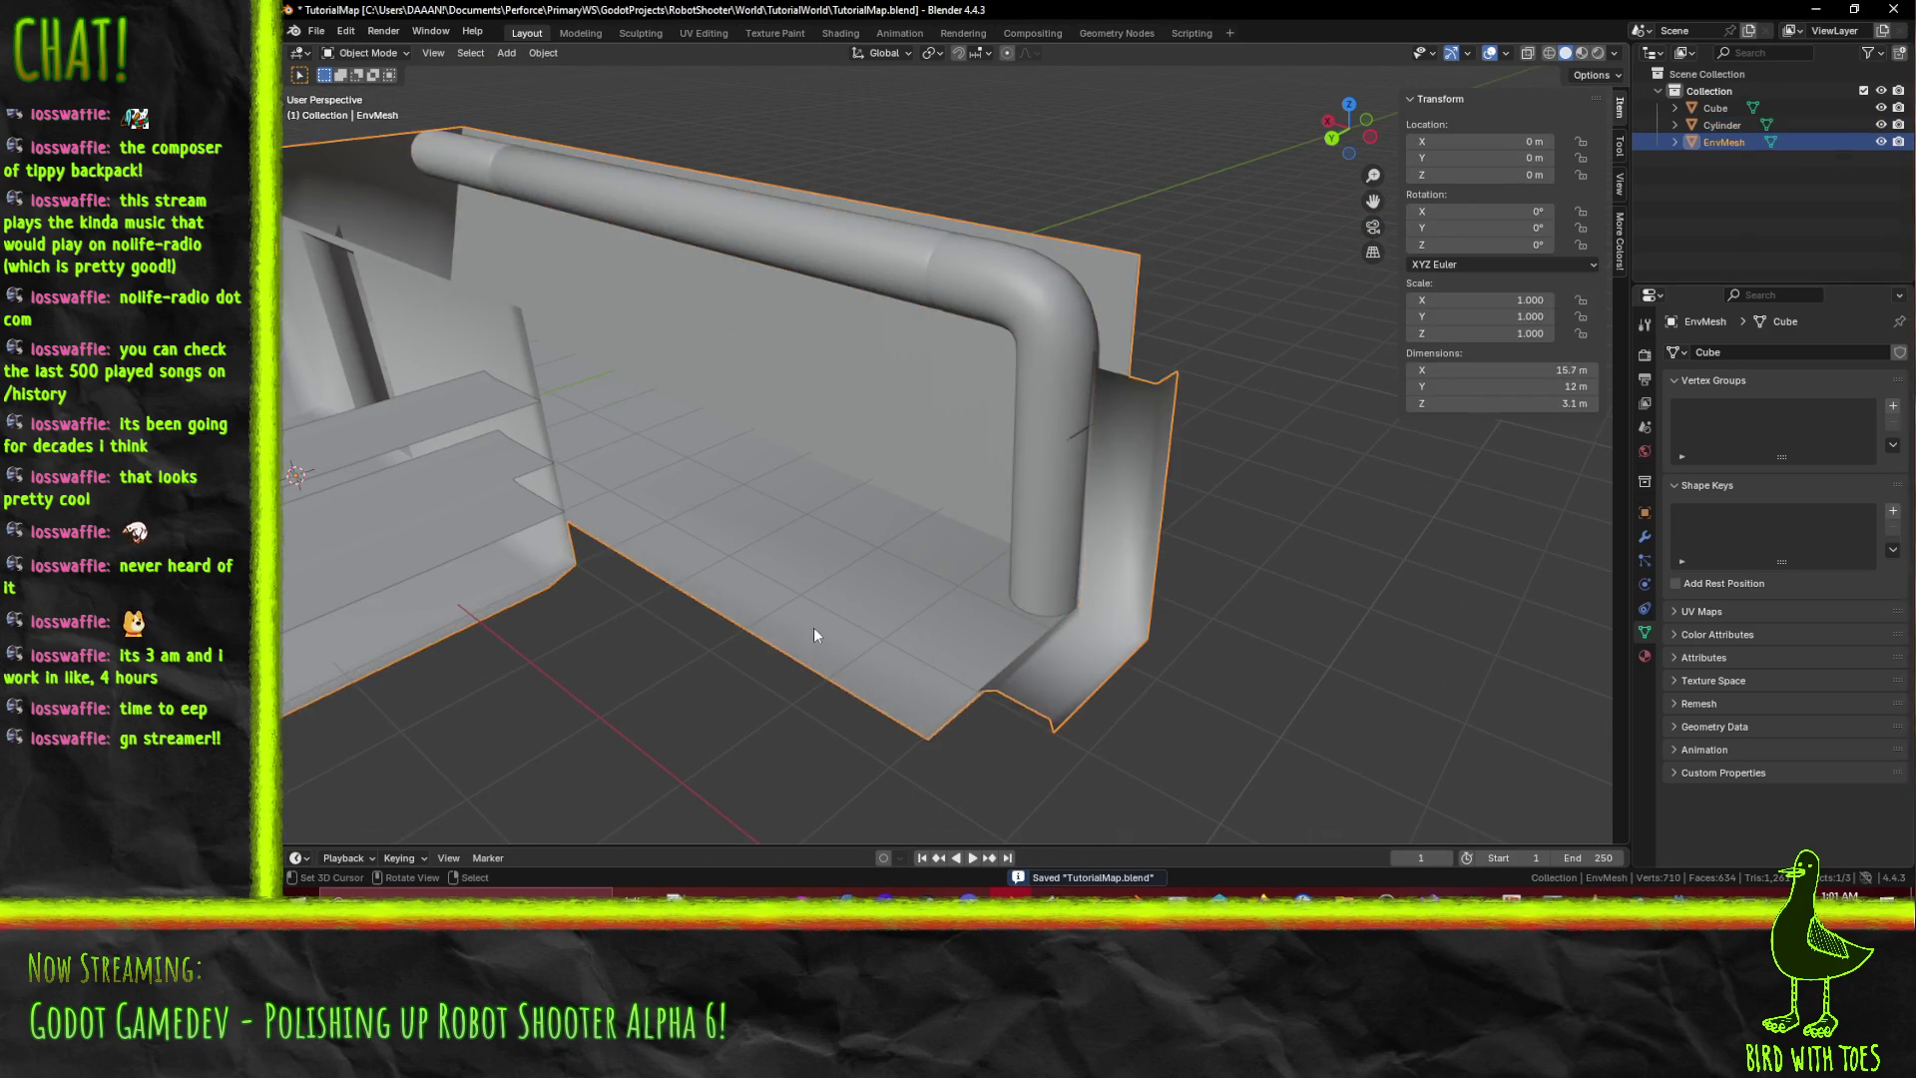
{"action": "key", "text": "Tab"}
{"action": "mouse_move", "coordinate": [812, 626]}
{"action": "middle_mouse_down"}
{"action": "mouse_move", "coordinate": [1066, 648]}
{"action": "mouse_move", "coordinate": [1100, 528]}
{"action": "mouse_move", "coordinate": [956, 515]}
{"action": "middle_mouse_up"}
{"action": "left_click", "coordinate": [989, 505]}
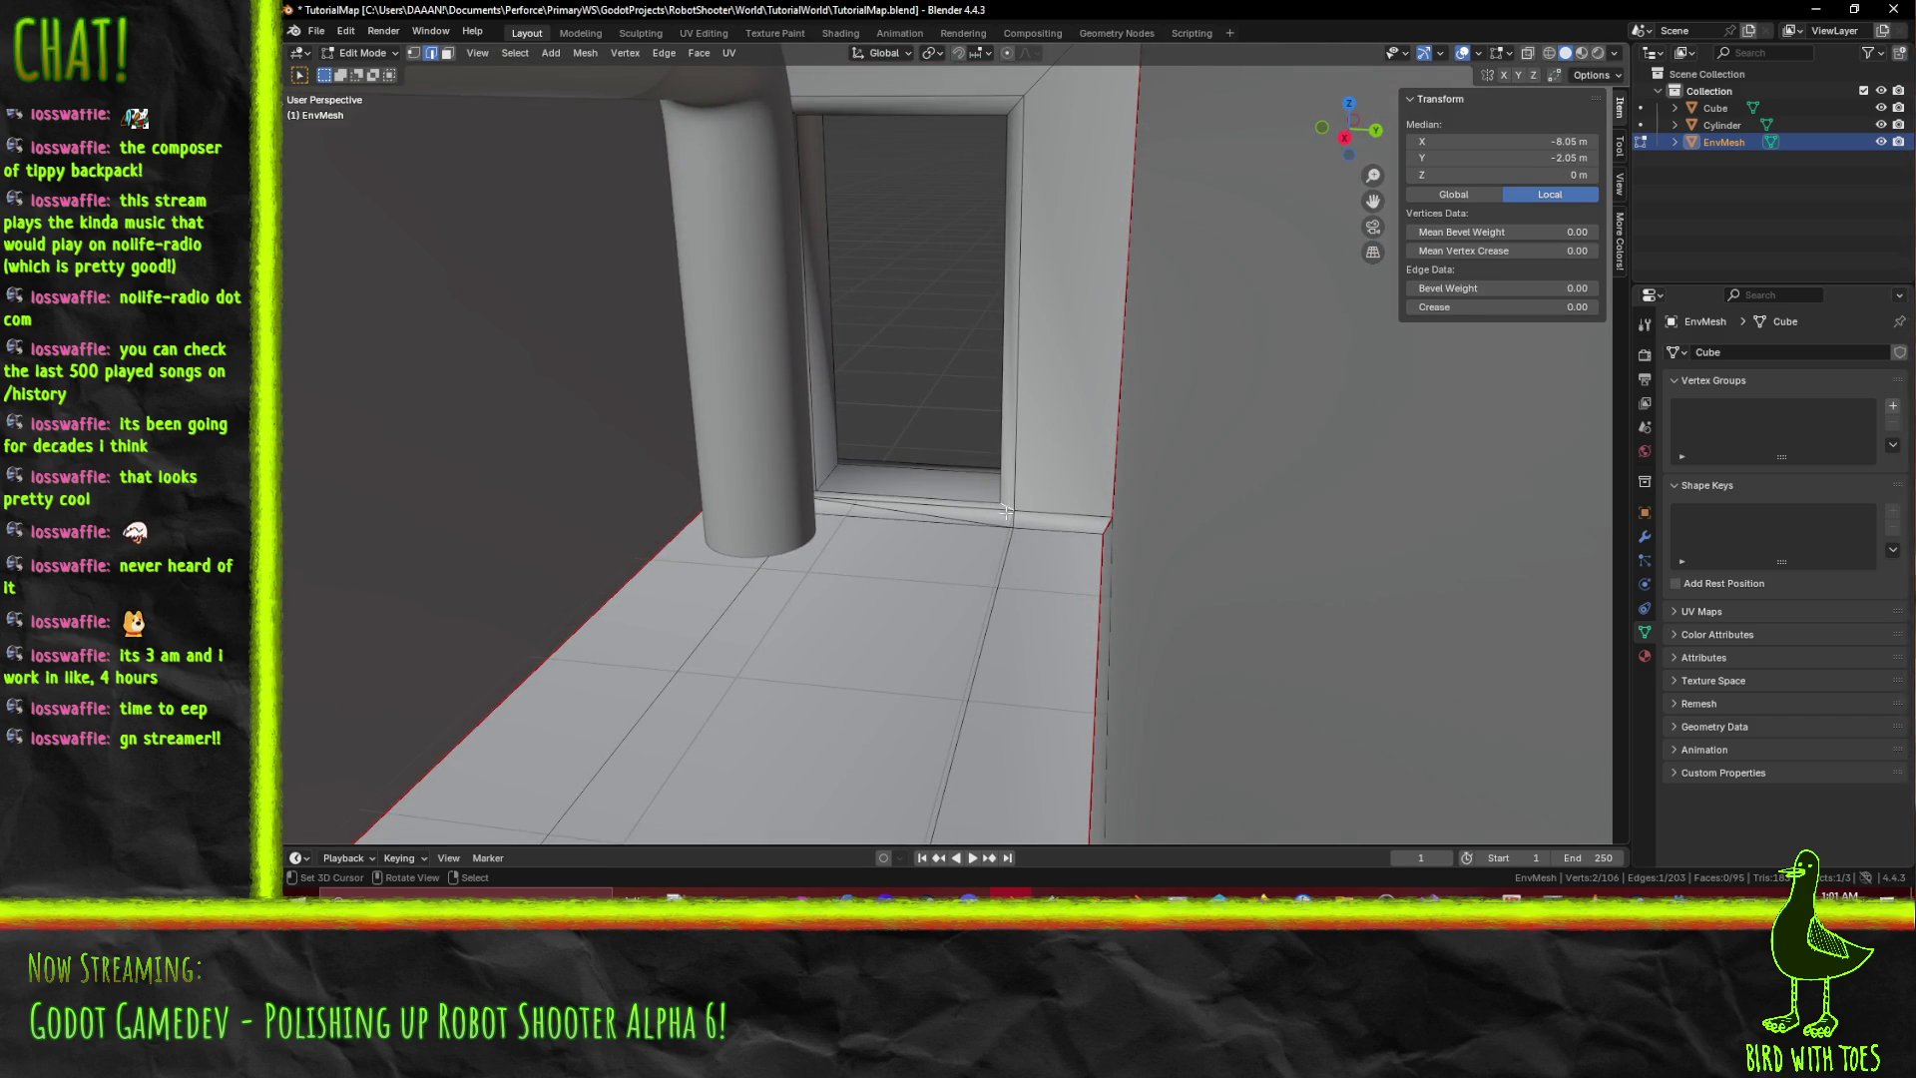
{"action": "mouse_move", "coordinate": [924, 132]}
{"action": "middle_mouse_down"}
{"action": "mouse_move", "coordinate": [911, 350]}
{"action": "mouse_move", "coordinate": [880, 278]}
{"action": "mouse_move", "coordinate": [1098, 543]}
{"action": "middle_mouse_up"}
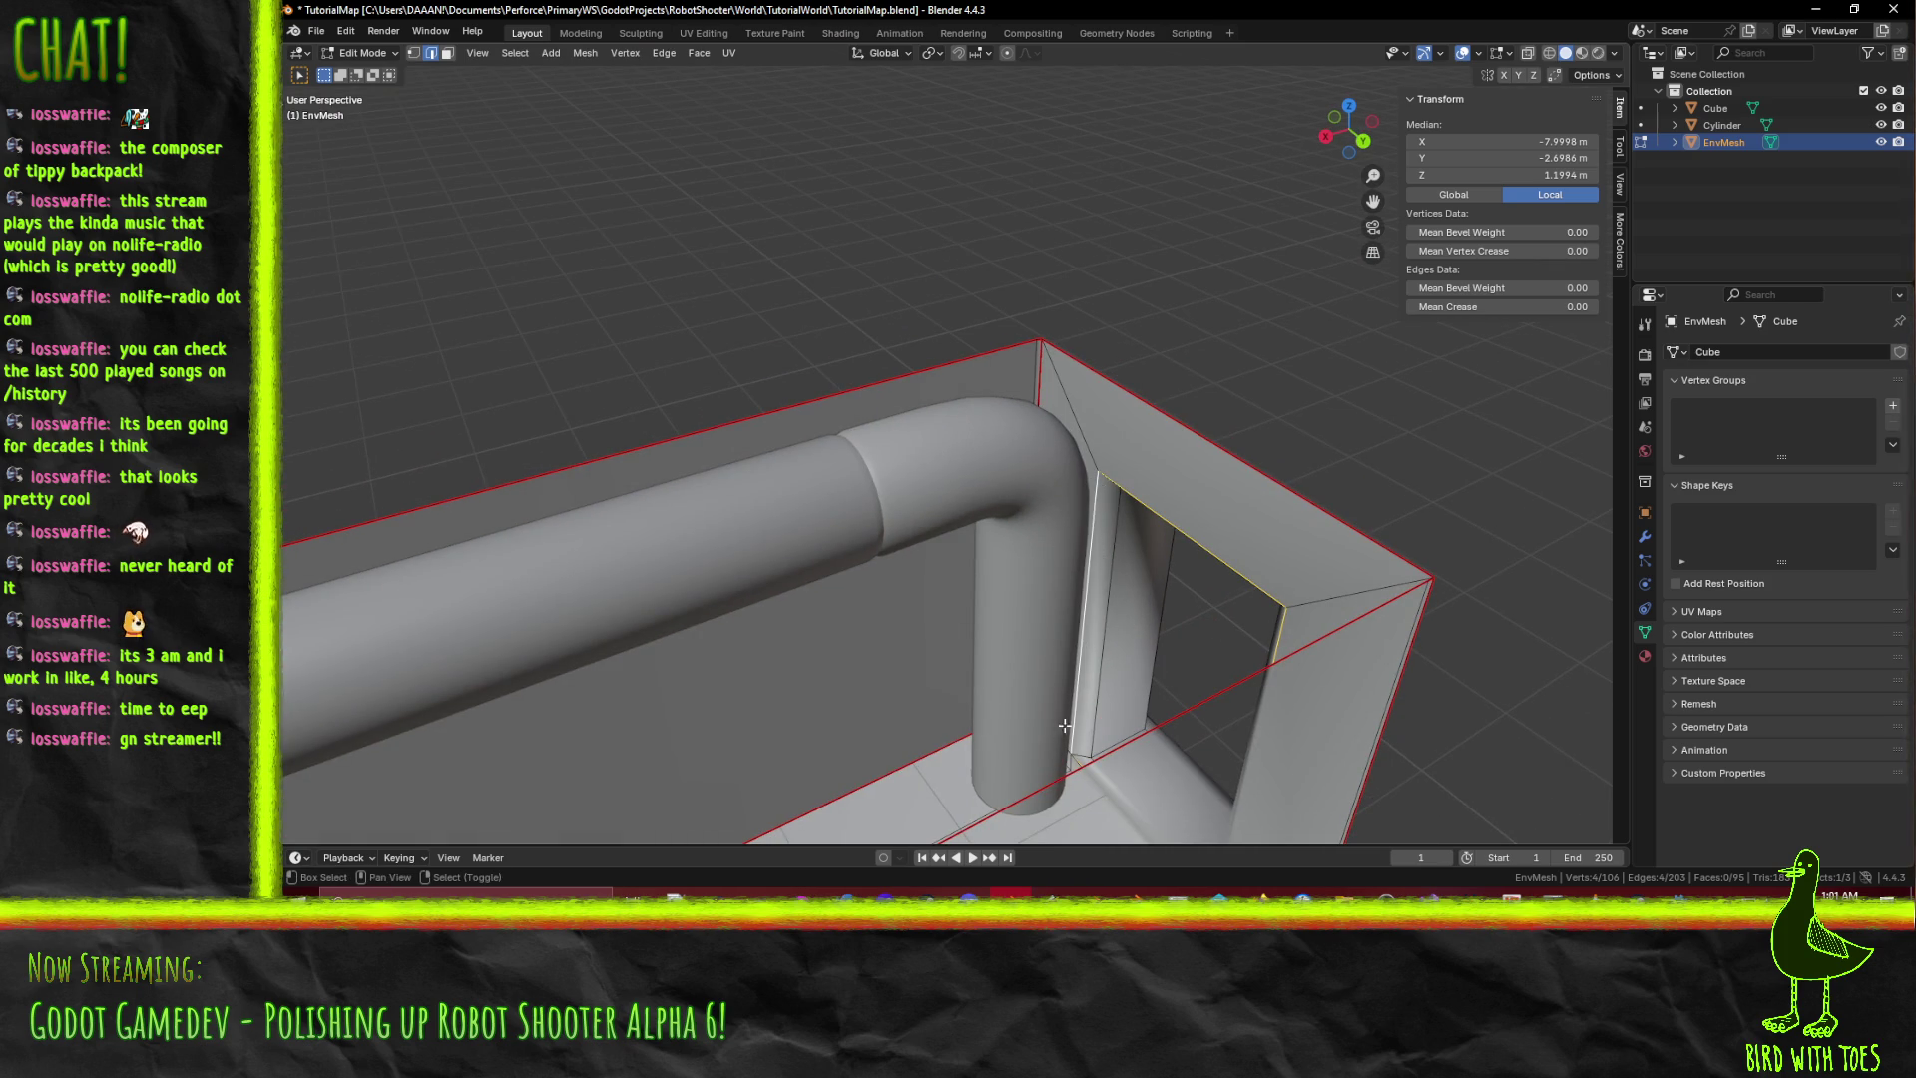
{"action": "middle_click_drag", "start_coordinate": [1150, 653], "coordinate": [1147, 587]}
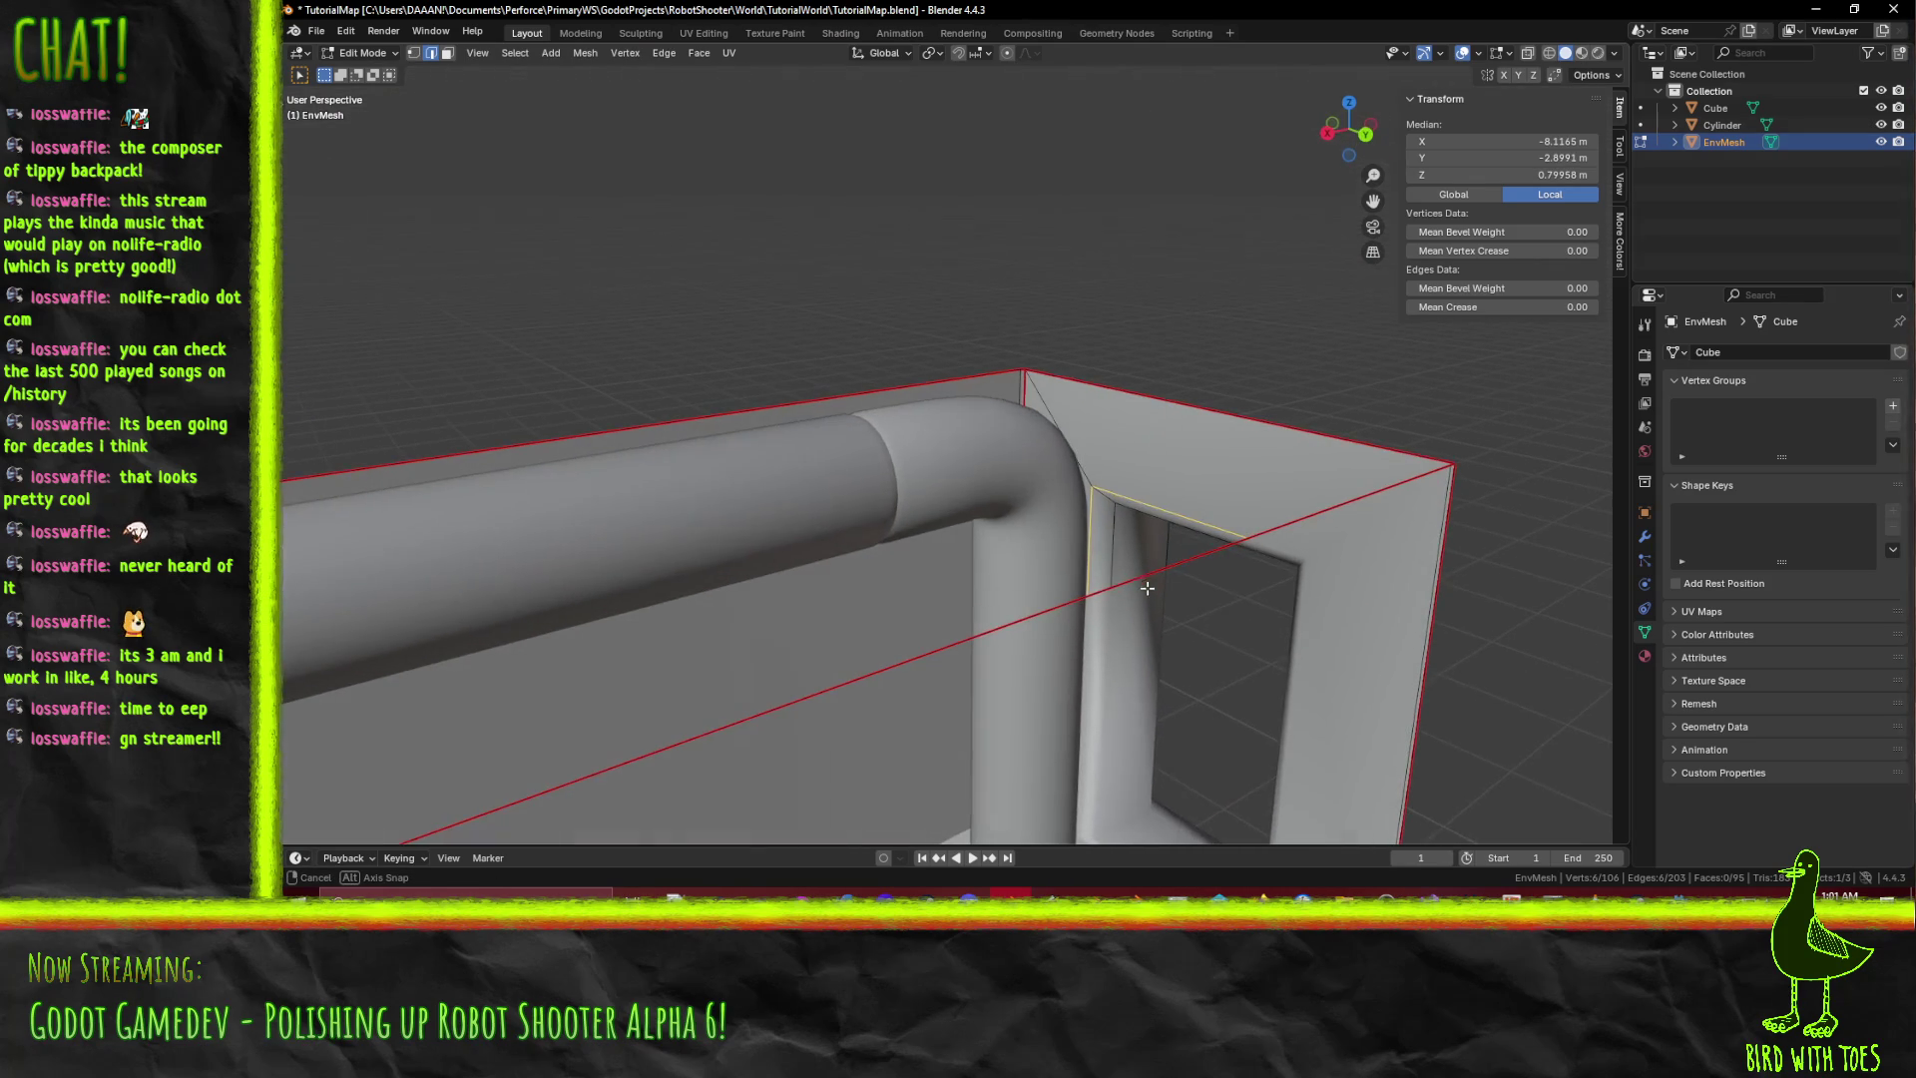
{"action": "mouse_move", "coordinate": [1109, 507]}
{"action": "middle_mouse_down"}
{"action": "mouse_move", "coordinate": [1191, 643]}
{"action": "mouse_move", "coordinate": [1064, 574]}
{"action": "mouse_move", "coordinate": [838, 518]}
{"action": "middle_mouse_up"}
{"action": "left_click", "coordinate": [1178, 603], "text": "shift"}
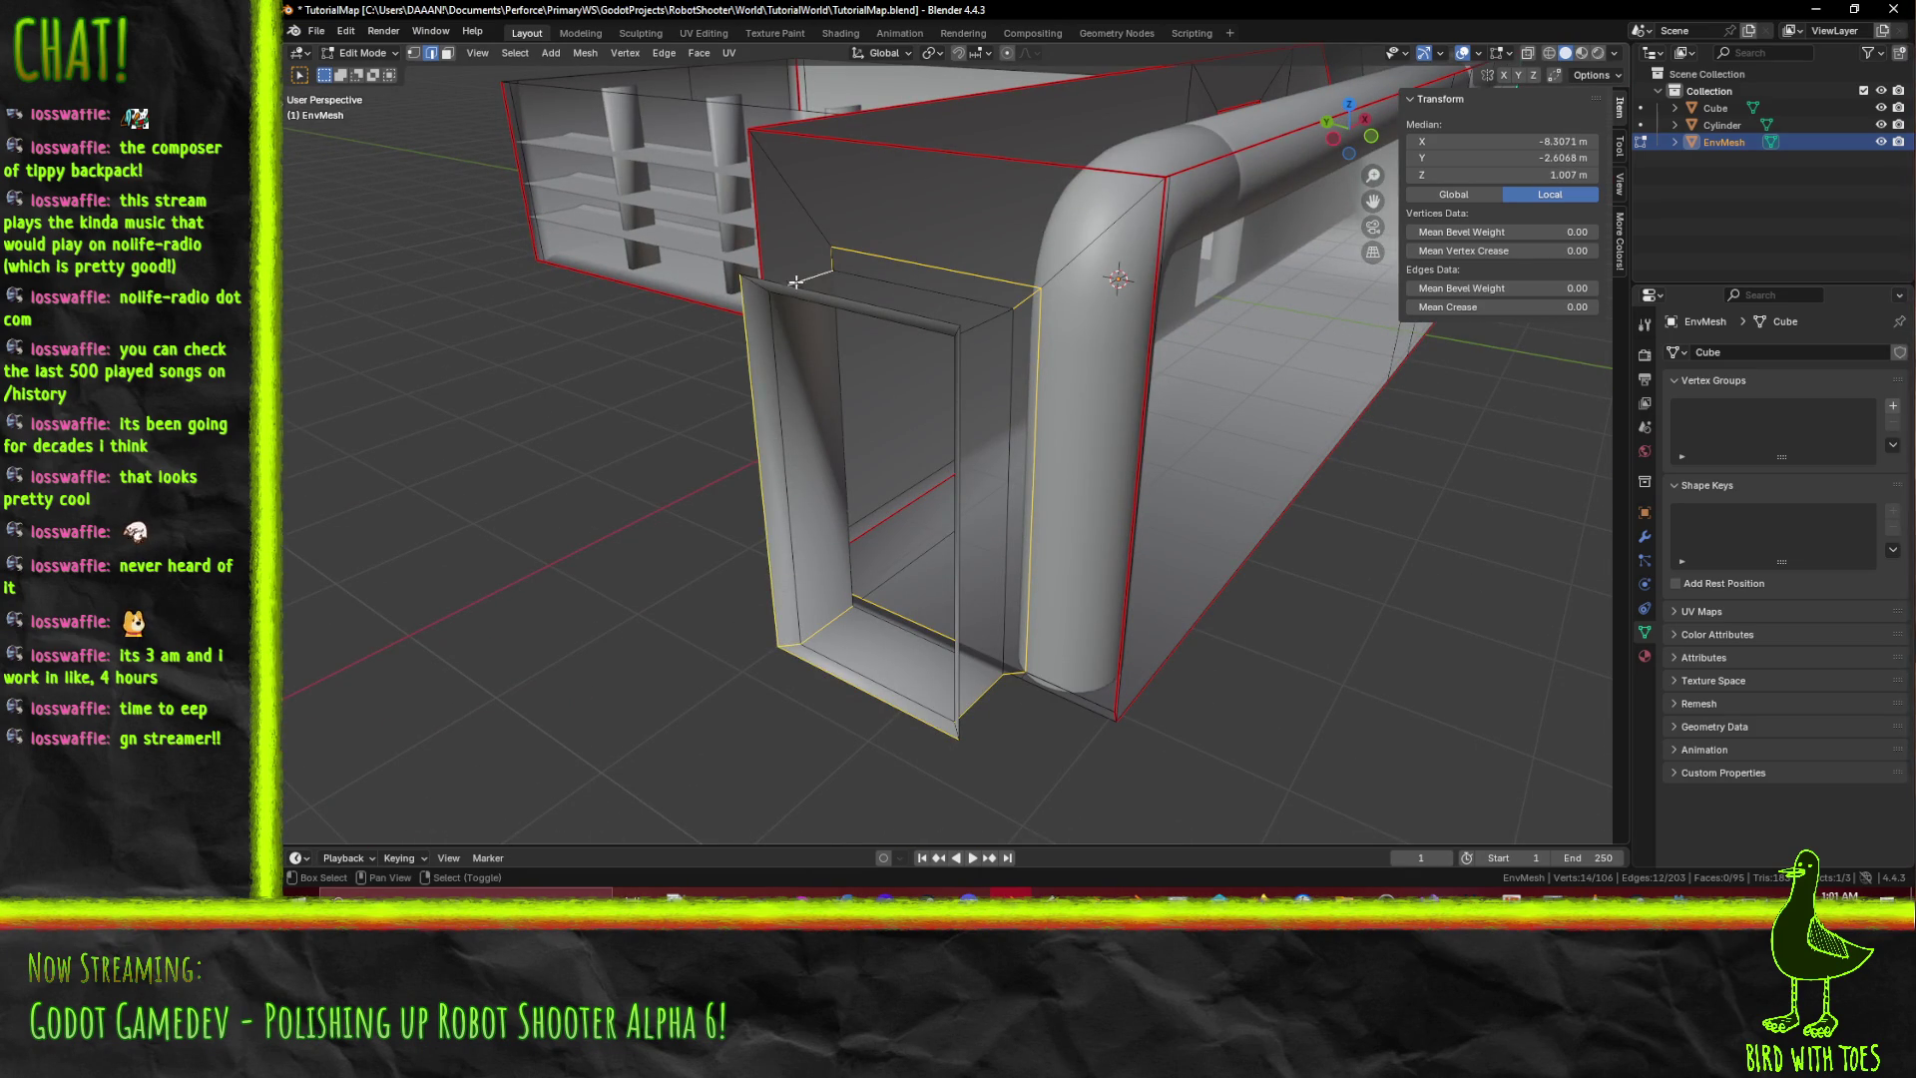
{"action": "mouse_move", "coordinate": [927, 413]}
{"action": "middle_mouse_down"}
{"action": "mouse_move", "coordinate": [1038, 291]}
{"action": "mouse_move", "coordinate": [1054, 329]}
{"action": "mouse_move", "coordinate": [1036, 286]}
{"action": "mouse_move", "coordinate": [928, 253]}
{"action": "mouse_move", "coordinate": [803, 265]}
{"action": "mouse_move", "coordinate": [771, 336]}
{"action": "mouse_move", "coordinate": [506, 329]}
{"action": "middle_mouse_up"}
{"action": "left_click", "coordinate": [994, 246], "text": "shift"}
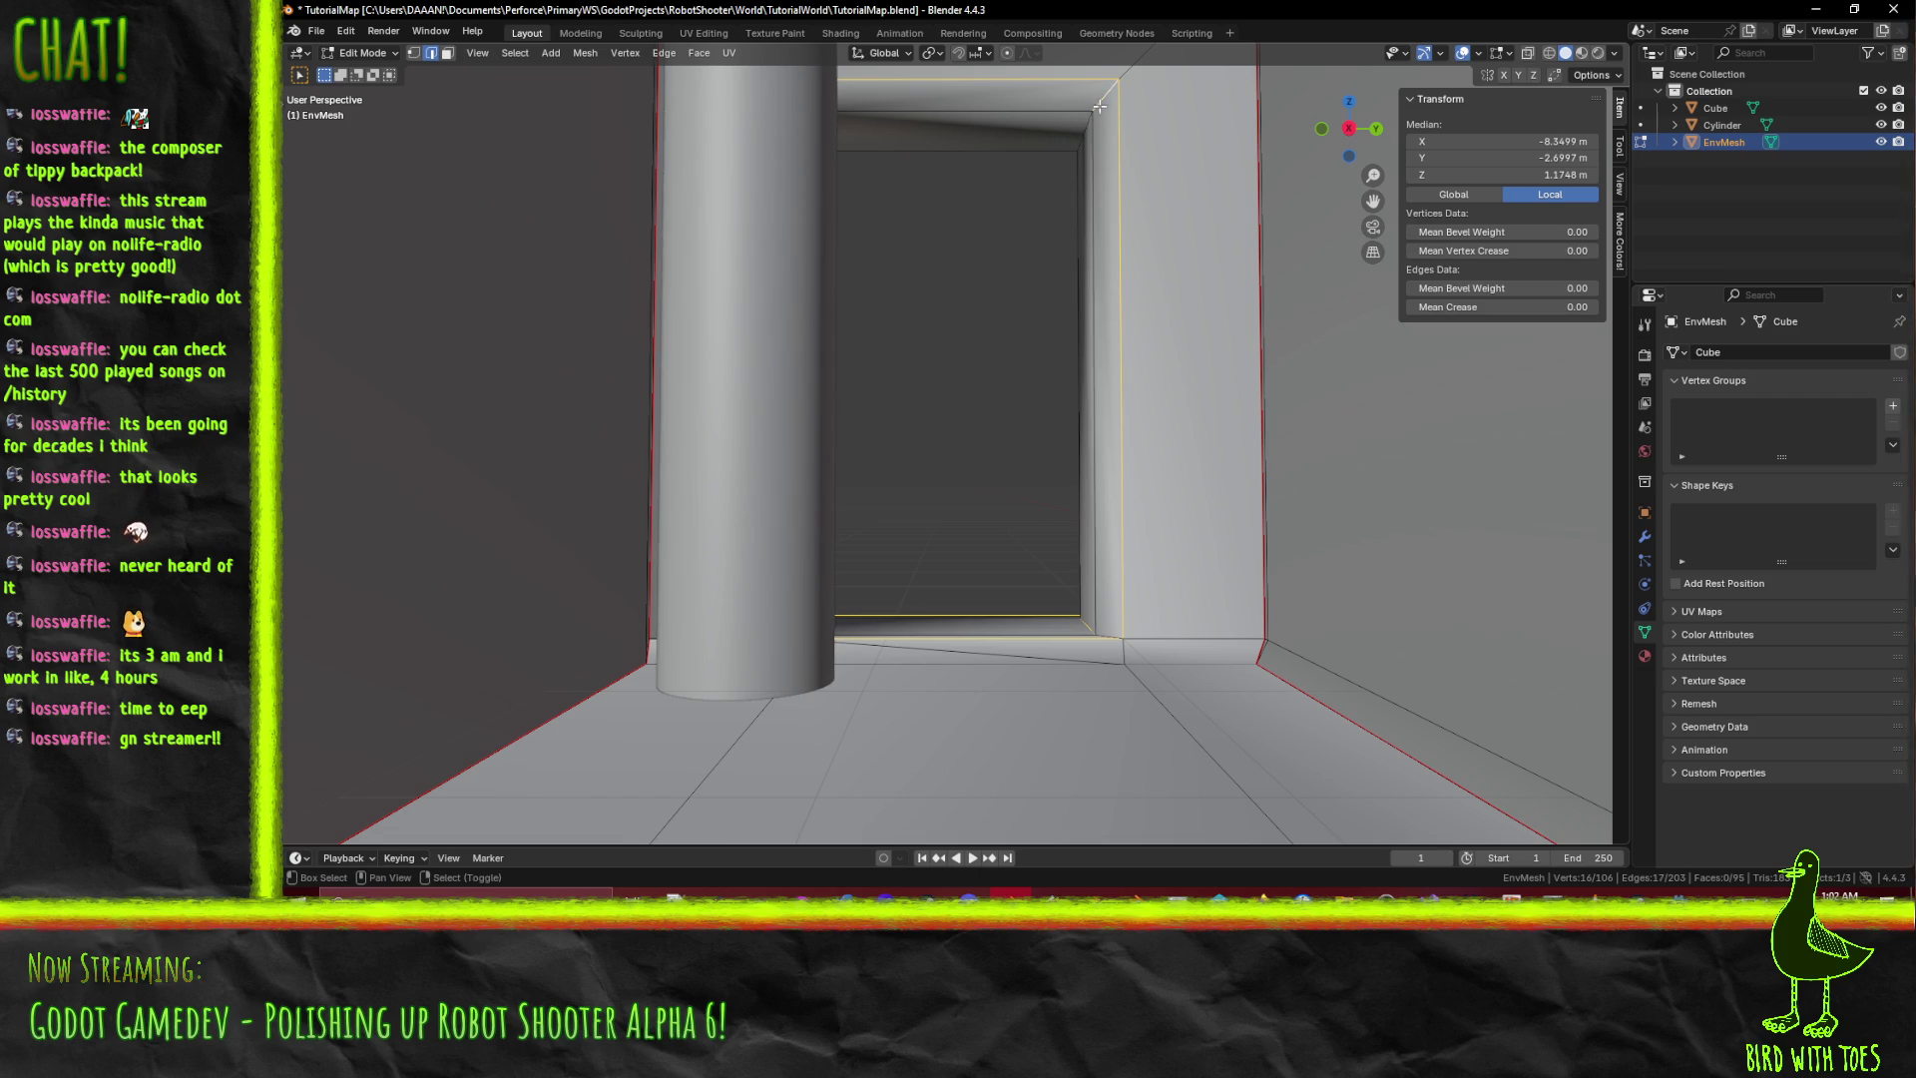
{"action": "left_click", "coordinate": [1098, 106], "text": "shift"}
{"action": "mouse_move", "coordinate": [1027, 159]}
{"action": "middle_mouse_down"}
{"action": "mouse_move", "coordinate": [1086, 121]}
{"action": "mouse_move", "coordinate": [1044, 150]}
{"action": "mouse_move", "coordinate": [1083, 155]}
{"action": "mouse_move", "coordinate": [1080, 200]}
{"action": "mouse_move", "coordinate": [1039, 219]}
{"action": "middle_mouse_up"}
Mark the selected doorway frame edges as seams, deselect, and zoom out over the whole mesh.
{"action": "key", "text": "F3"}
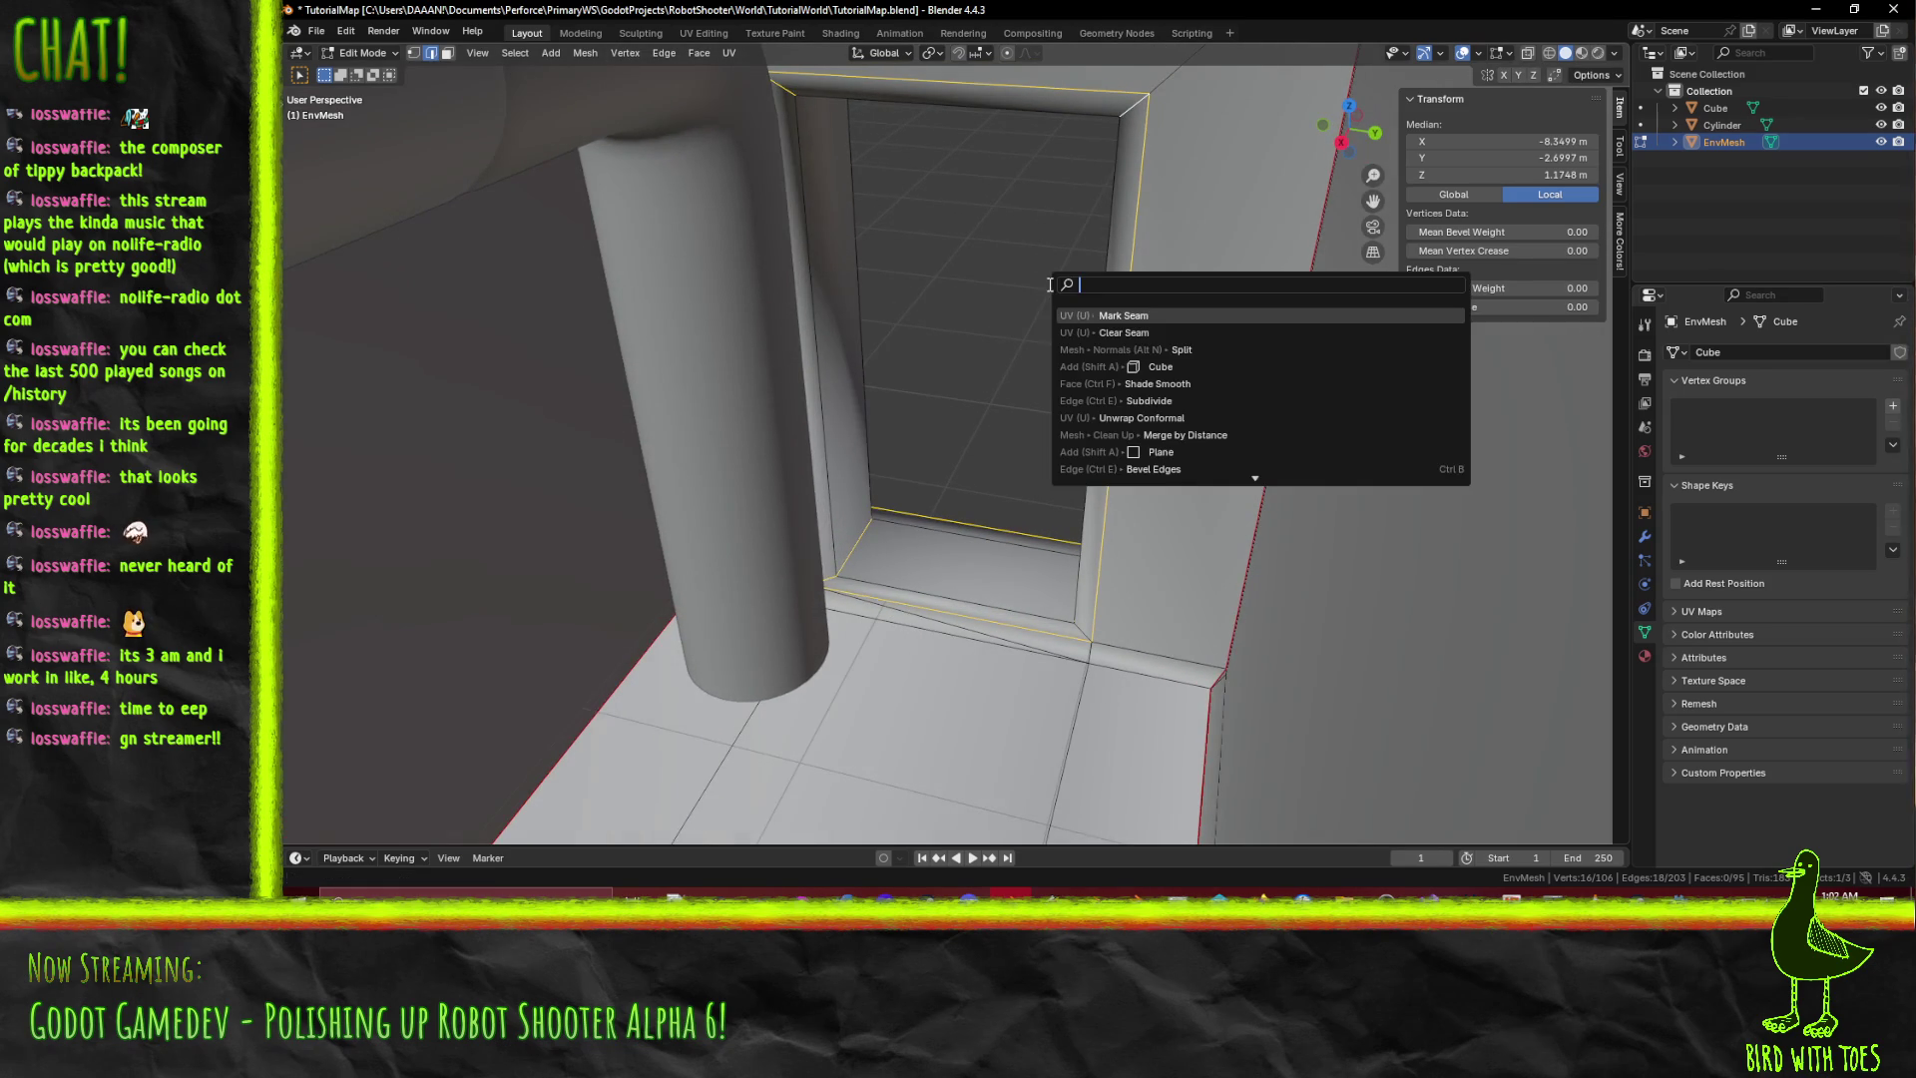
{"action": "left_click", "coordinate": [1105, 315]}
{"action": "key", "text": "alt+a"}
{"action": "mouse_move", "coordinate": [1105, 315]}
{"action": "middle_mouse_down"}
{"action": "mouse_move", "coordinate": [1031, 415]}
{"action": "mouse_move", "coordinate": [1053, 273]}
{"action": "mouse_move", "coordinate": [1291, 246]}
{"action": "mouse_move", "coordinate": [1266, 457]}
{"action": "middle_mouse_up"}
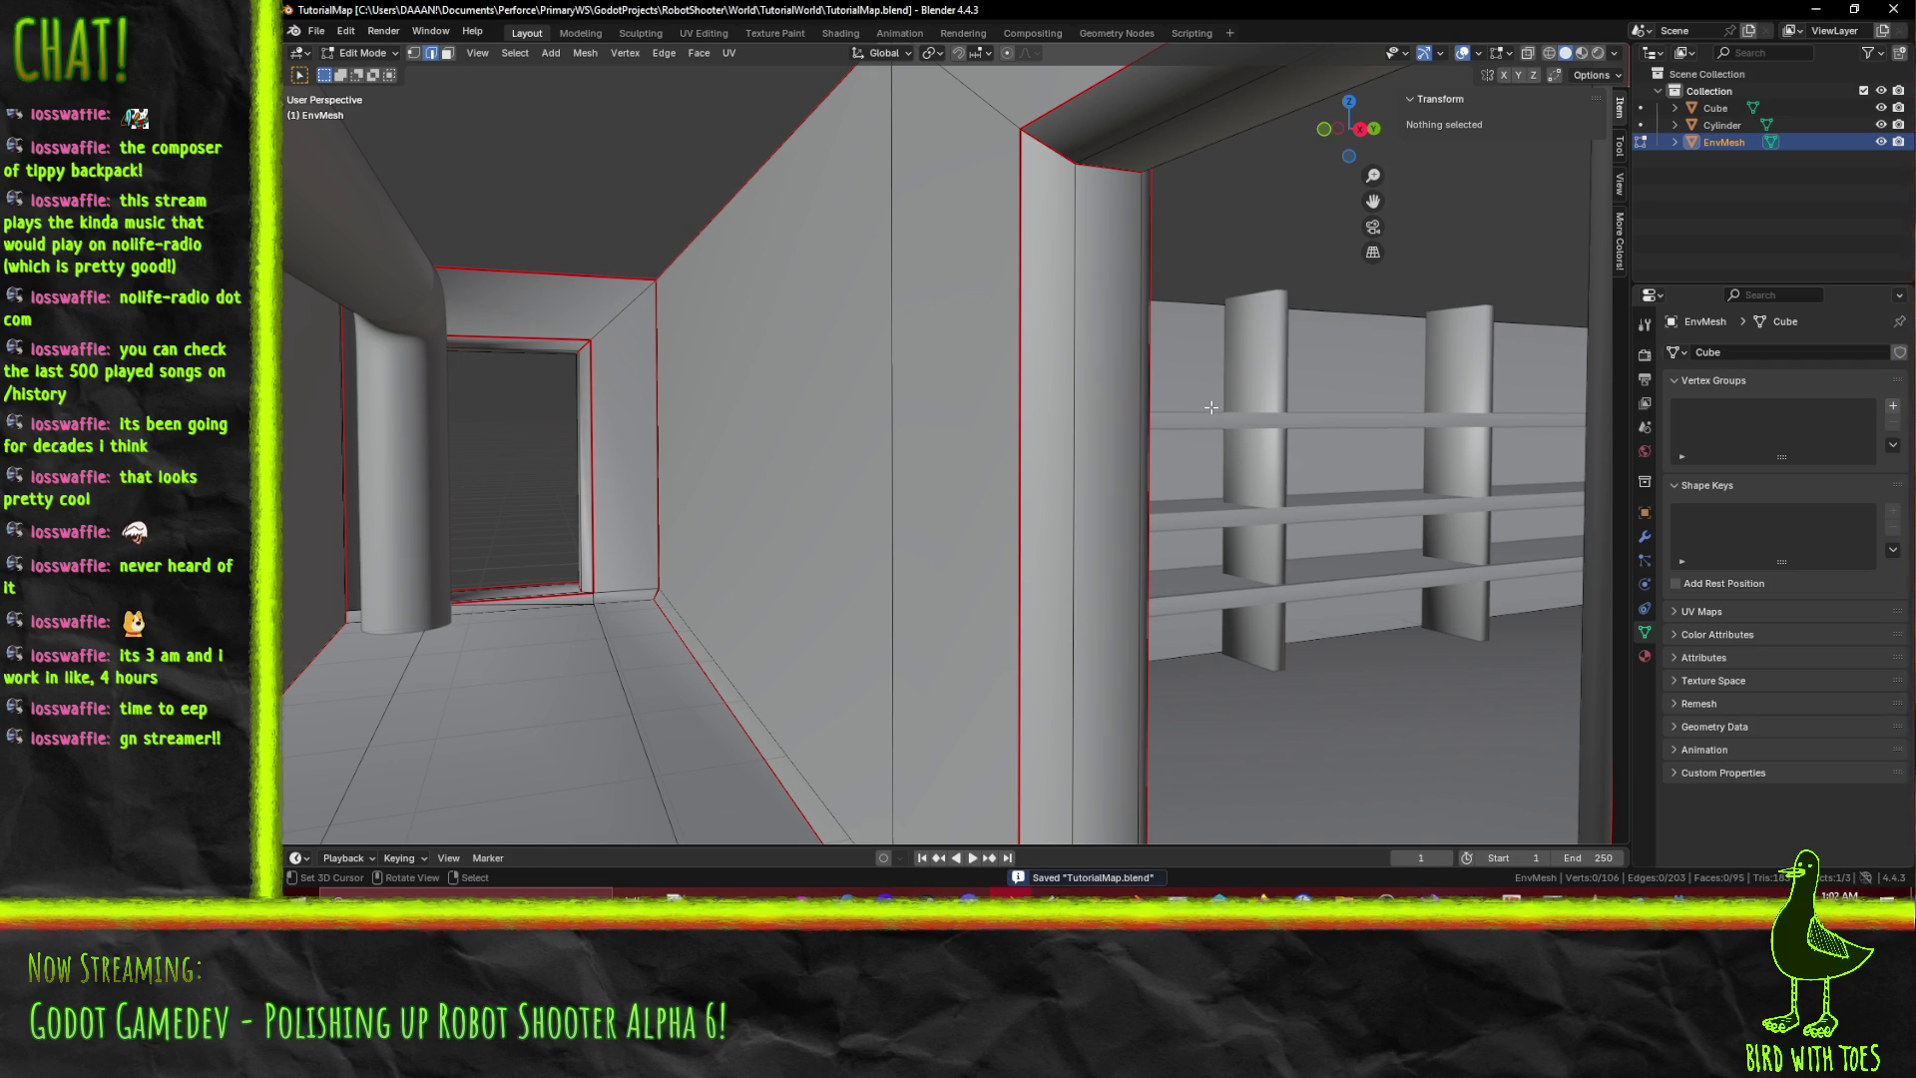
{"action": "scroll", "coordinate": [1229, 409], "scroll_direction": "down", "scroll_amount": 8}
{"action": "mouse_move", "coordinate": [1229, 409]}
{"action": "middle_mouse_down"}
{"action": "mouse_move", "coordinate": [1087, 476]}
{"action": "mouse_move", "coordinate": [1072, 528]}
{"action": "mouse_move", "coordinate": [1231, 555]}
{"action": "mouse_move", "coordinate": [1149, 600]}
{"action": "middle_mouse_up"}
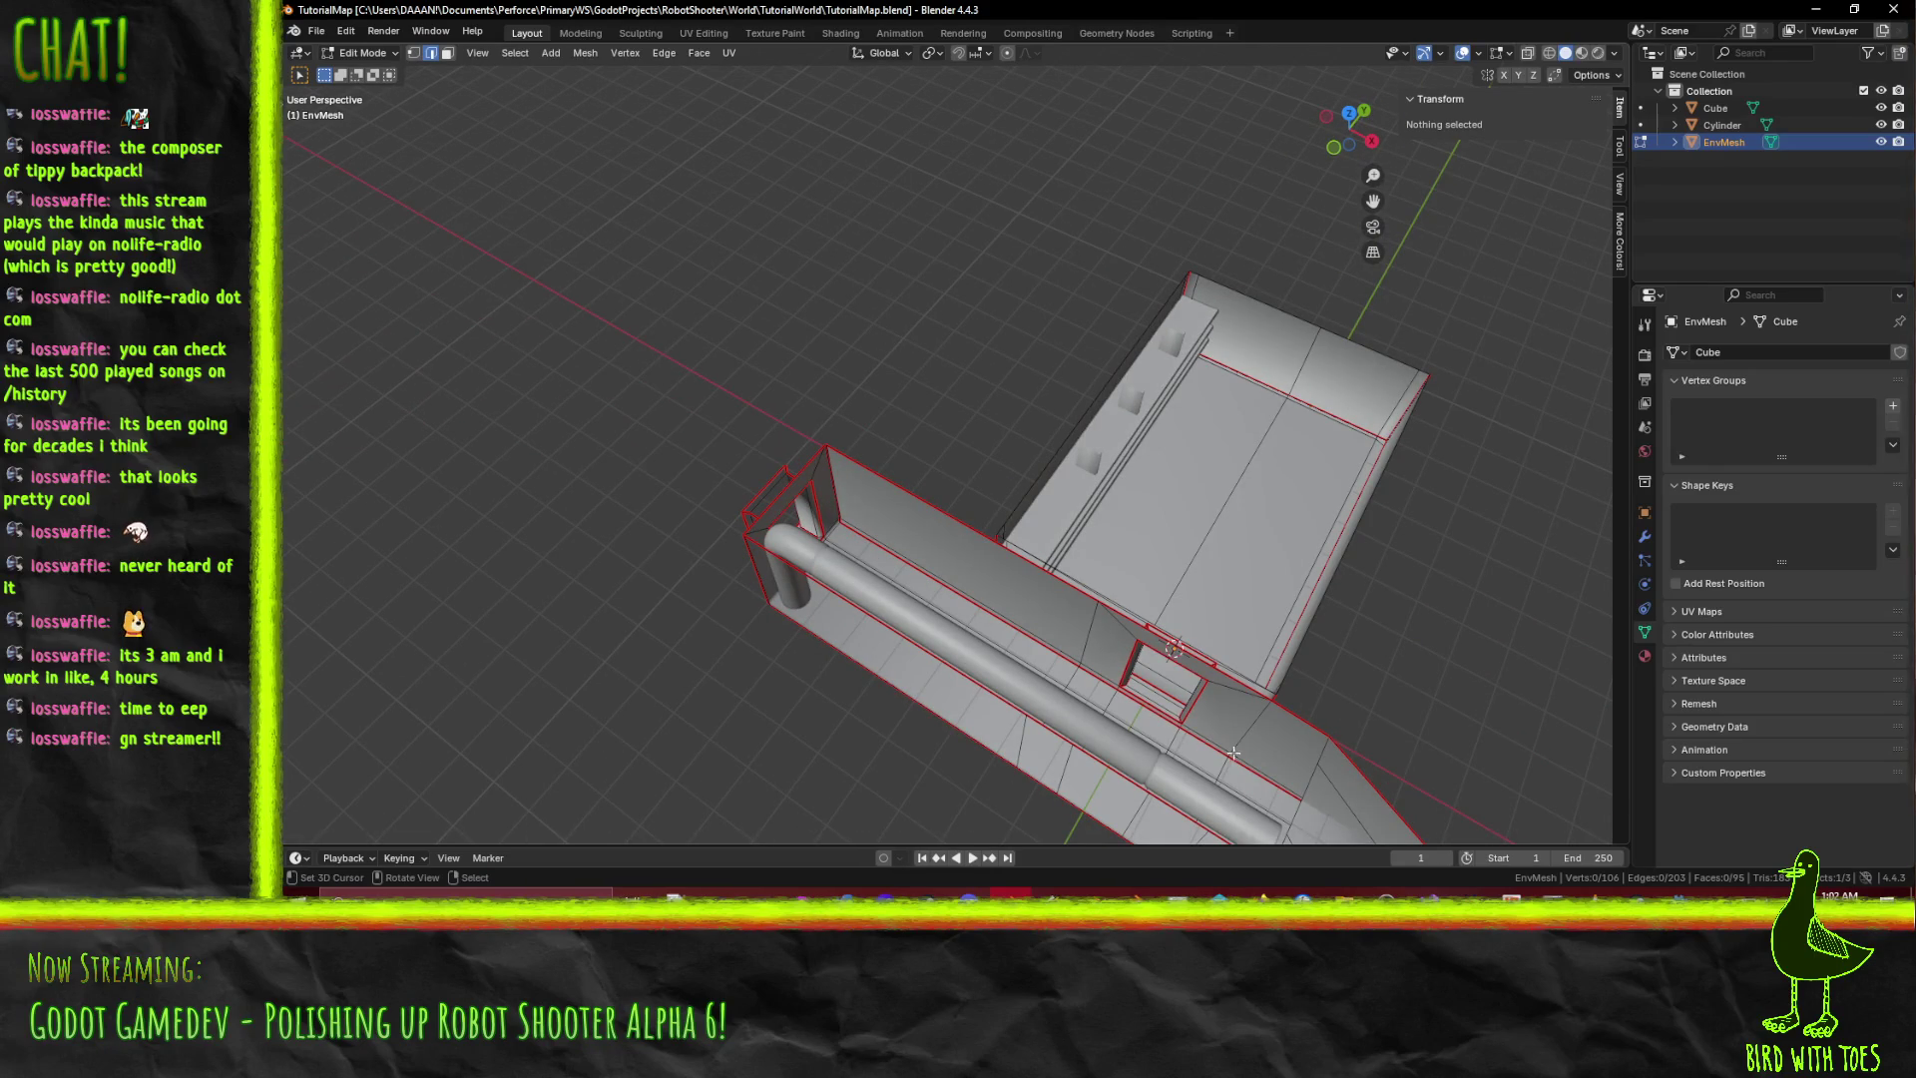
{"action": "key", "text": "alt+Tab"}
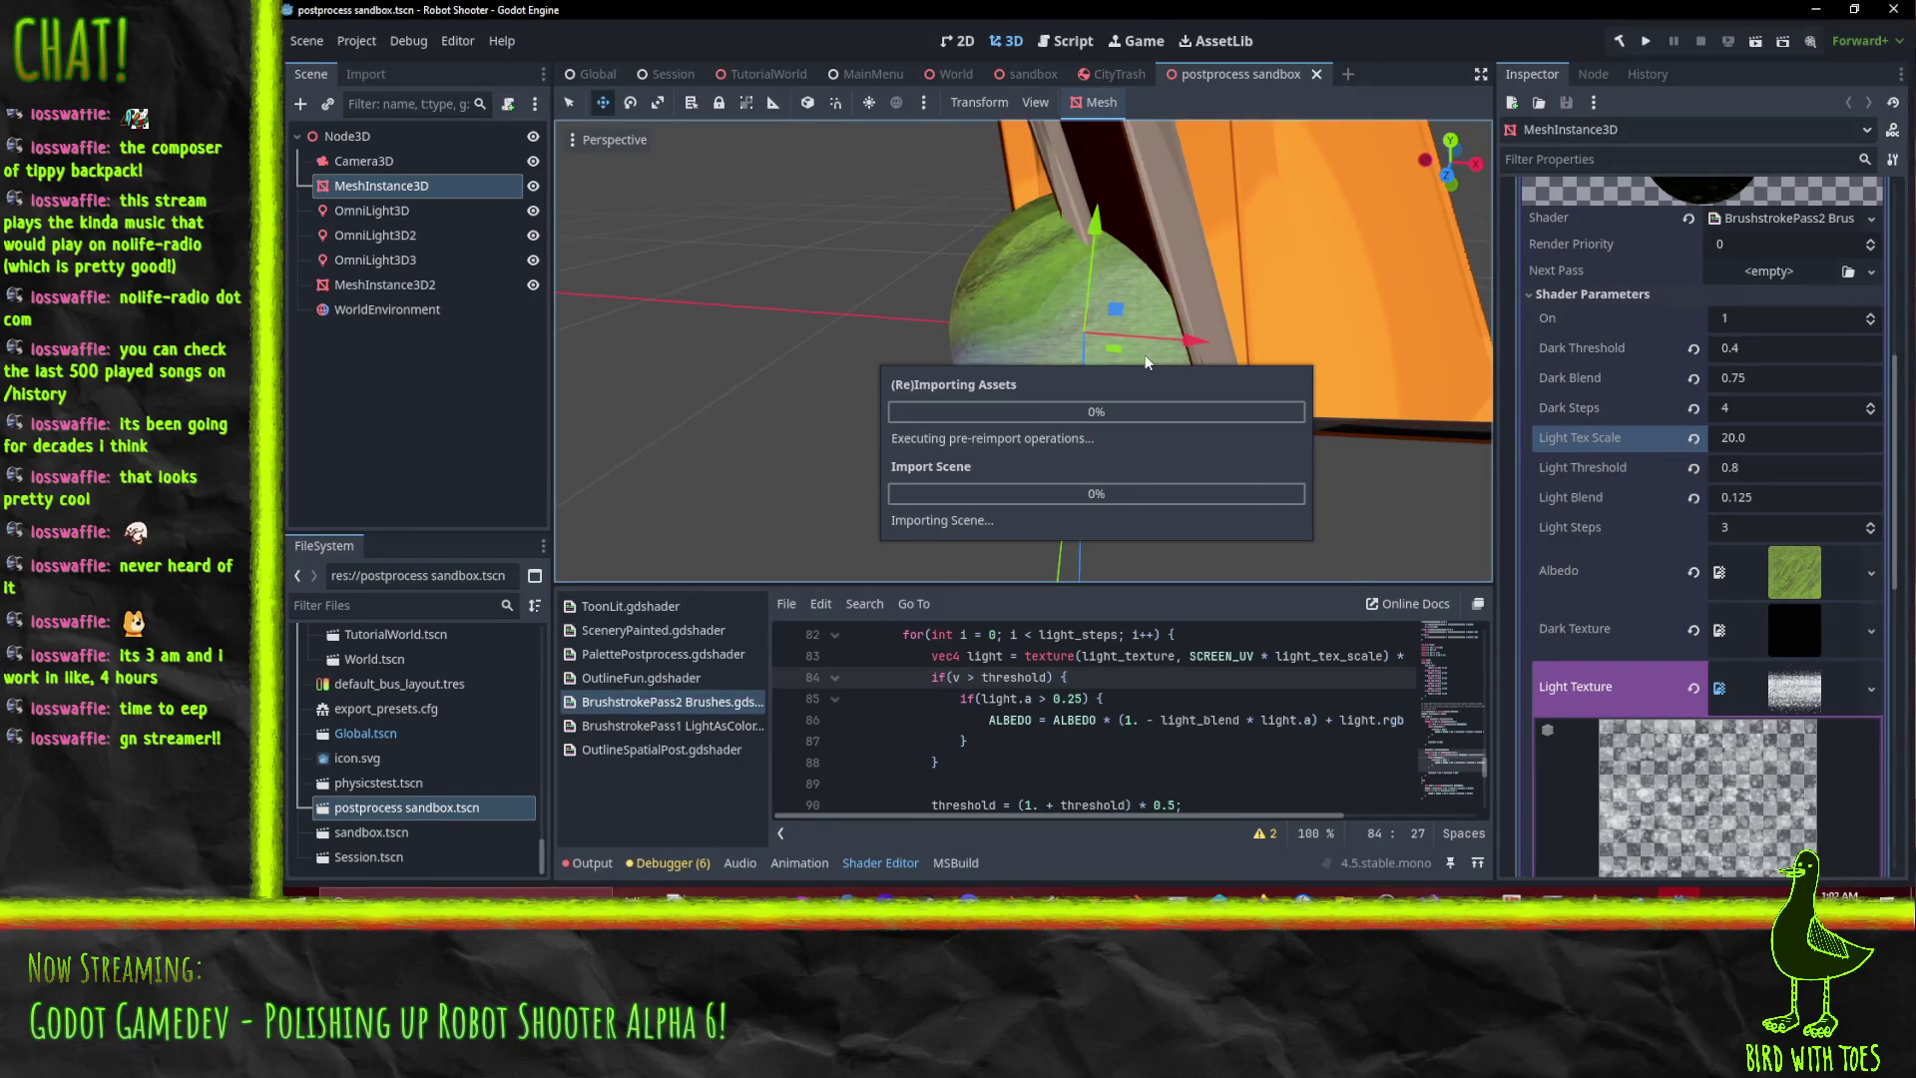
Open the TutorialWorld scene and move the camera around the reimported shelves.
{"action": "left_click", "coordinate": [763, 72]}
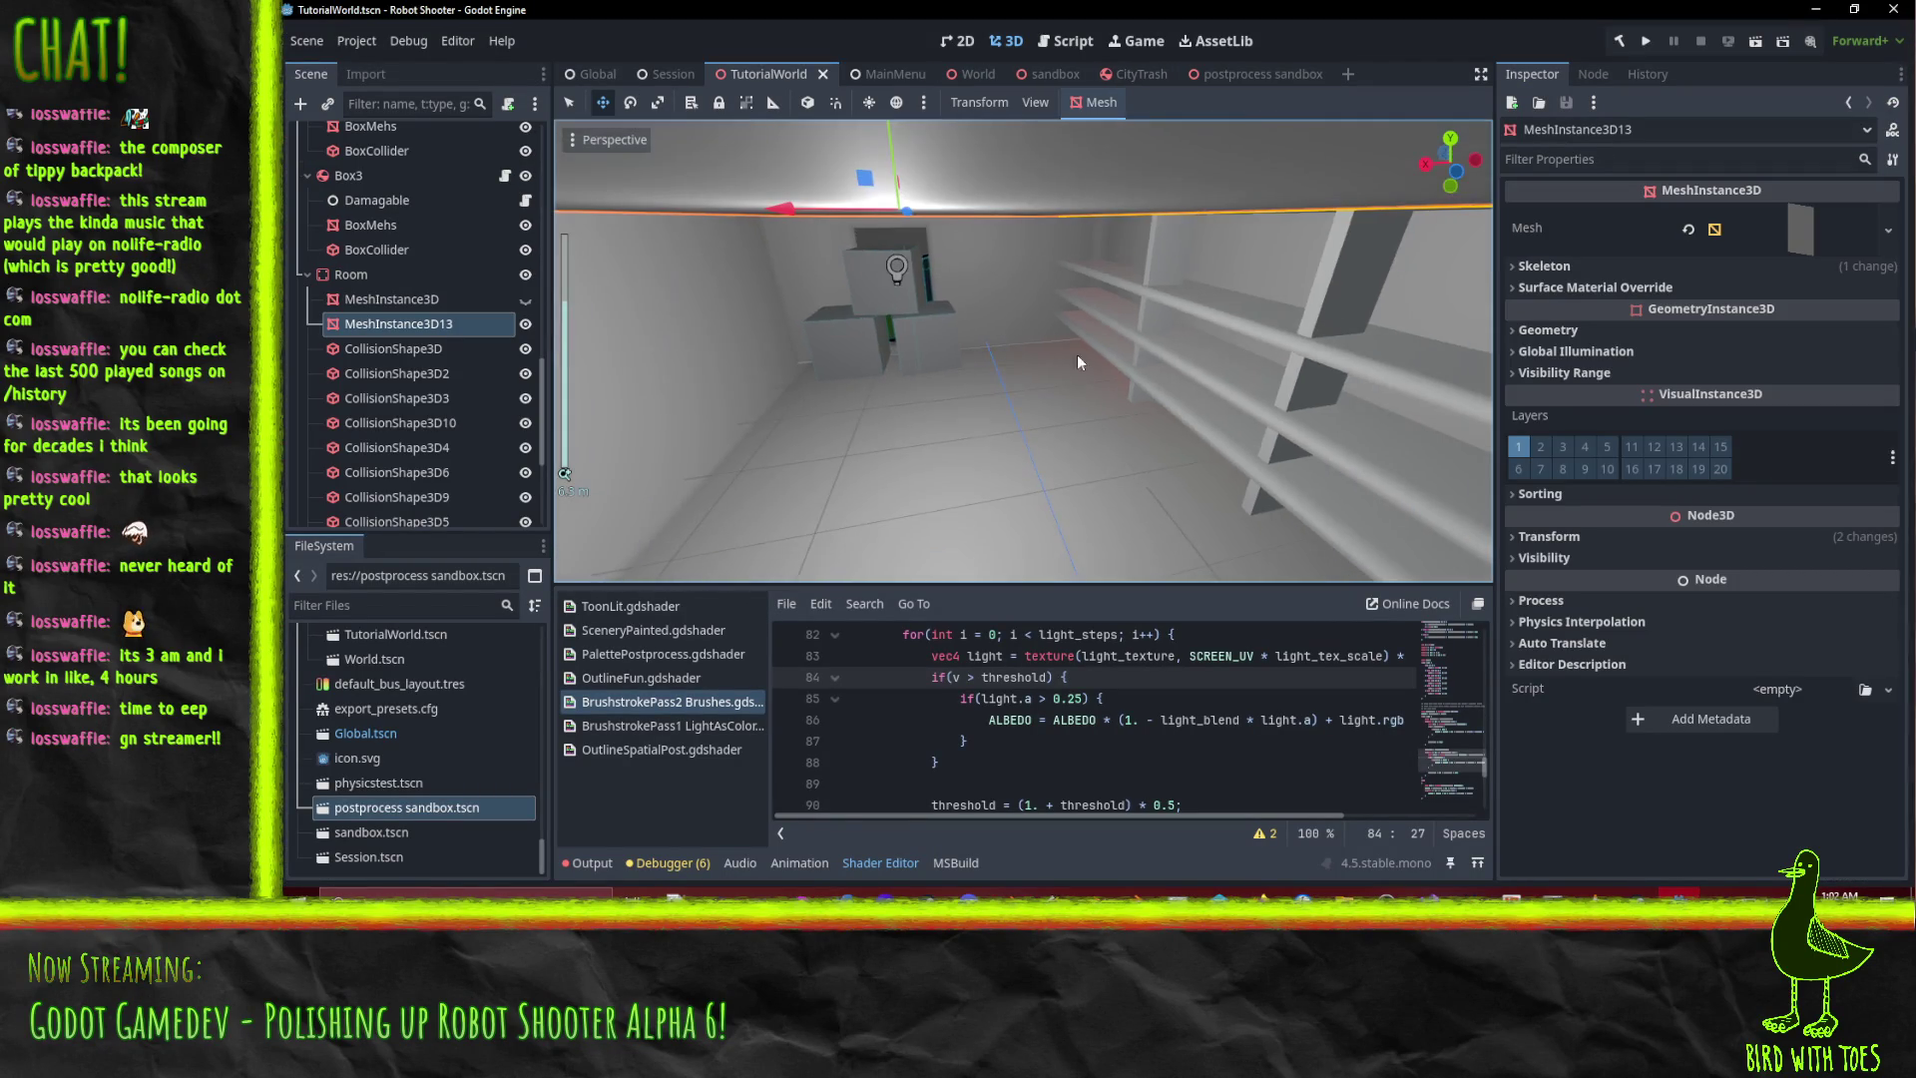
{"action": "mouse_move", "coordinate": [1109, 307]}
{"action": "middle_mouse_down"}
{"action": "mouse_move", "coordinate": [1142, 237]}
{"action": "mouse_move", "coordinate": [1063, 274]}
{"action": "mouse_move", "coordinate": [1100, 309]}
{"action": "mouse_move", "coordinate": [912, 361]}
{"action": "mouse_move", "coordinate": [1076, 263]}
{"action": "mouse_move", "coordinate": [940, 280]}
{"action": "mouse_move", "coordinate": [1048, 284]}
{"action": "middle_mouse_up"}
{"action": "mouse_move", "coordinate": [1085, 275]}
{"action": "middle_mouse_down"}
{"action": "mouse_move", "coordinate": [1055, 280]}
{"action": "mouse_move", "coordinate": [1072, 290]}
{"action": "middle_mouse_up"}
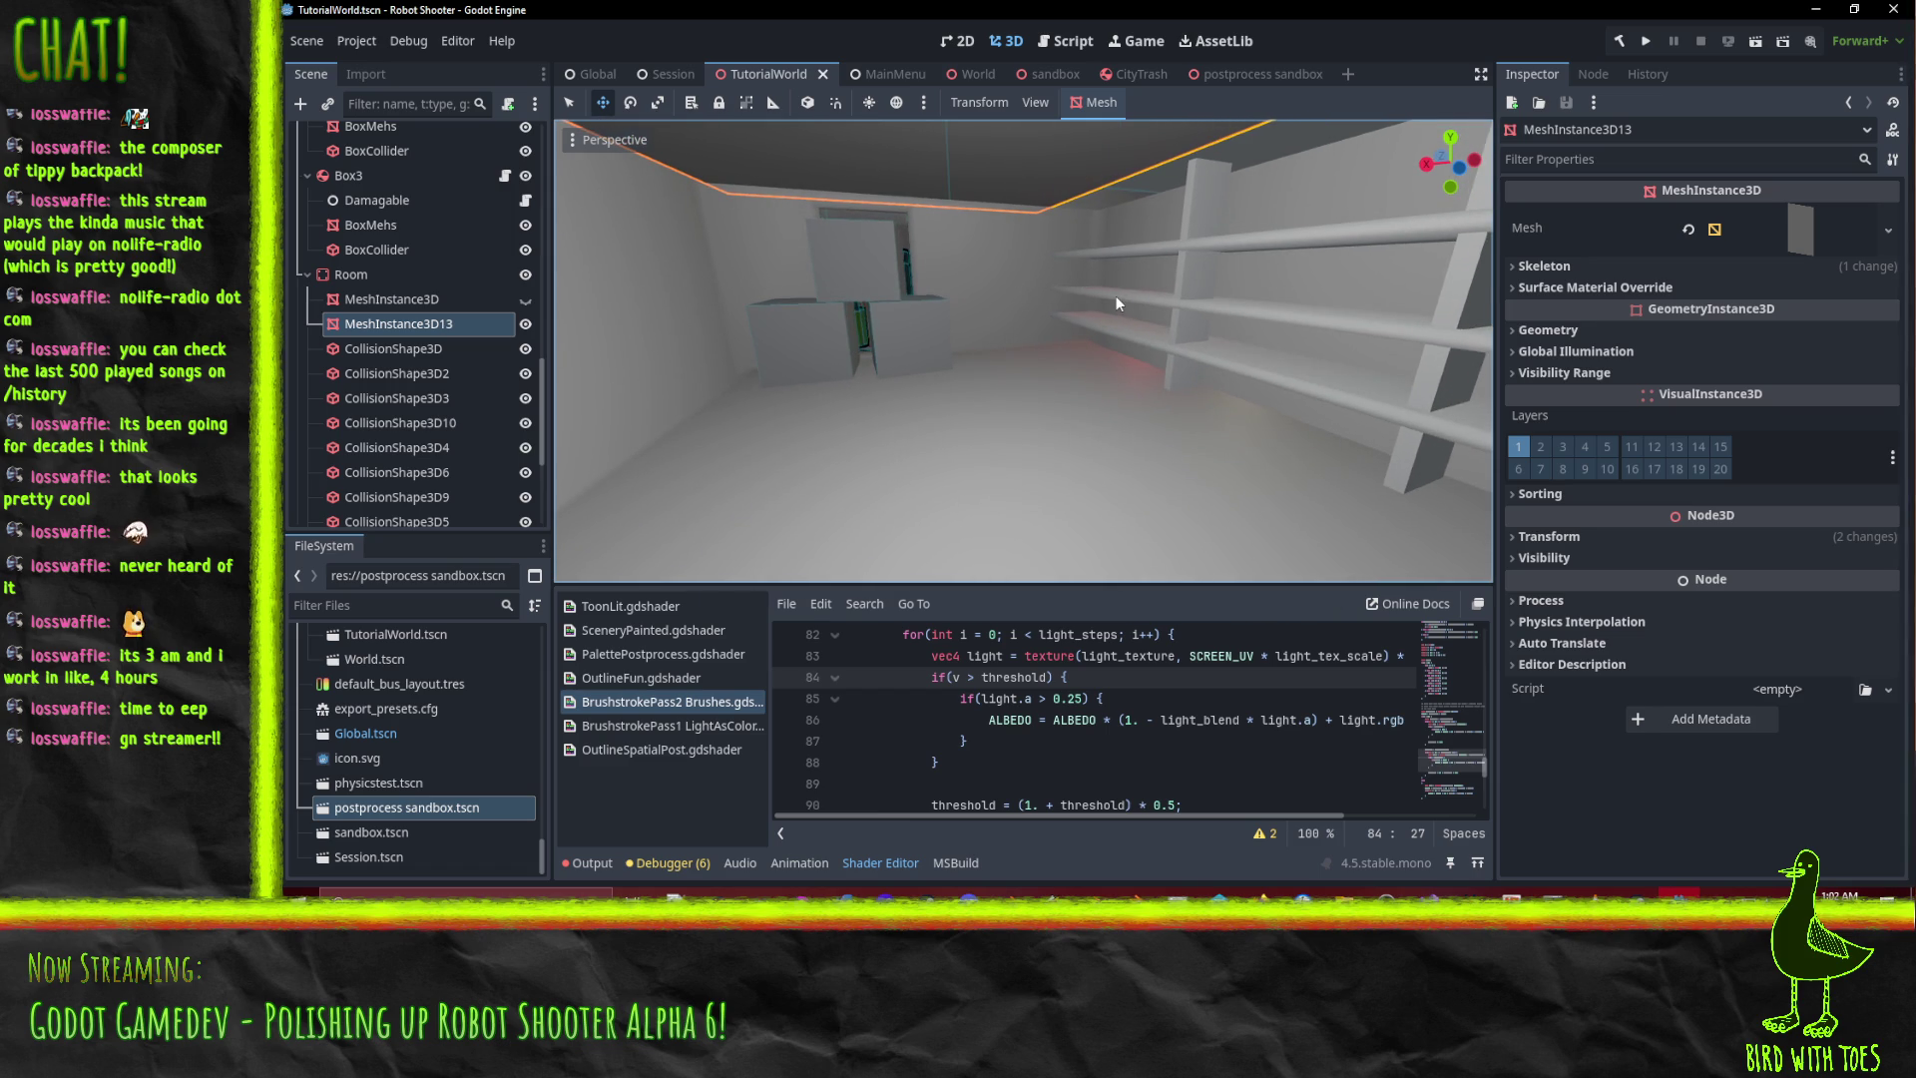